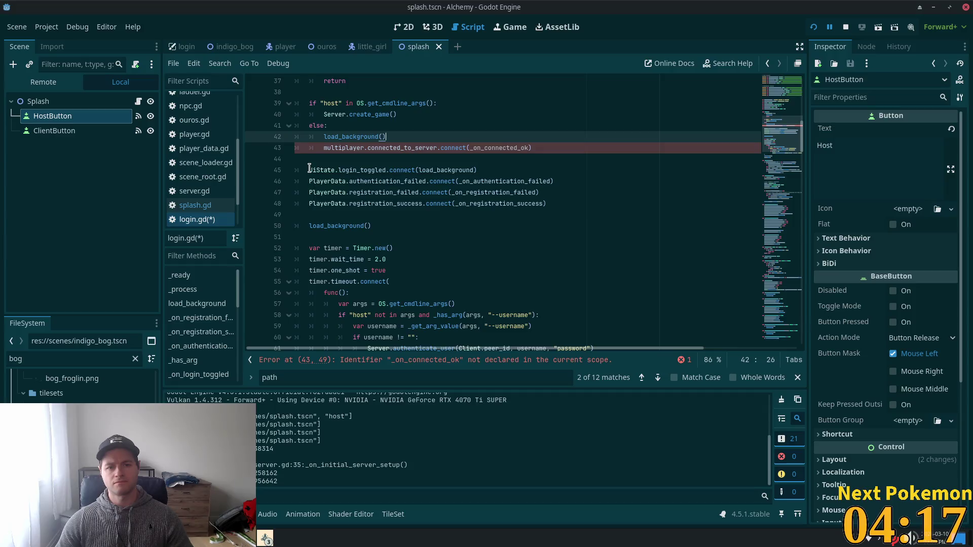
- Add a blank line below login.gd's timer block after checking splash.gd's _on_connected_ok function
scroll(335, 234, "down", 4)
left_click(325, 257)
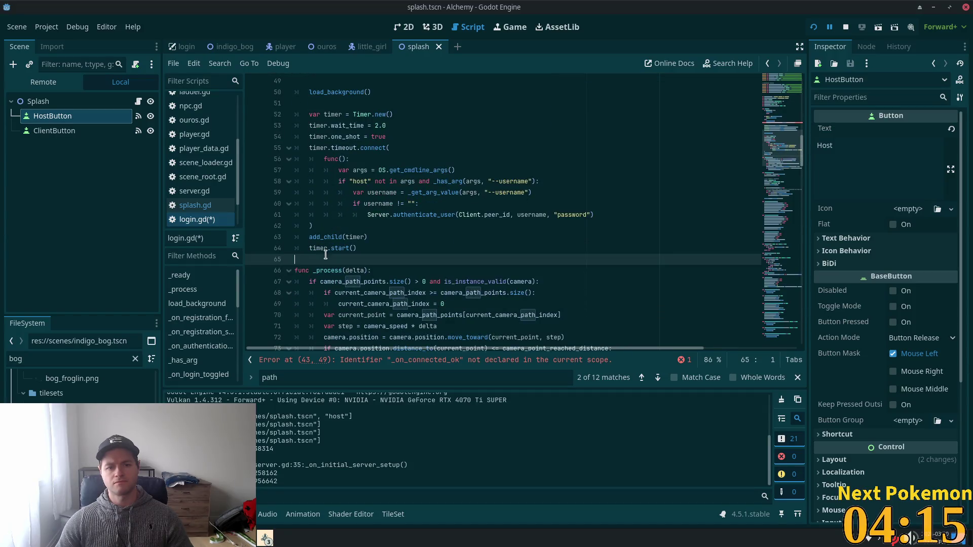
key("Return")
key("Up")
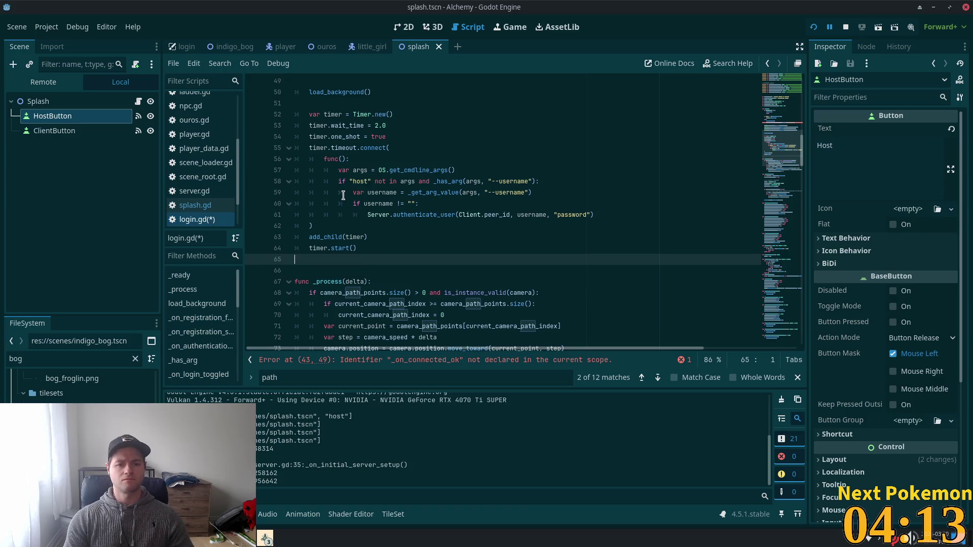
left_click(193, 208)
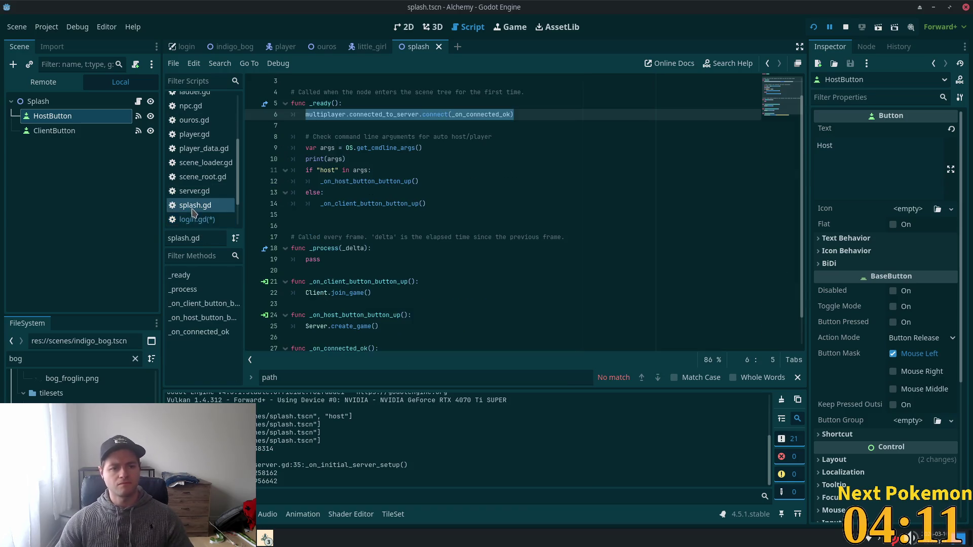
scroll(334, 282, "down", 1)
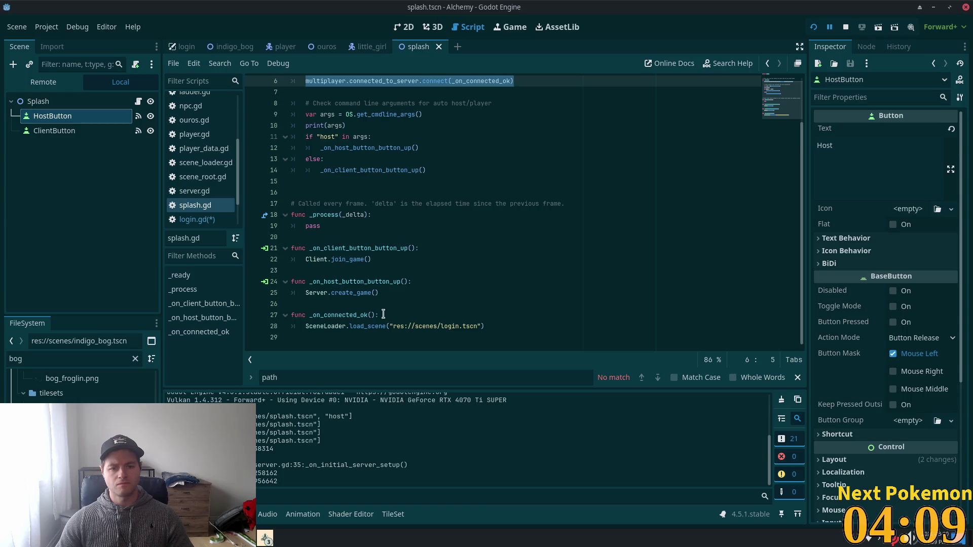
left_click(198, 332)
left_click(208, 221)
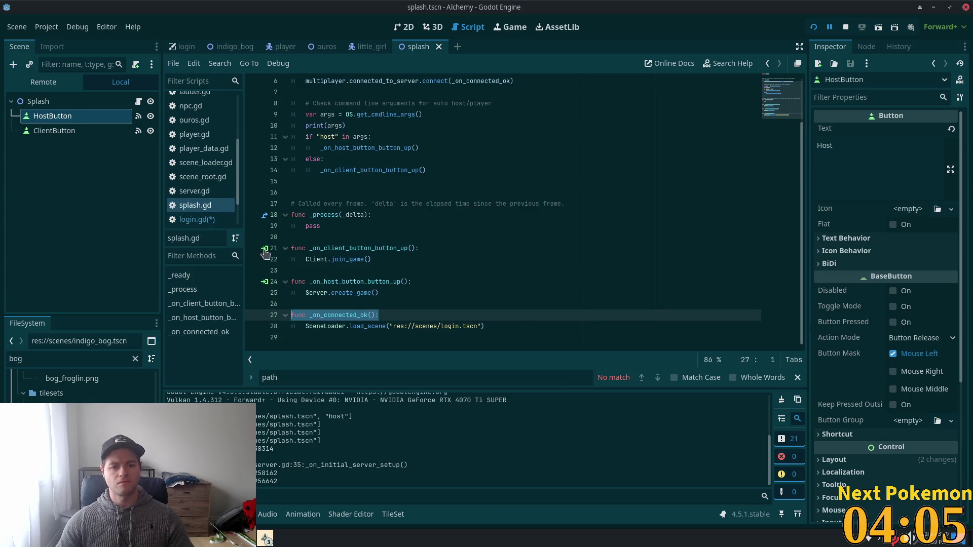
left_click(198, 229)
left_click(197, 220)
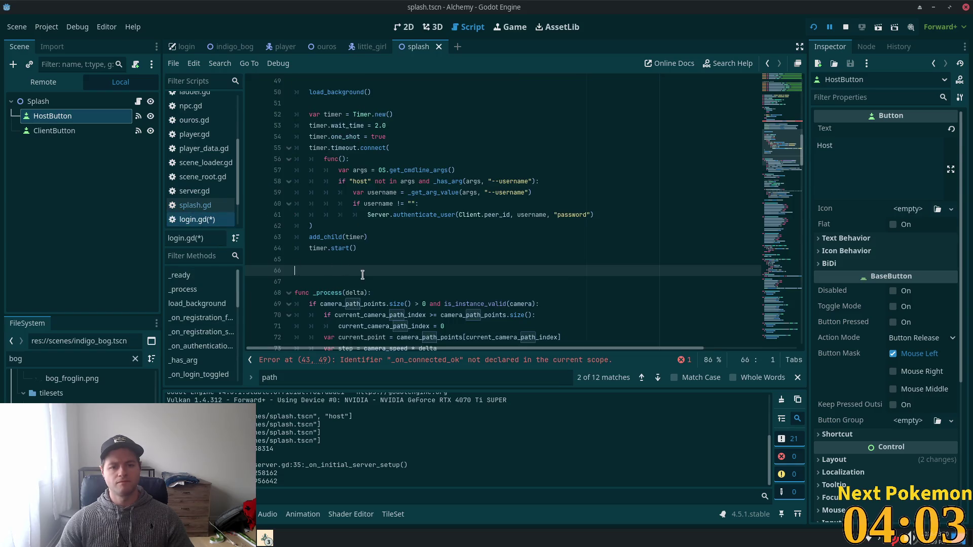
- Move the four signal-connect lines from _ready into the new _on_connected_ok body
key("Return")
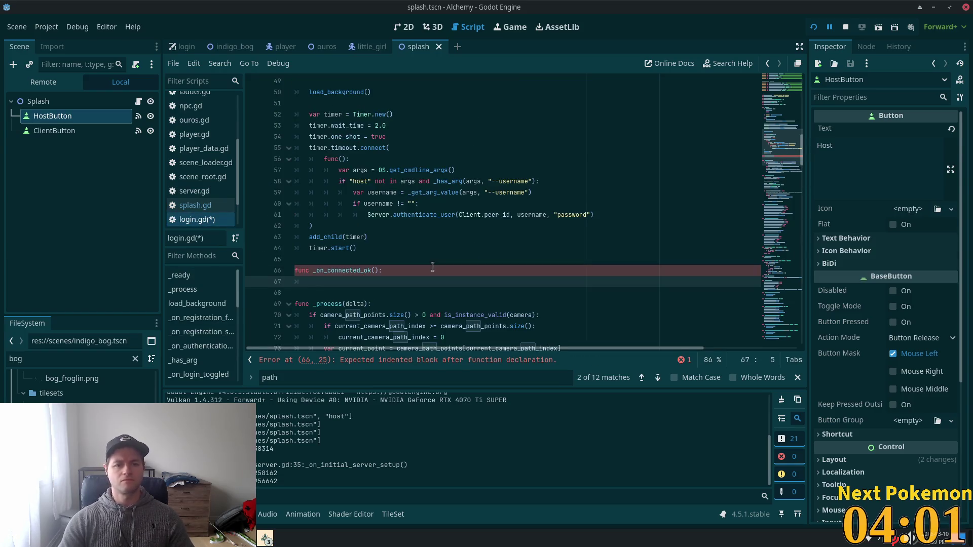
scroll(430, 228, "up", 4)
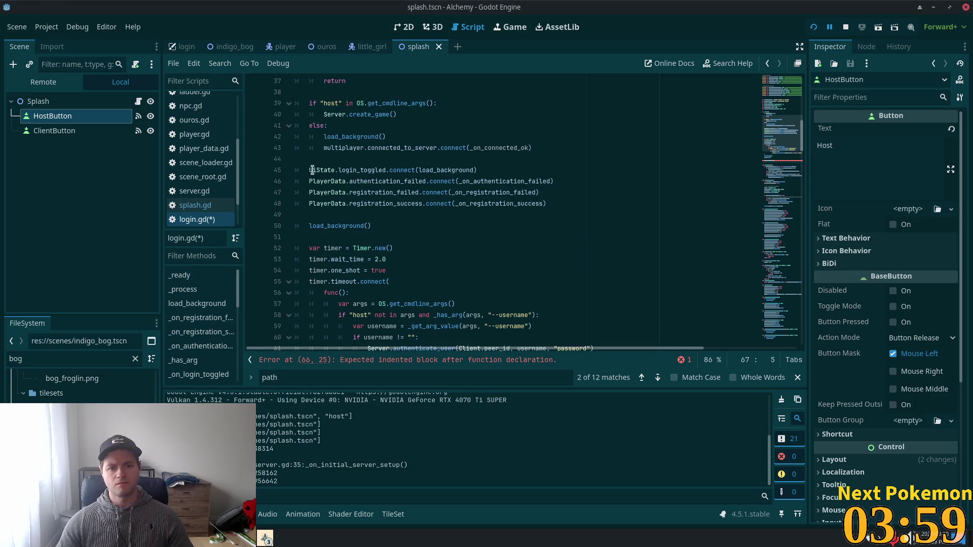
mouse_move(309, 171)
left_mouse_down()
mouse_move(482, 172)
mouse_move(563, 208)
left_mouse_up()
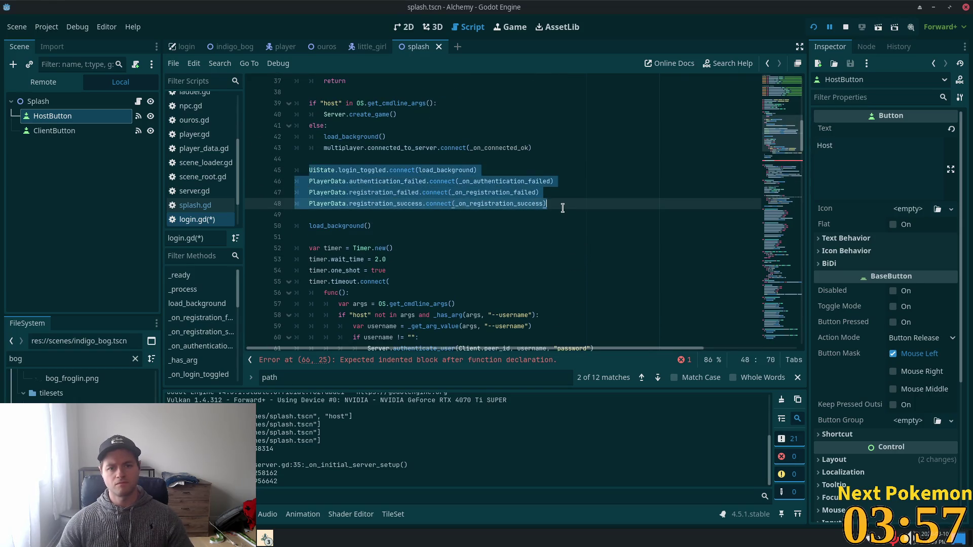
key("ctrl+shift+k")
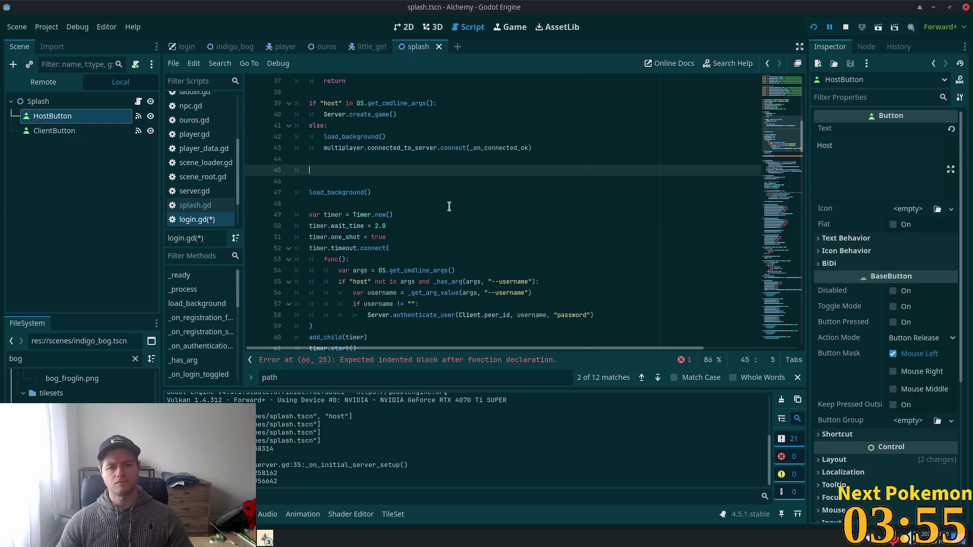
key("Up")
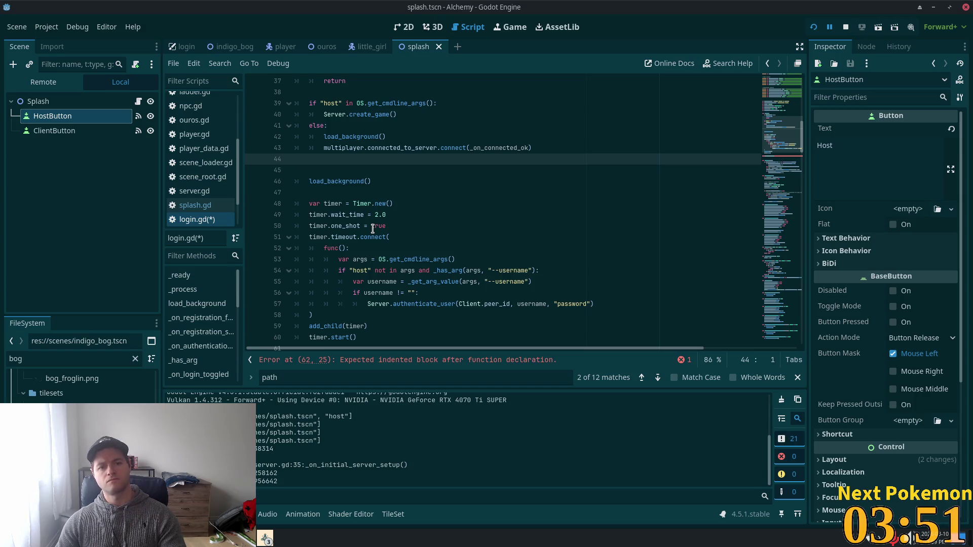
key("BackSpace")
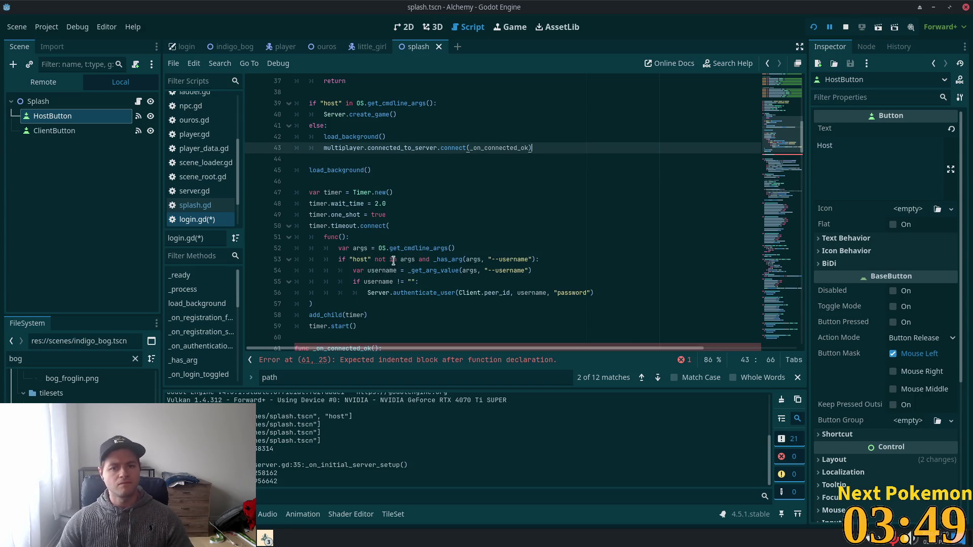
scroll(341, 317, "down", 2)
left_click(333, 292)
type("UIState.login_toggled.connect(load_background) \tPlayerData.authentication_failed.connect(_on_authentication_failed) \tPlayerData.registration_failed.connect(_on_registration_failed) \tPlayerData.registration_success.connect(_on_registration_success)")
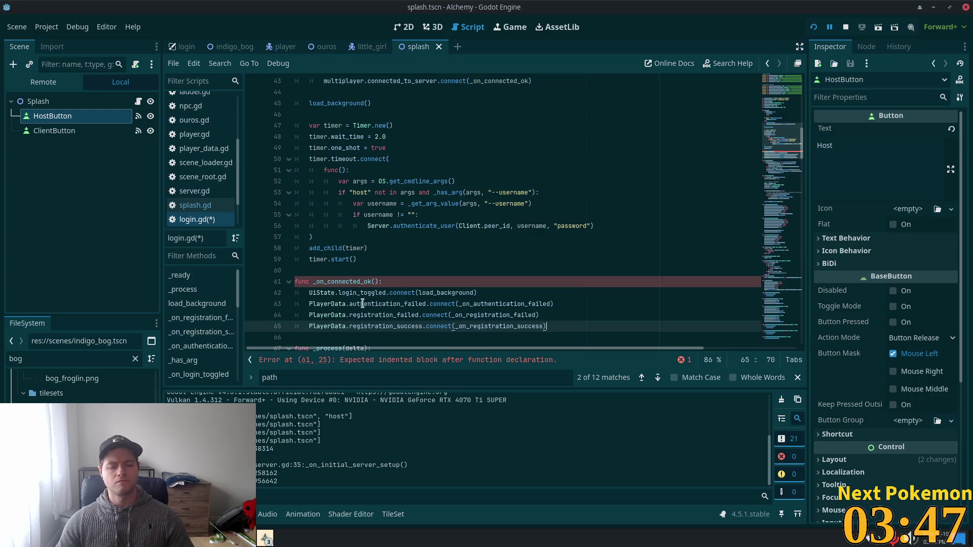
- Move the timer setup block from _ready into _on_connected_ok, below the signal connections
mouse_move(362, 260)
left_mouse_down()
mouse_move(325, 141)
mouse_move(306, 127)
left_mouse_up()
key("ctrl+c")
key("BackSpace")
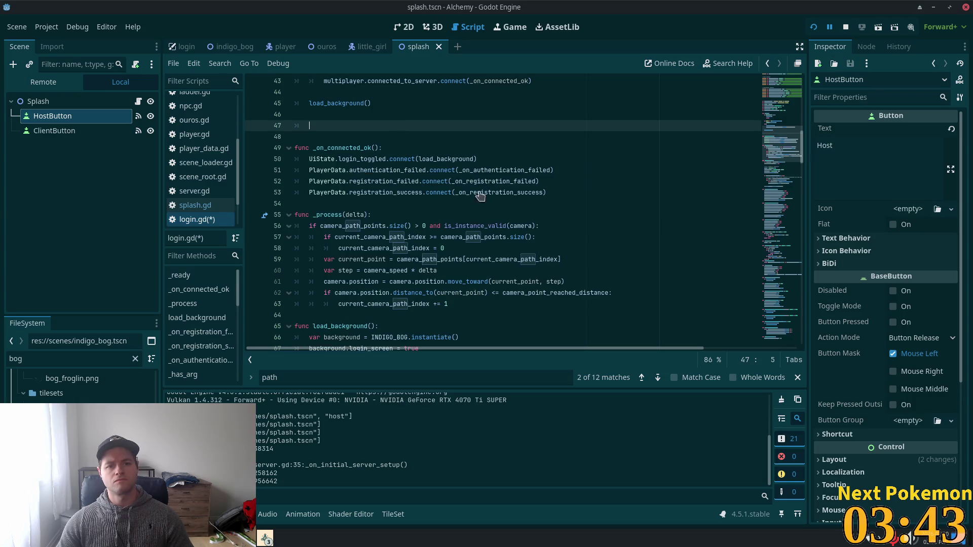
scroll(456, 195, "up", 4)
key("shift+Up")
key("shift+Up")
key("shift+Up")
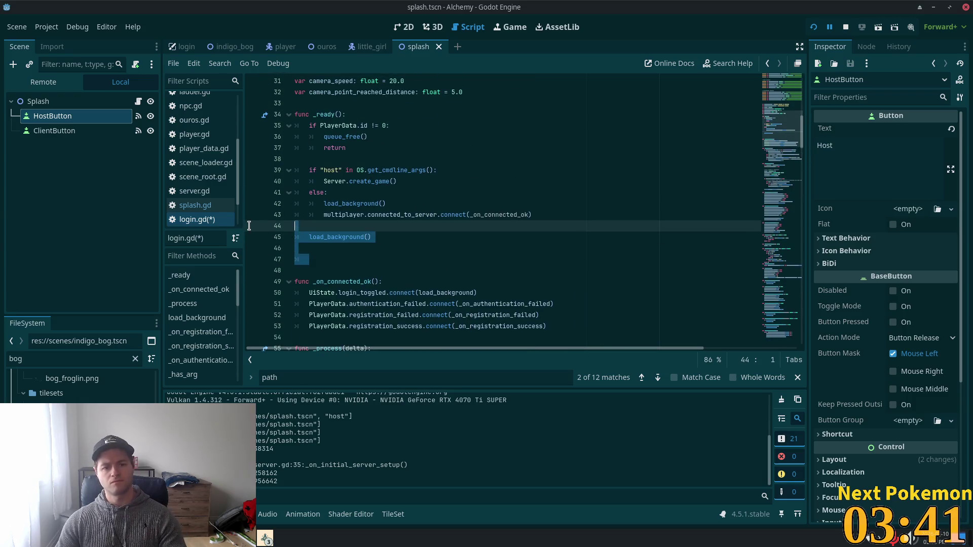
key("BackSpace")
key("BackSpace")
left_click(563, 280)
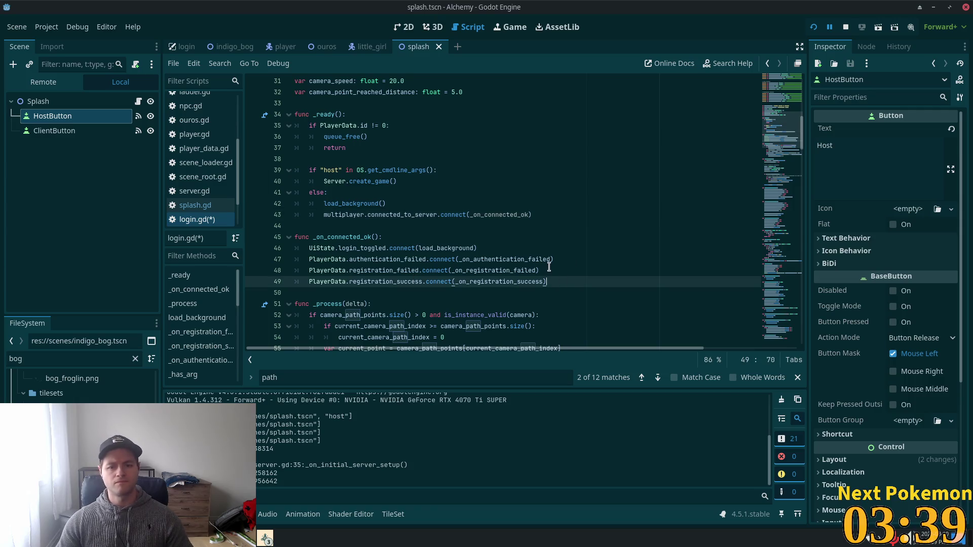
key("Return")
key("ctrl+v")
left_click(457, 213)
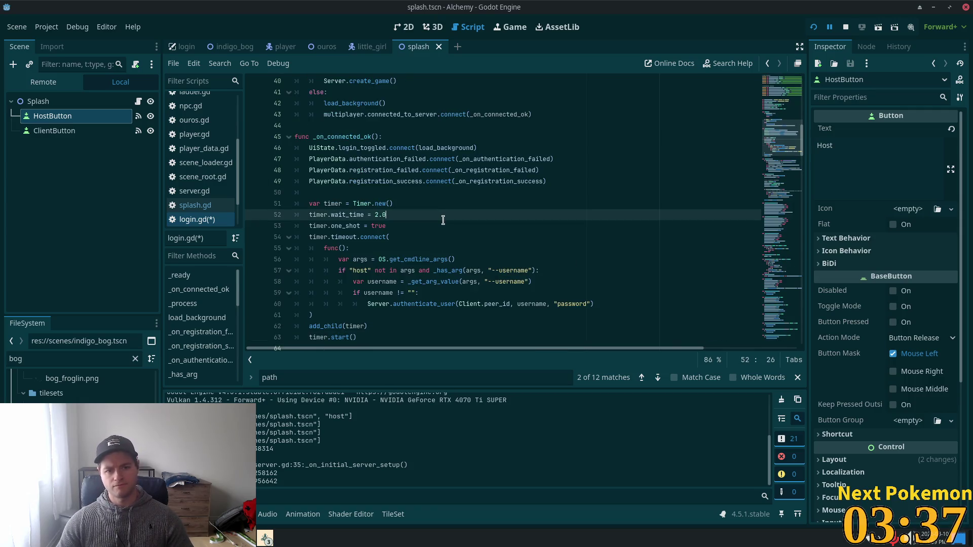
scroll(413, 246, "down", 3)
scroll(403, 257, "up", 3)
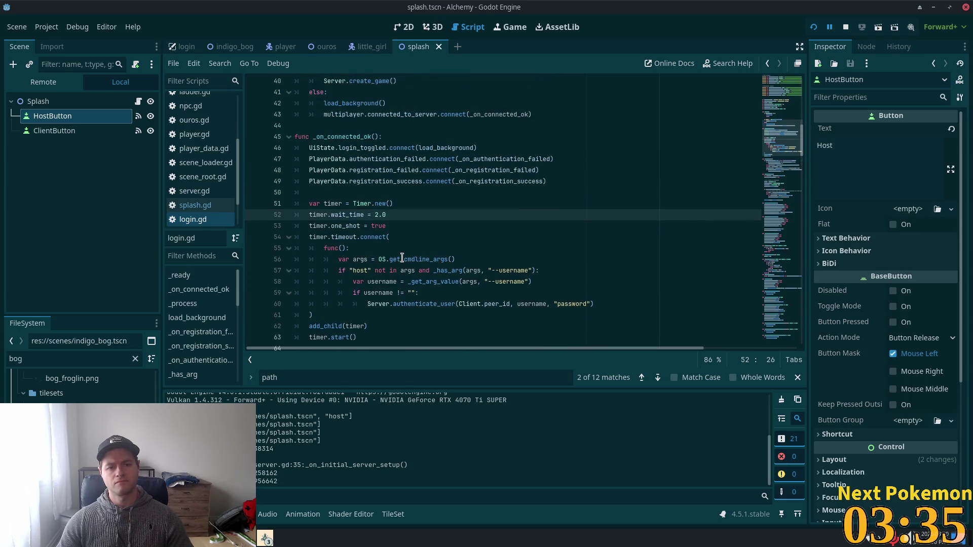
scroll(399, 258, "up", 1)
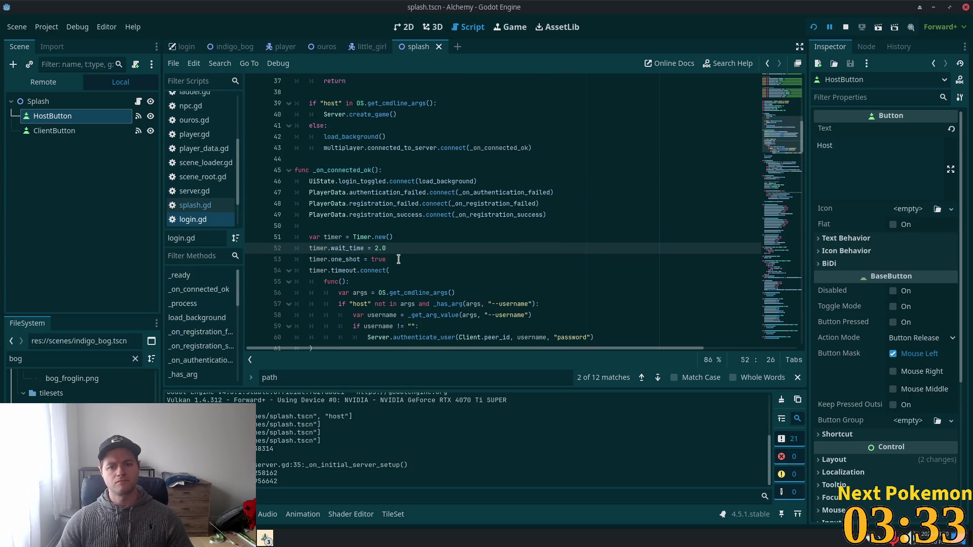
scroll(397, 260, "down", 5)
scroll(385, 268, "up", 5)
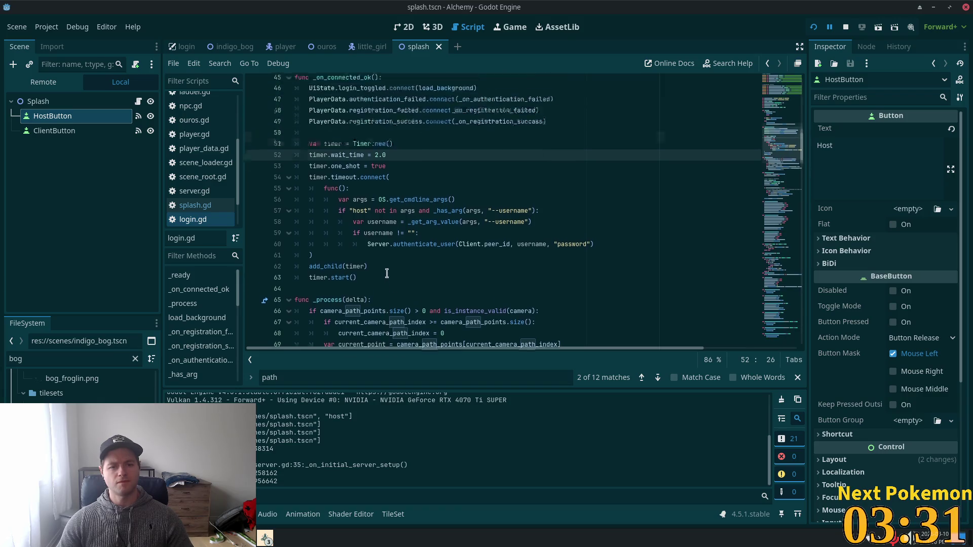
scroll(384, 270, "up", 1)
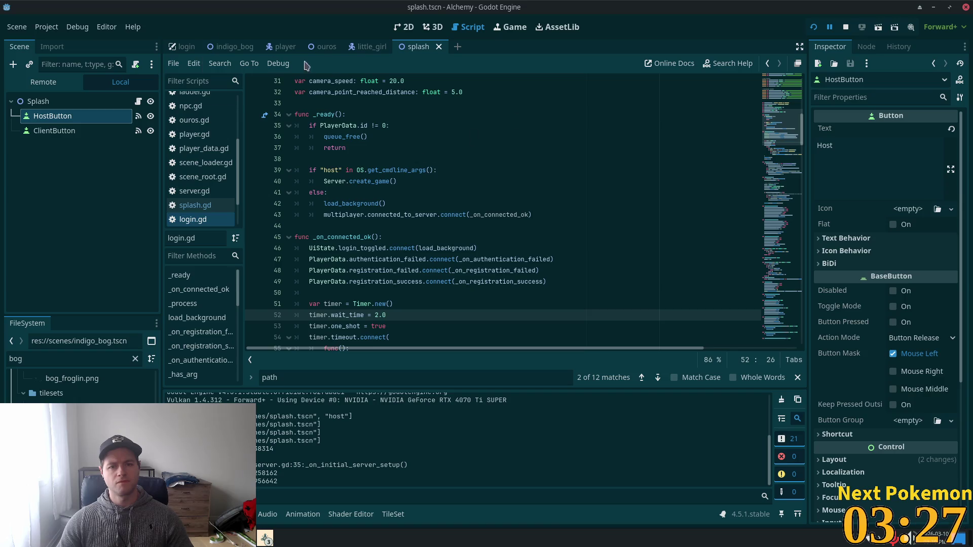
left_click(44, 31)
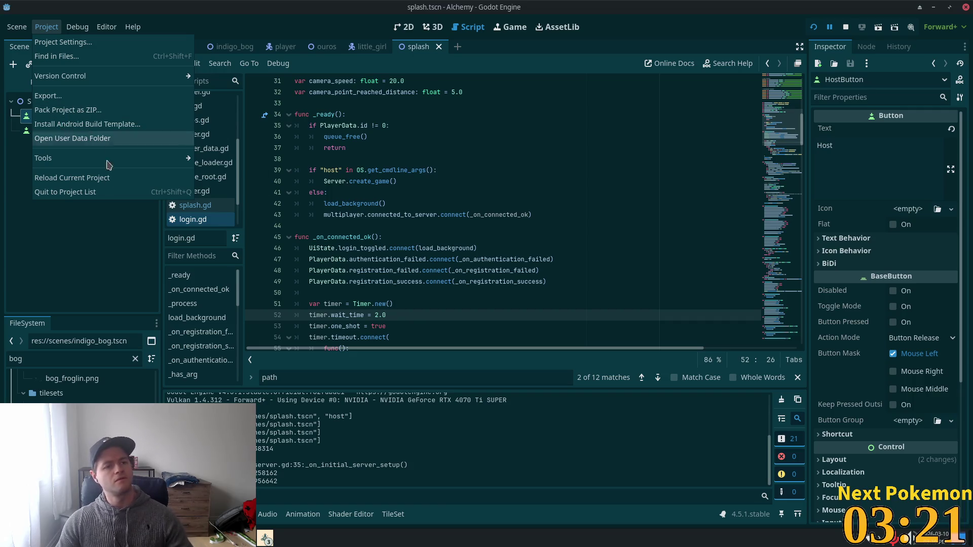
- Change Application > Run > Main Scene from splash.tscn to res://scenes/login.tscn
left_click(63, 42)
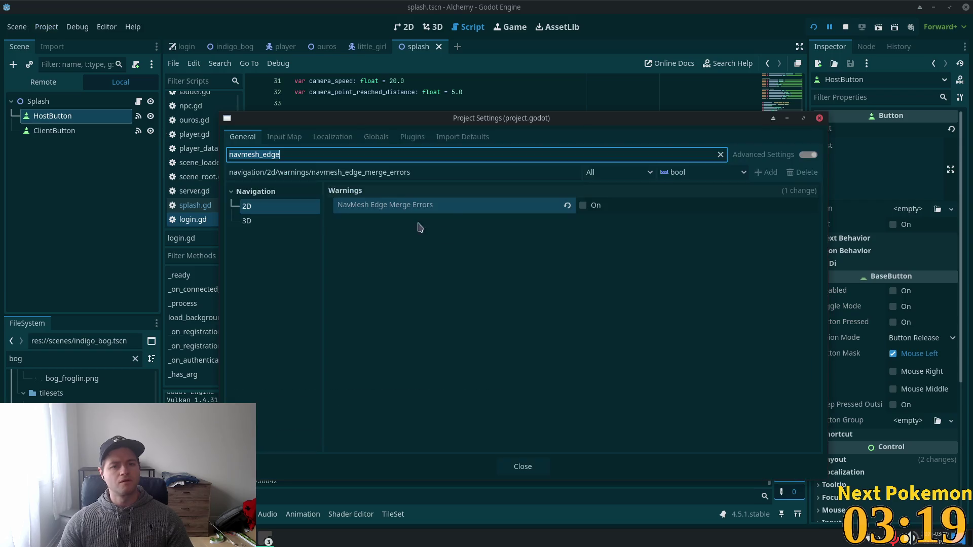
left_click(720, 154)
left_click(250, 208)
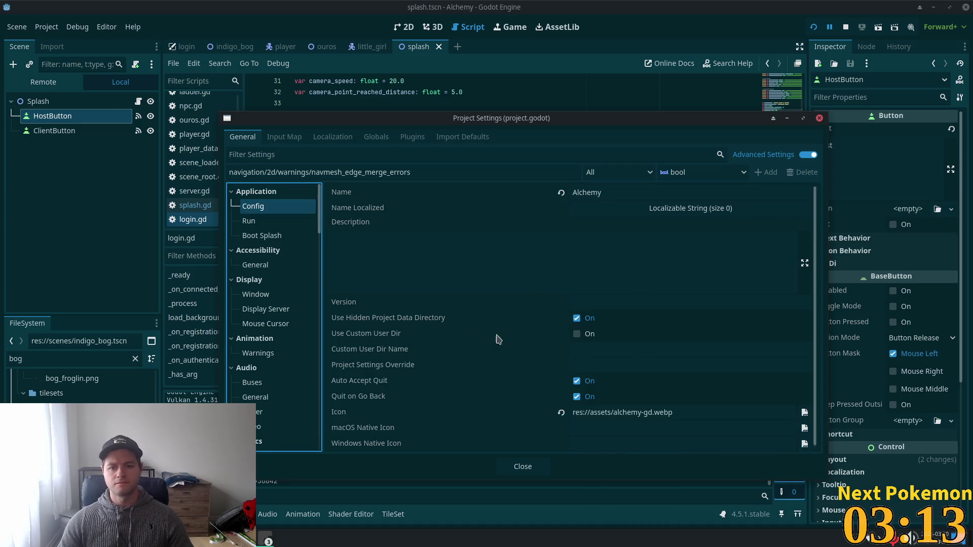
left_click(249, 222)
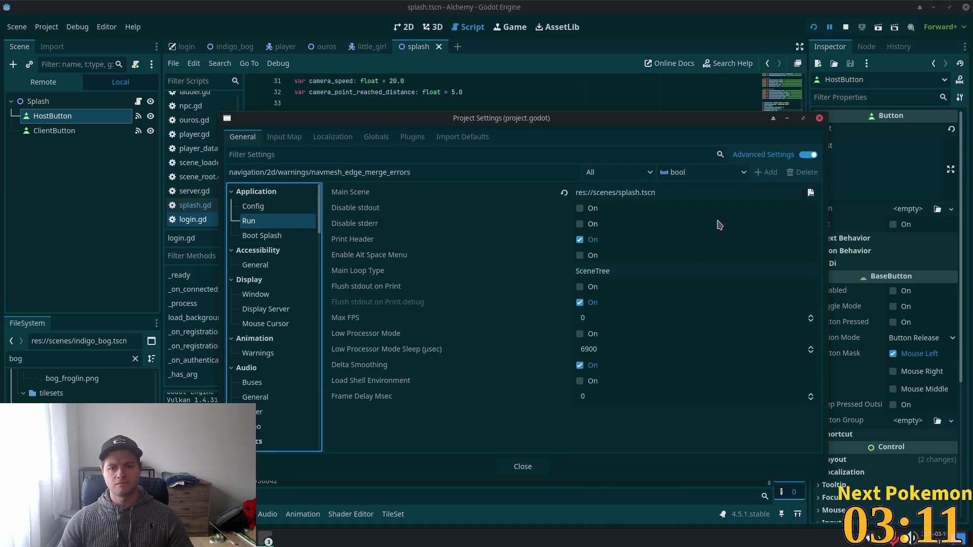
double_click(631, 193)
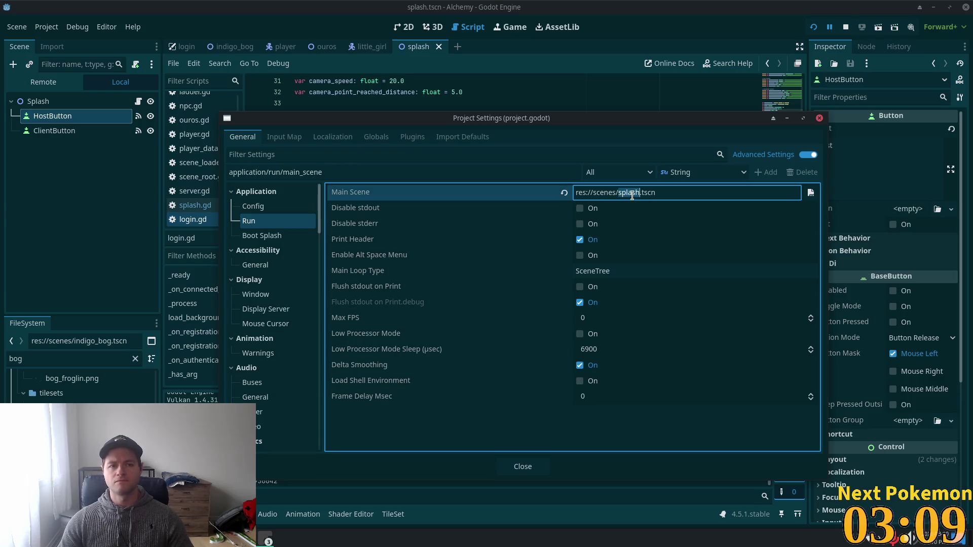
type("login")
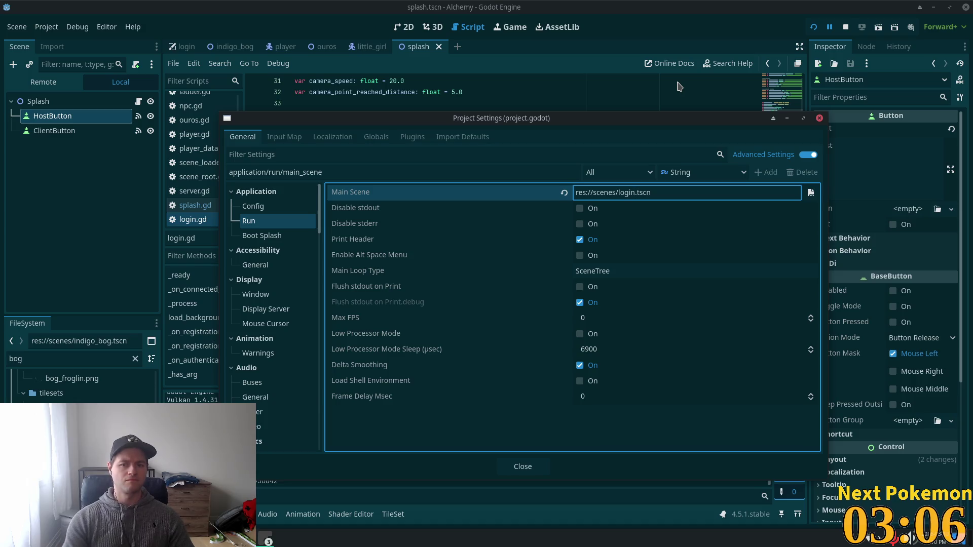
key("Return")
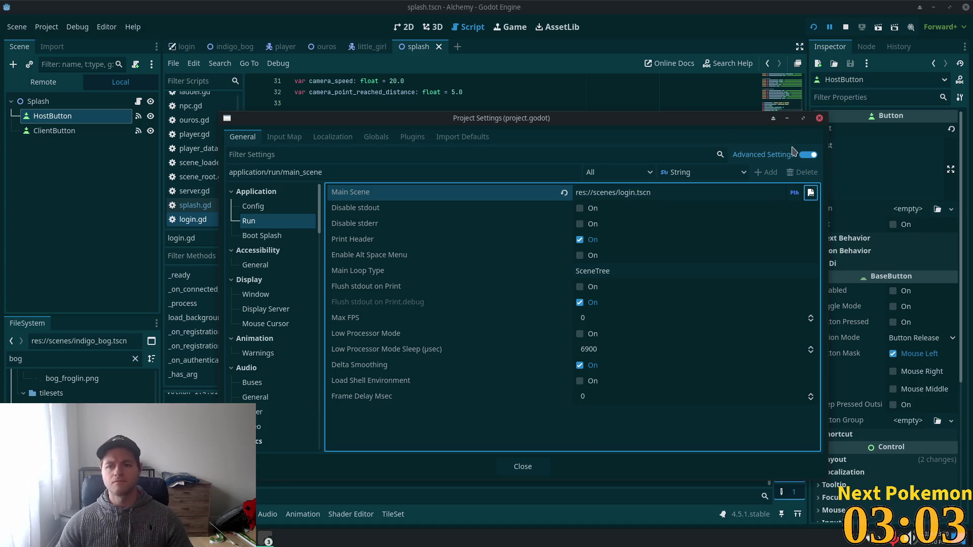
left_click(514, 470)
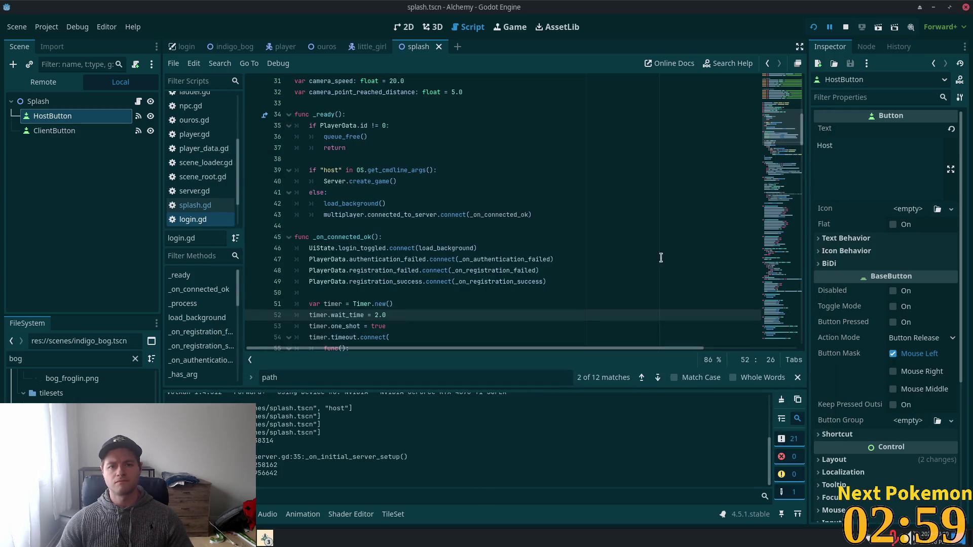
- Test-run the game, stop it with F8, and view the three script errors in the debugger
left_click(814, 28)
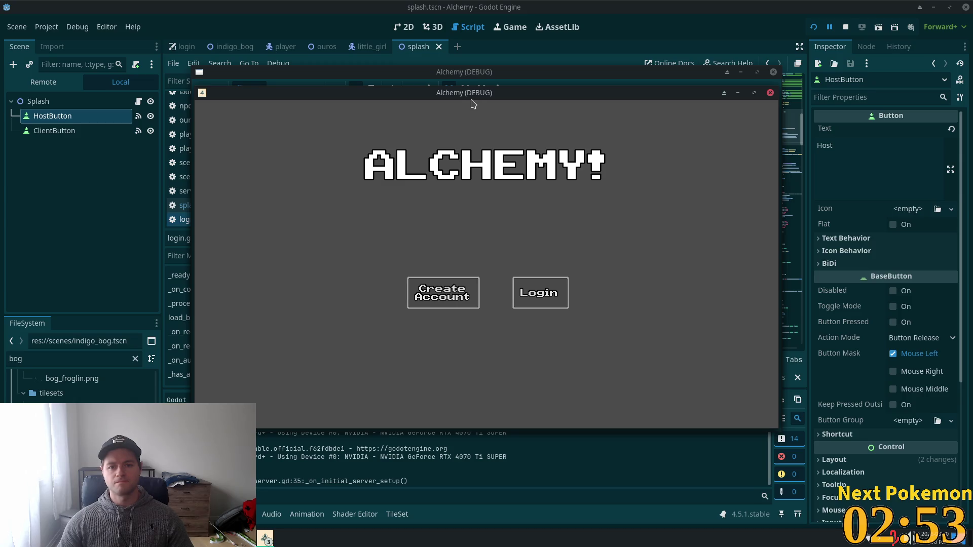
left_click_drag(538, 97, 367, 145)
mouse_move(434, 93)
left_mouse_down()
mouse_move(416, 111)
mouse_move(408, 98)
left_mouse_up()
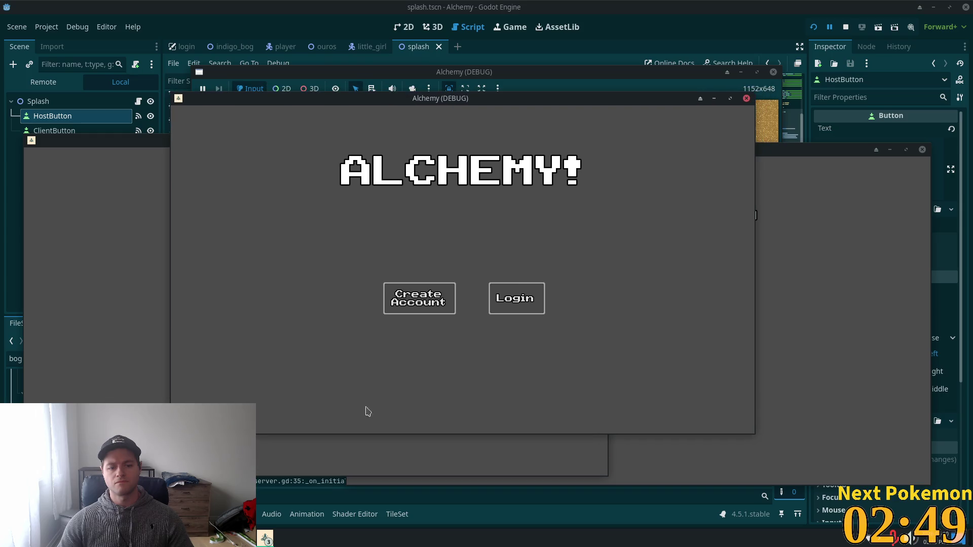
key("F8")
left_click(239, 387)
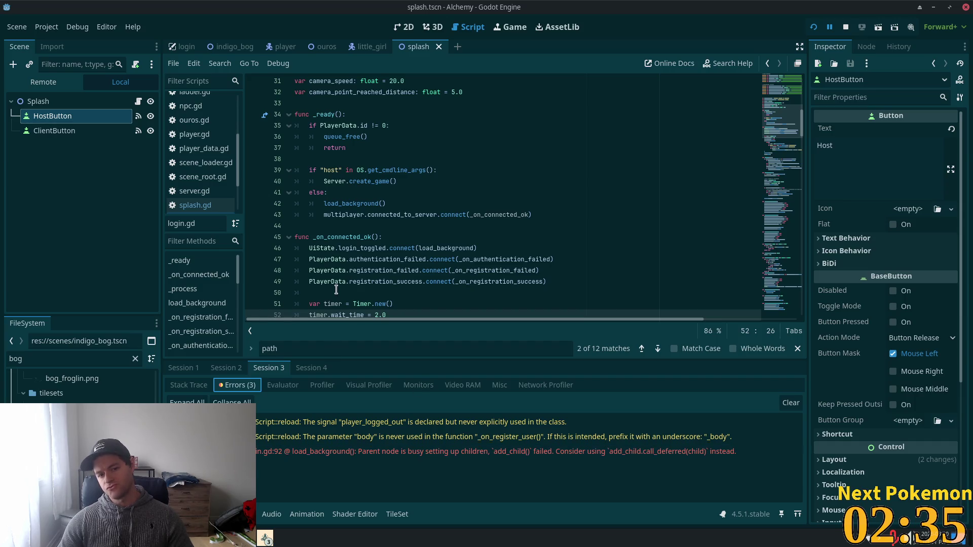
- Jump from the latest session's login.gd:92 error to the offending add_child line
scroll(384, 245, "down", 2)
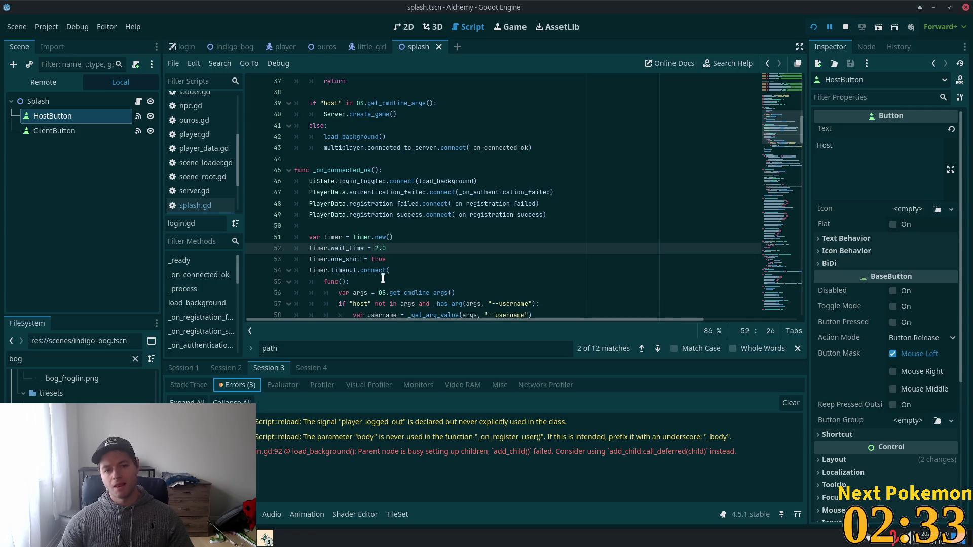
left_click(311, 368)
left_click(231, 383)
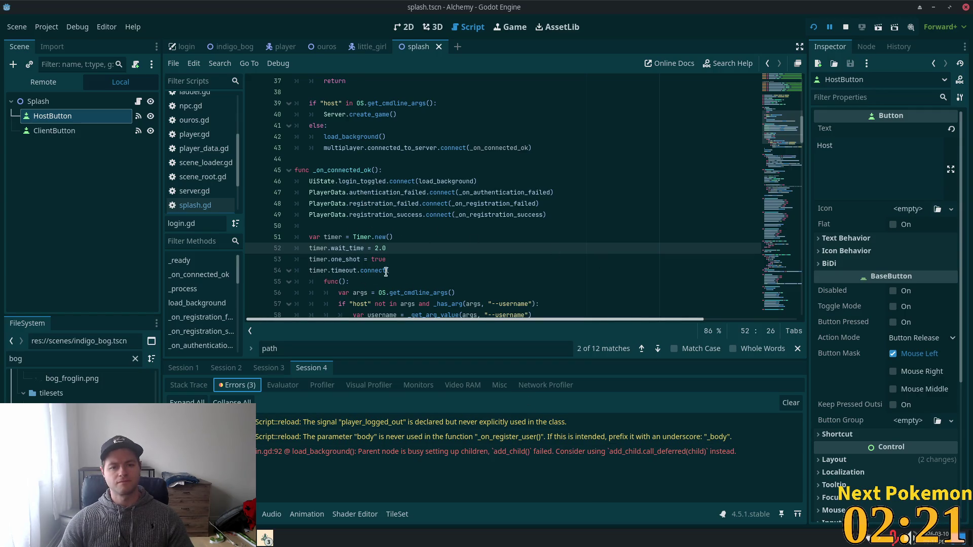
double_click(276, 451)
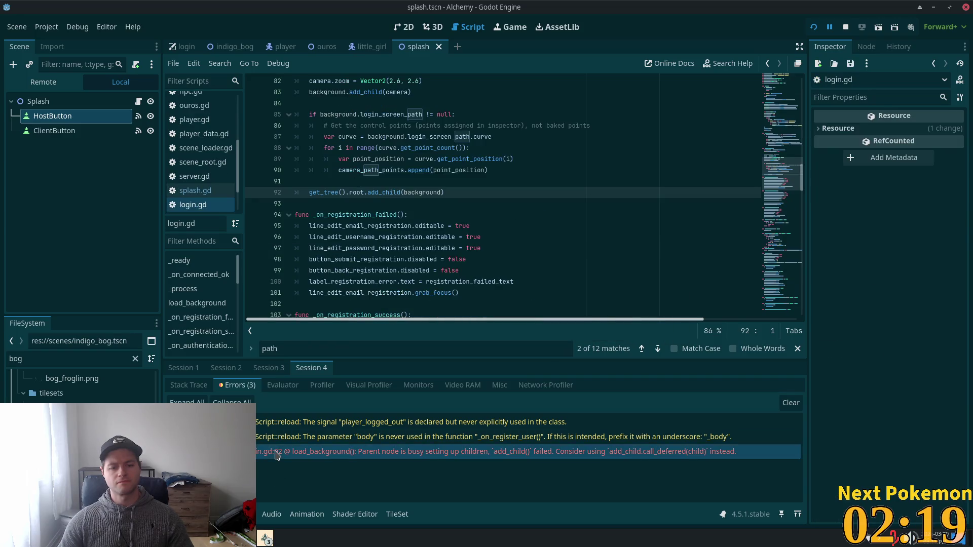
scroll(385, 253, "up", 2)
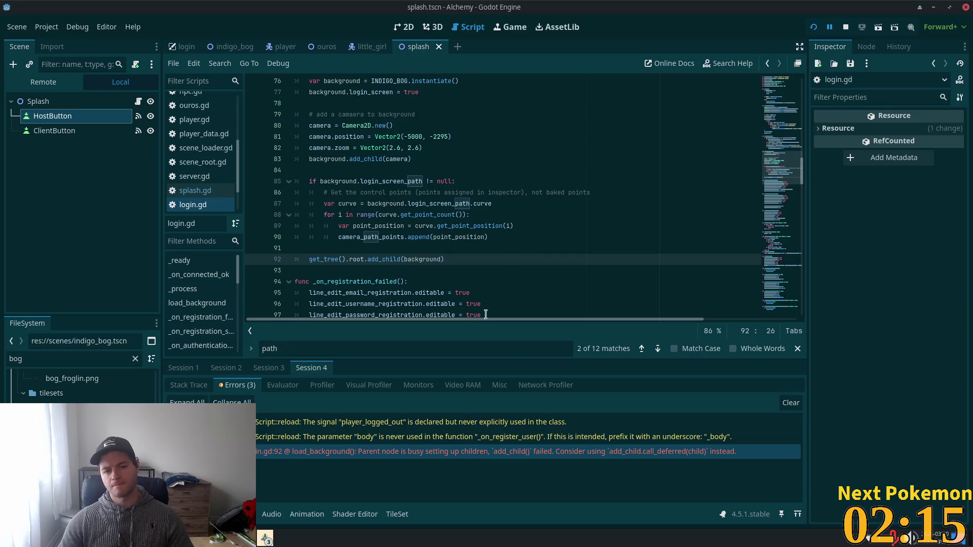
left_click(382, 259)
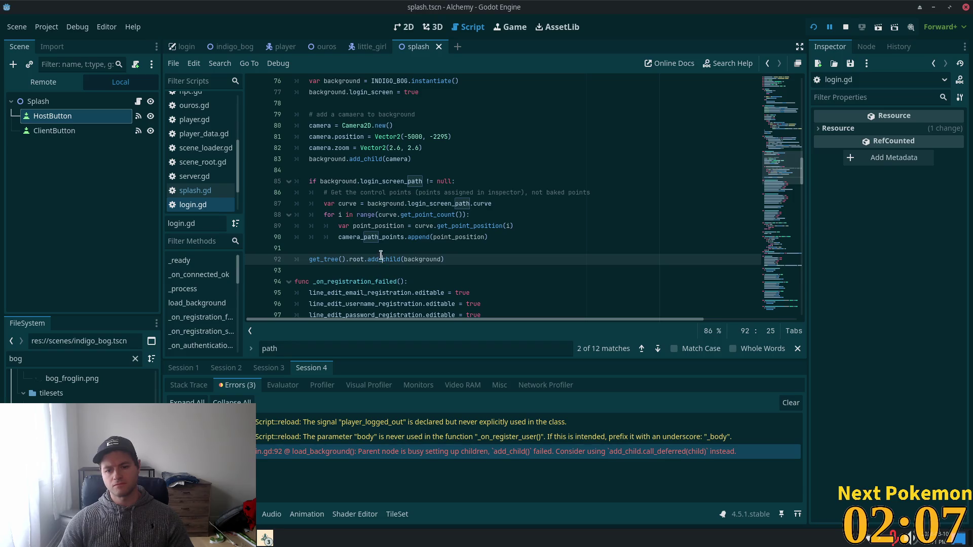
- Rewrite line 92 as add_child.call_deferred(background) using autocomplete
double_click(418, 260)
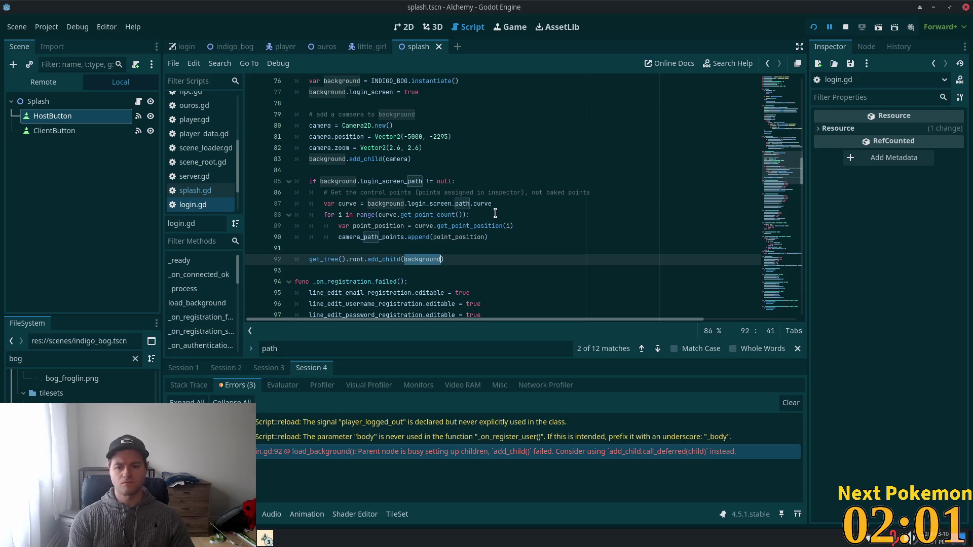
key("Left")
key("Left")
key("BackSpace")
key("BackSpace")
key("BackSpace")
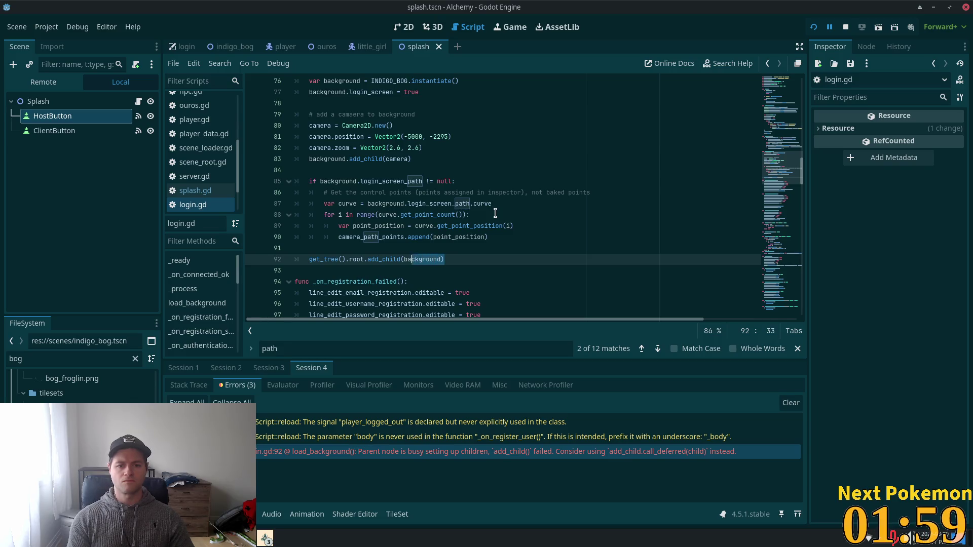
type(".call_de")
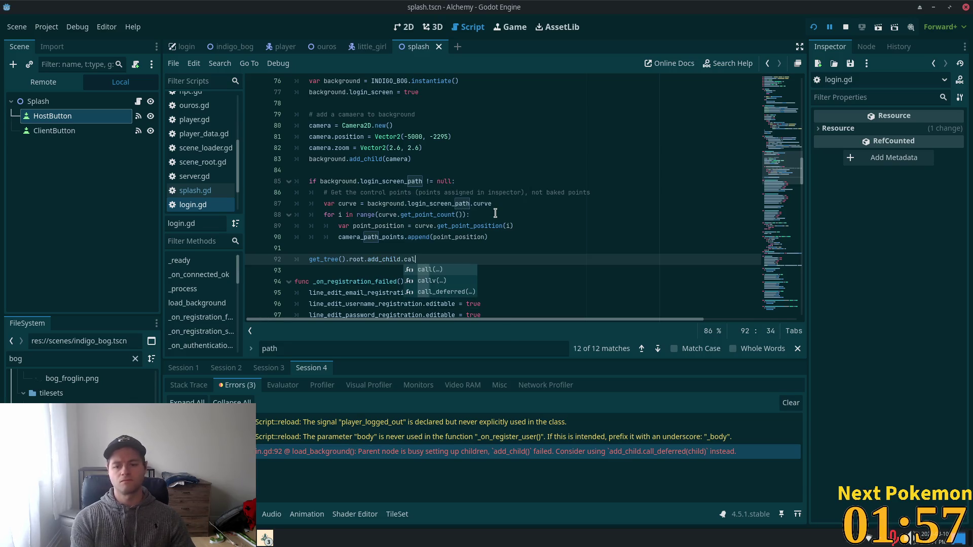
key("Return")
type("background")
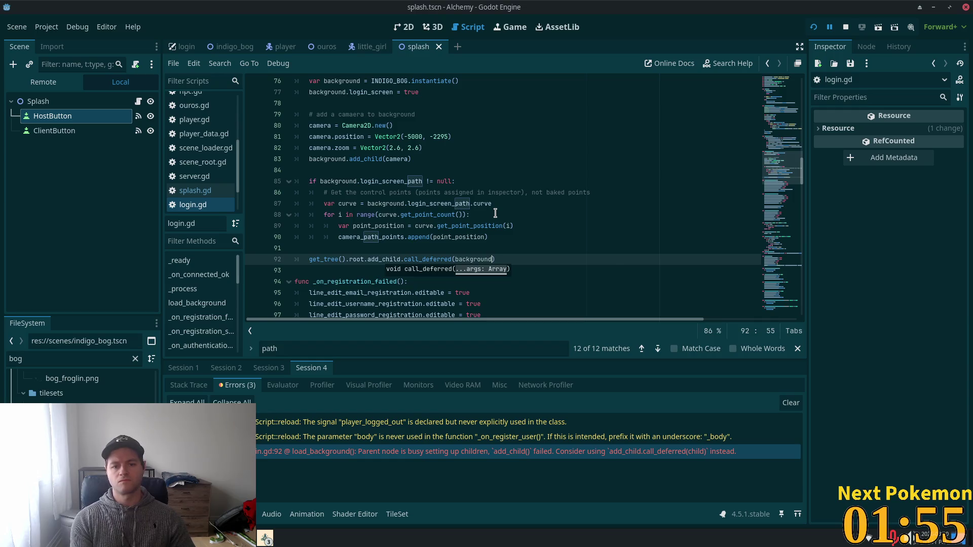
left_click(813, 27)
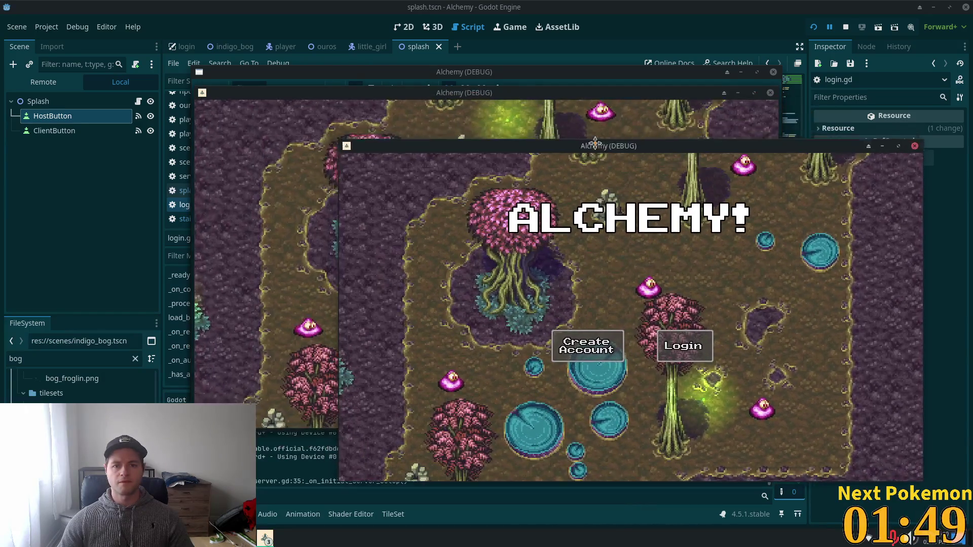
- Arrange the game windows and submit the login form with a test username and password
left_click_drag(524, 93, 406, 140)
left_click(558, 72)
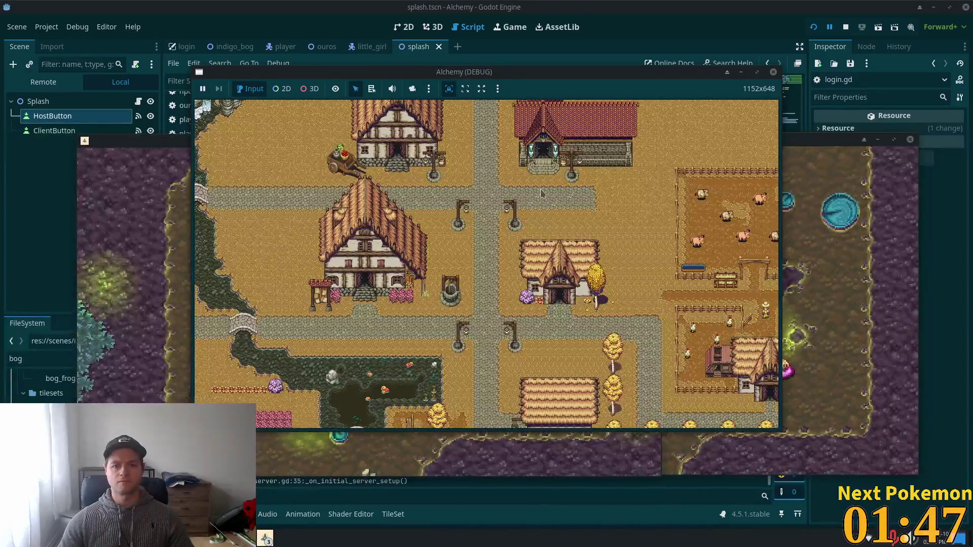
key("alt+Tab")
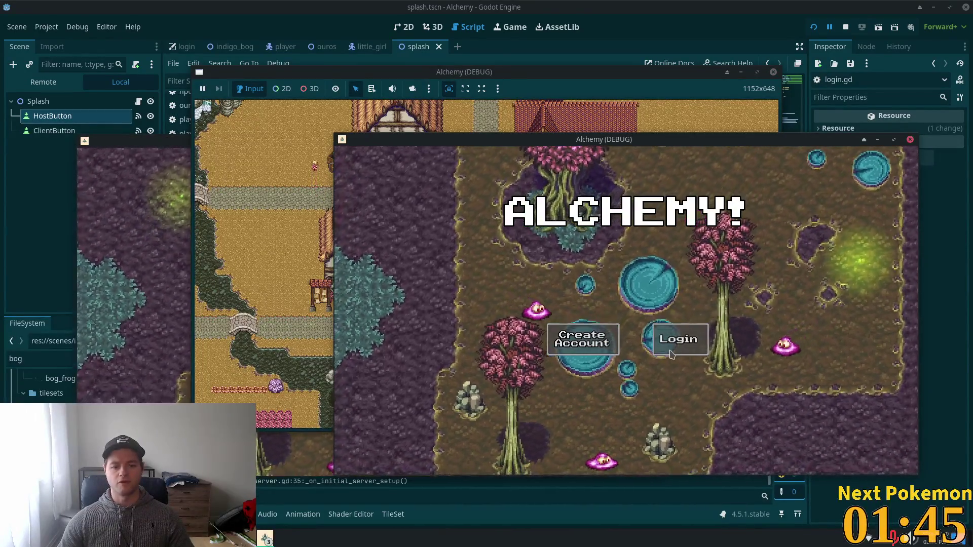
left_click(679, 339)
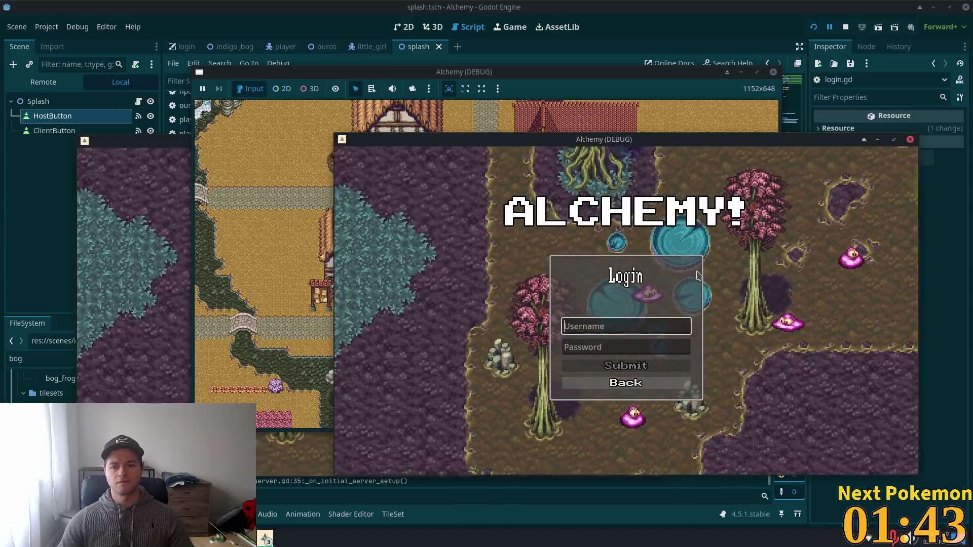
type("Delric")
key("Tab")
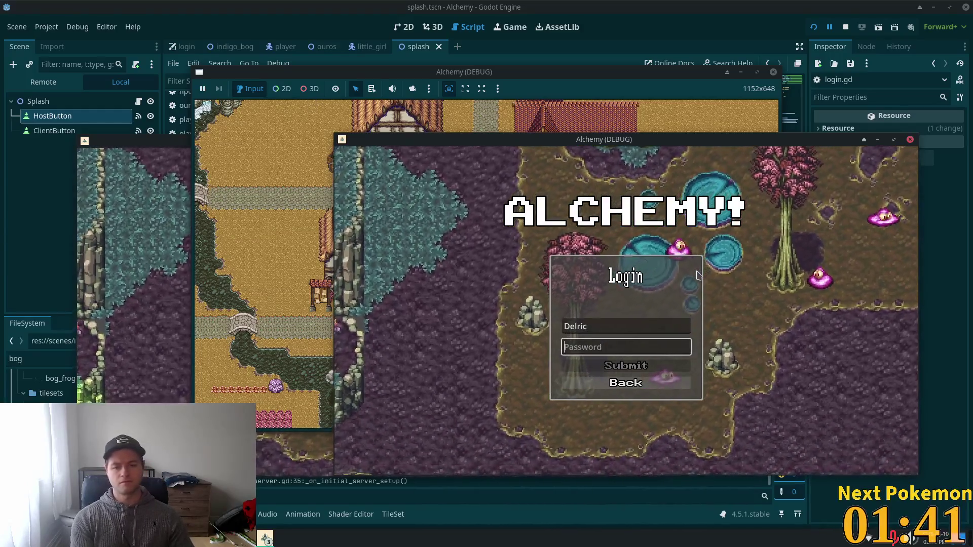
type("123")
key("Return")
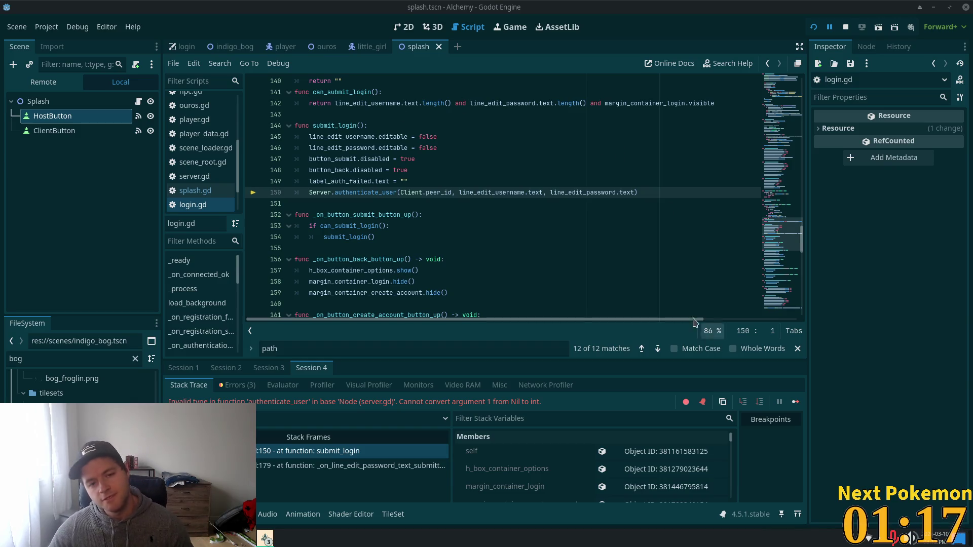
- Scroll up to _ready in login.gd and place the caret in its else branch
scroll(395, 187, "up", 2)
scroll(395, 186, "up", 1)
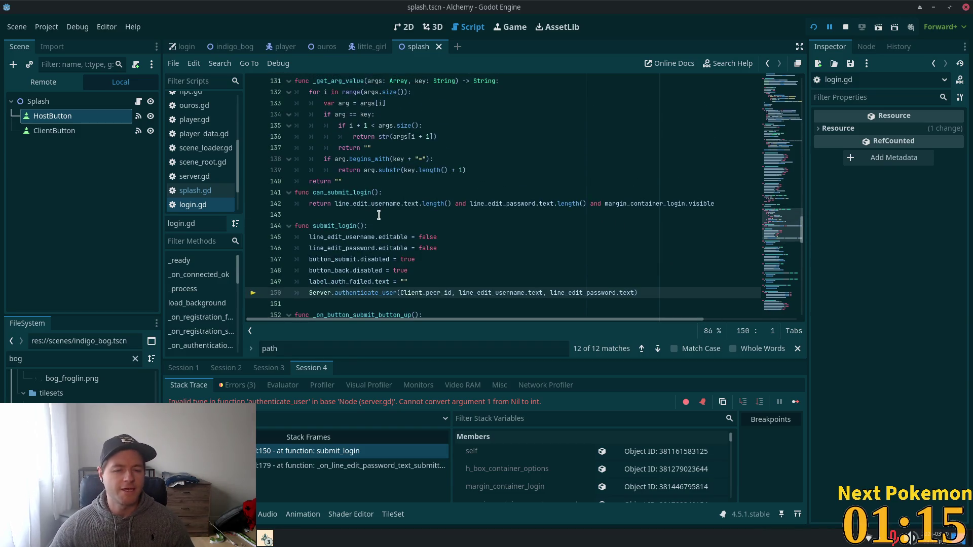
scroll(448, 238, "up", 6)
scroll(453, 236, "up", 5)
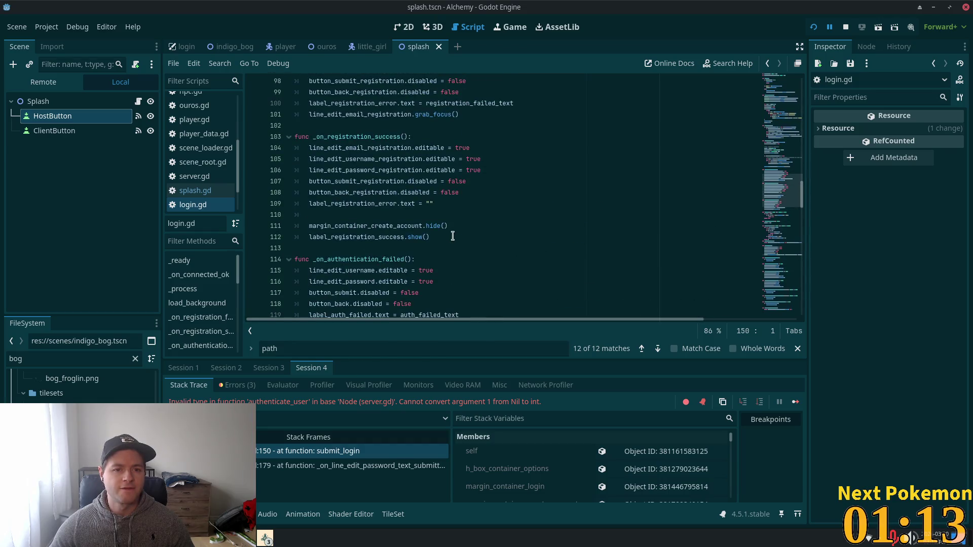
scroll(454, 238, "up", 7)
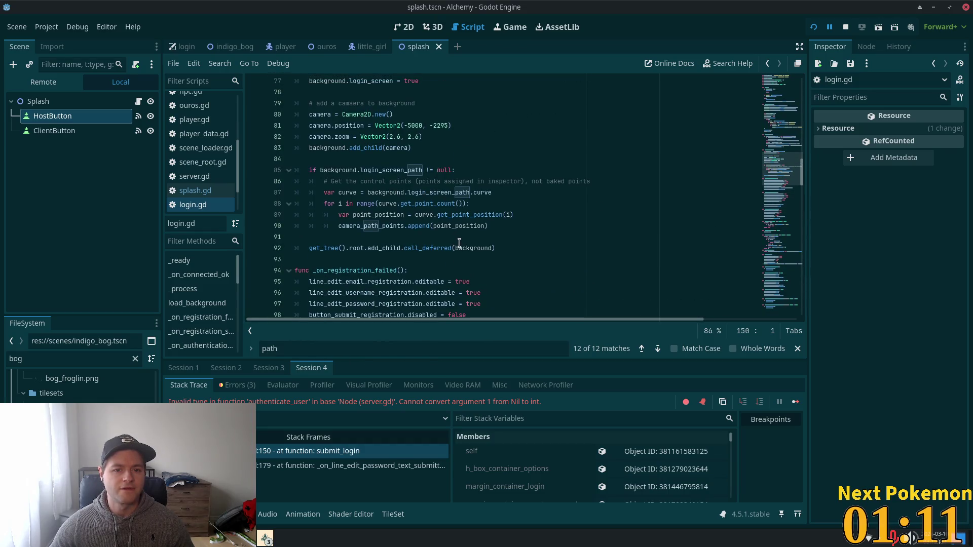
scroll(465, 251, "up", 10)
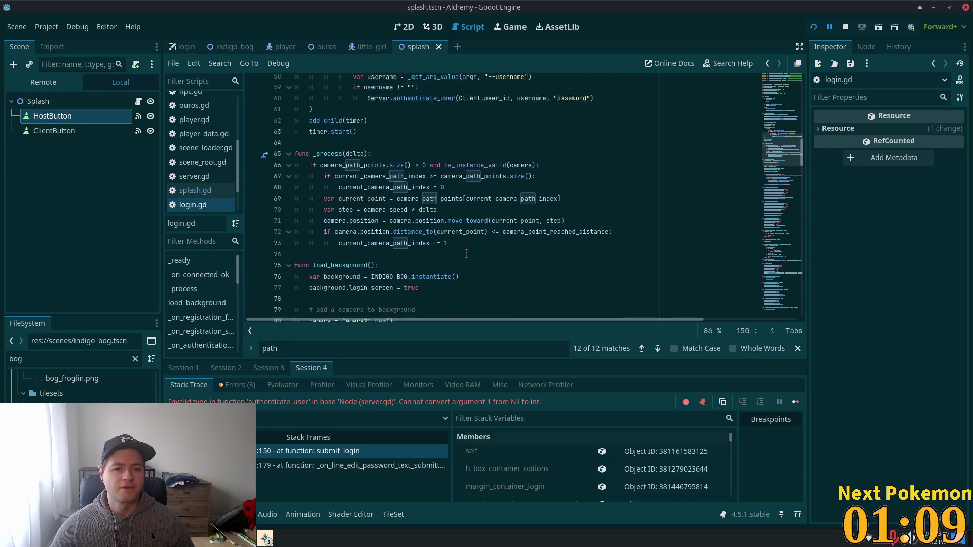
scroll(467, 254, "up", 5)
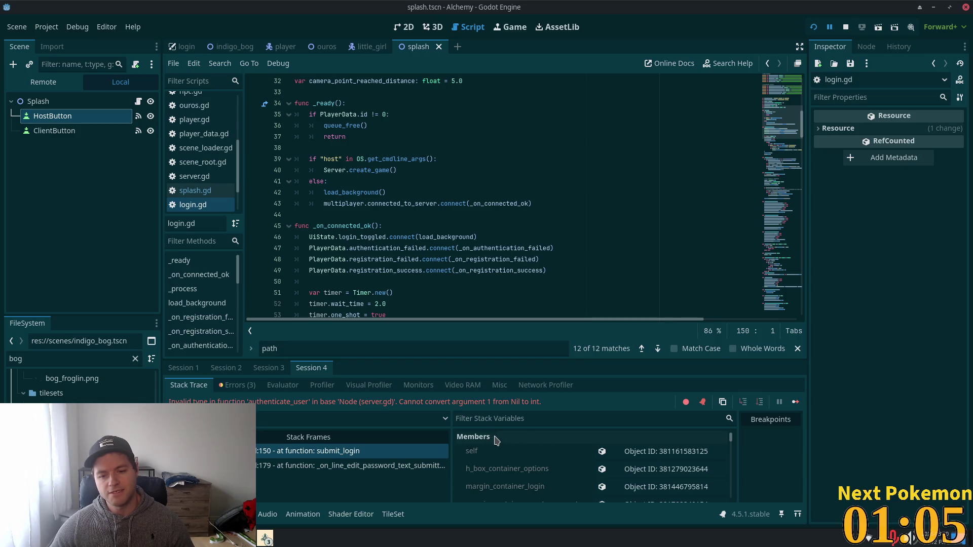
scroll(369, 217, "up", 2)
scroll(368, 217, "up", 3)
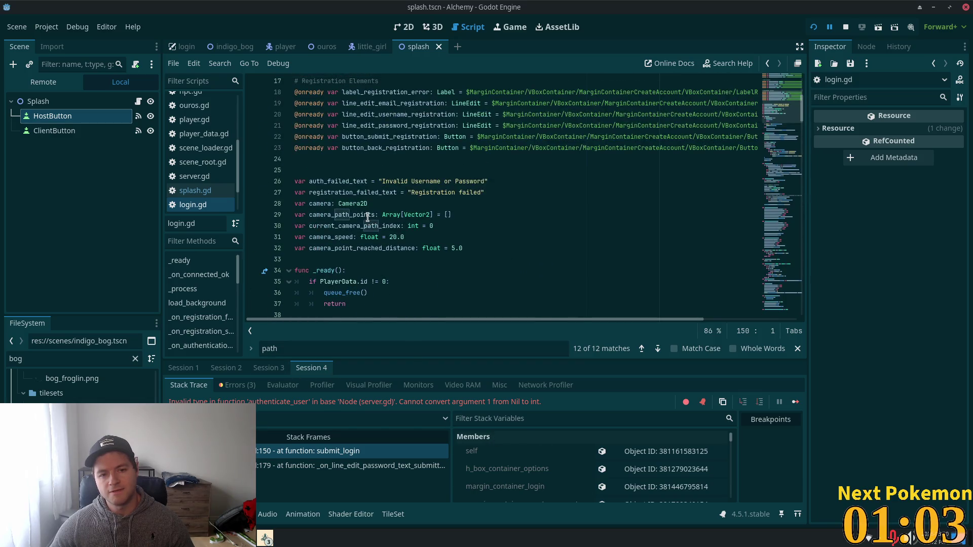
scroll(396, 259, "up", 5)
scroll(393, 263, "down", 6)
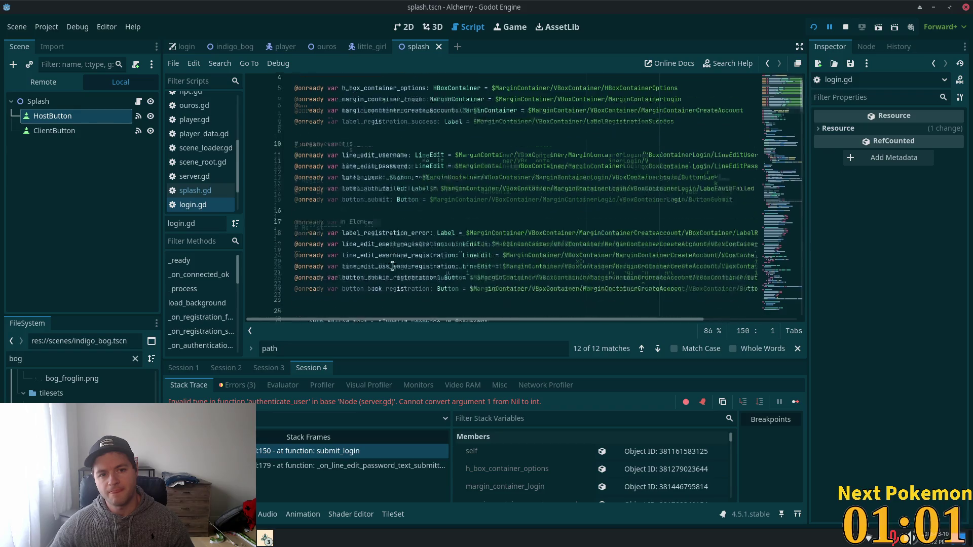
scroll(392, 267, "down", 3)
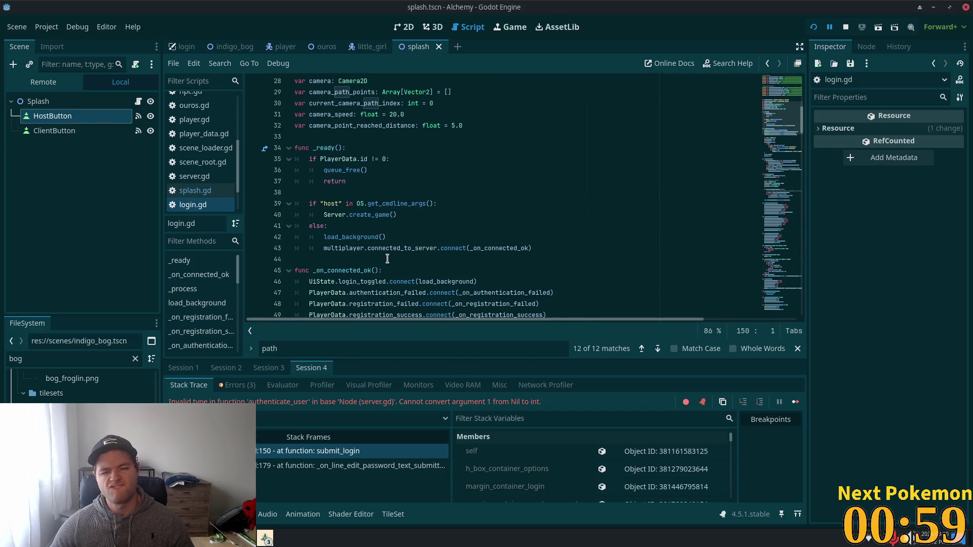
left_click(351, 226)
scroll(380, 218, "down", 2)
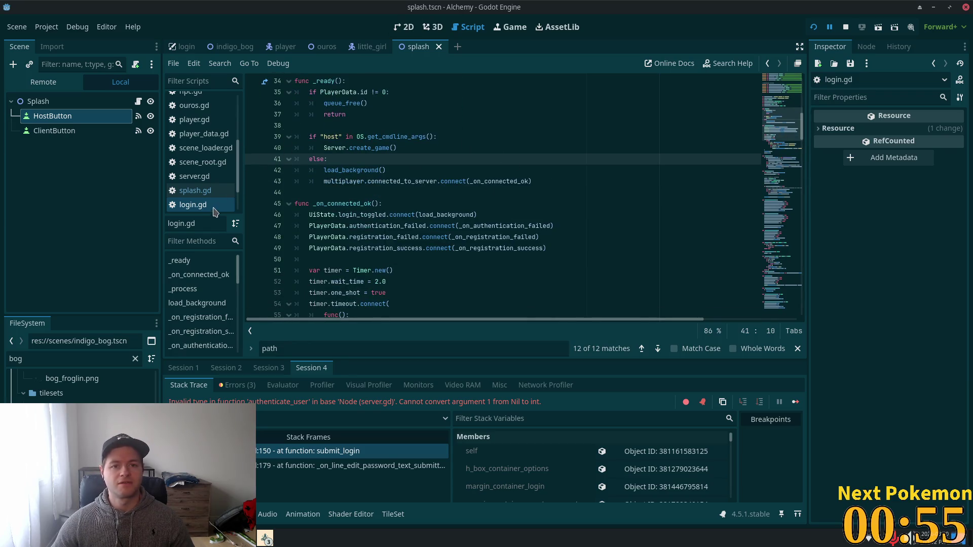
- Copy Client.join_game() from splash.gd, paste it after load_background(), and relaunch the game
left_click(195, 190)
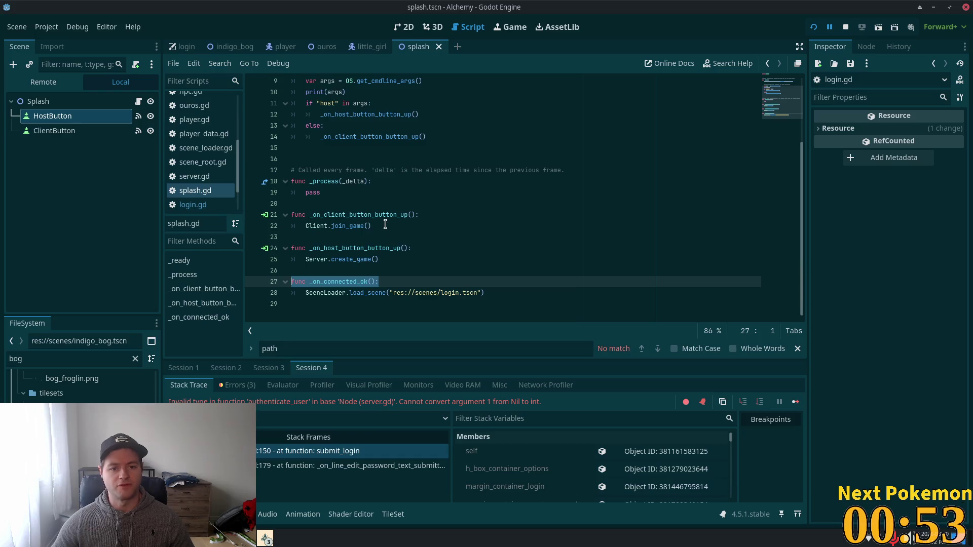
left_click_drag(385, 226, 306, 225)
key("ctrl+c")
left_click(206, 205)
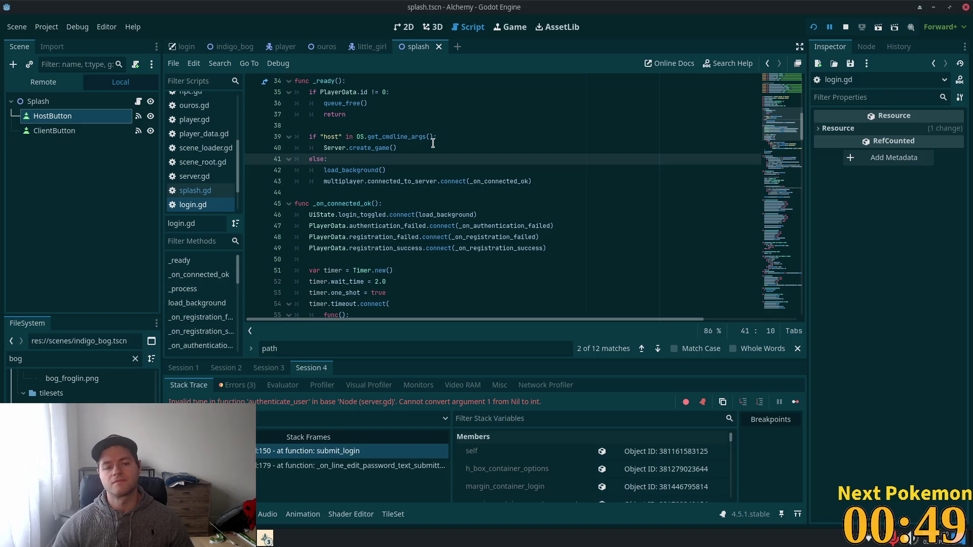
key("Down")
key("End")
key("Return")
key("ctrl+v")
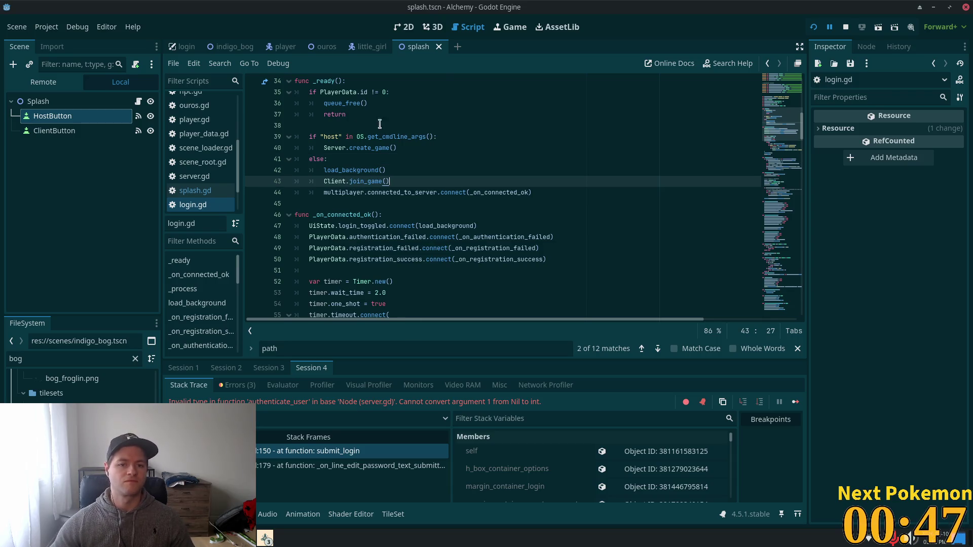
left_click(813, 27)
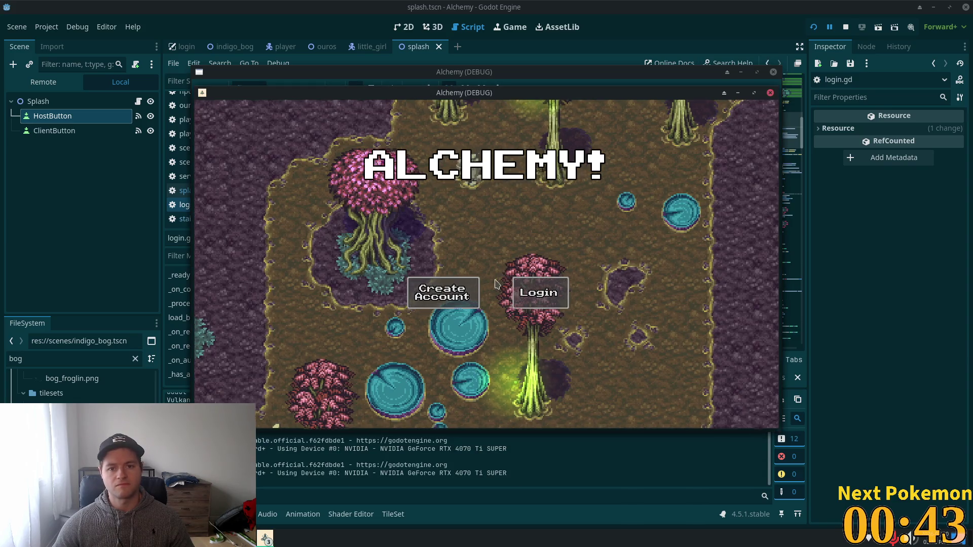
- Log into the running game with a test account's username and password
left_click(529, 295)
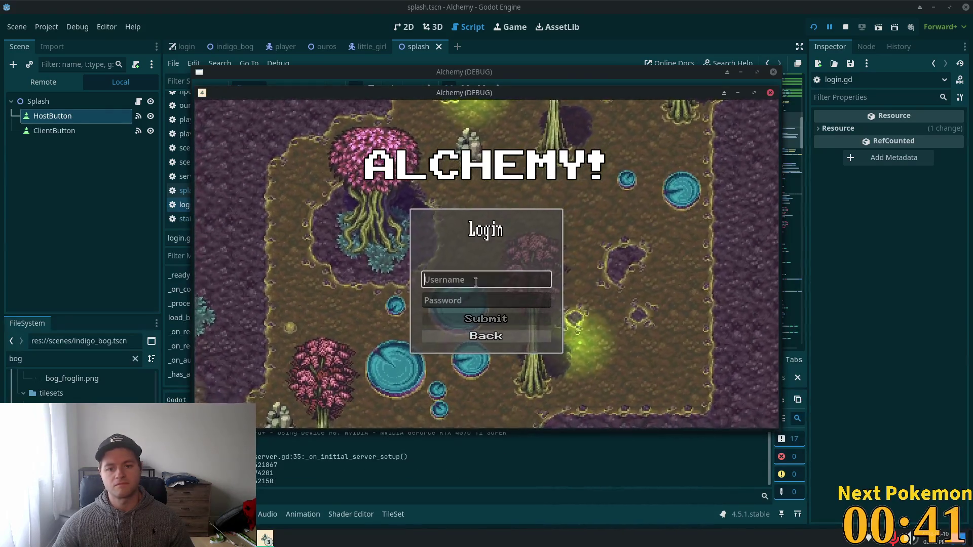
type("Delric")
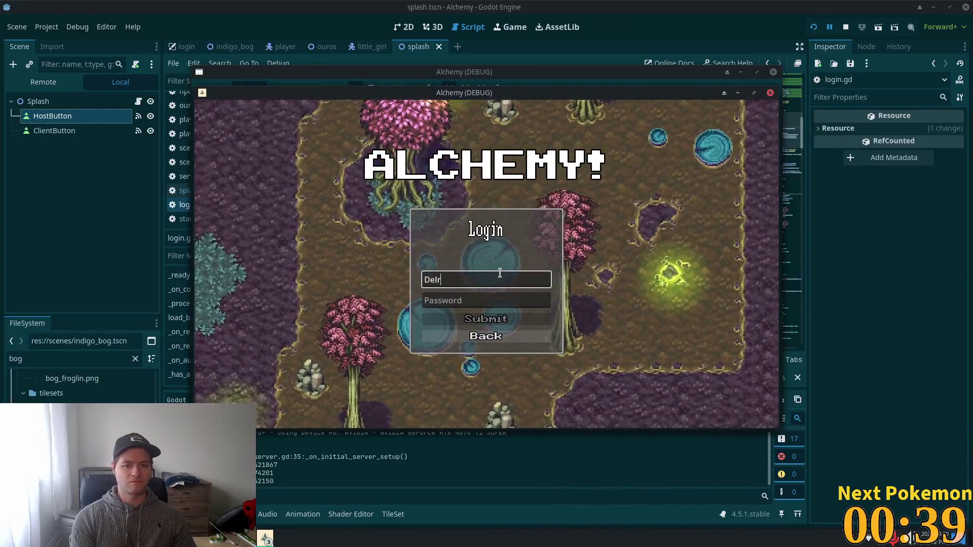
key("Tab")
type("password1")
key("Return")
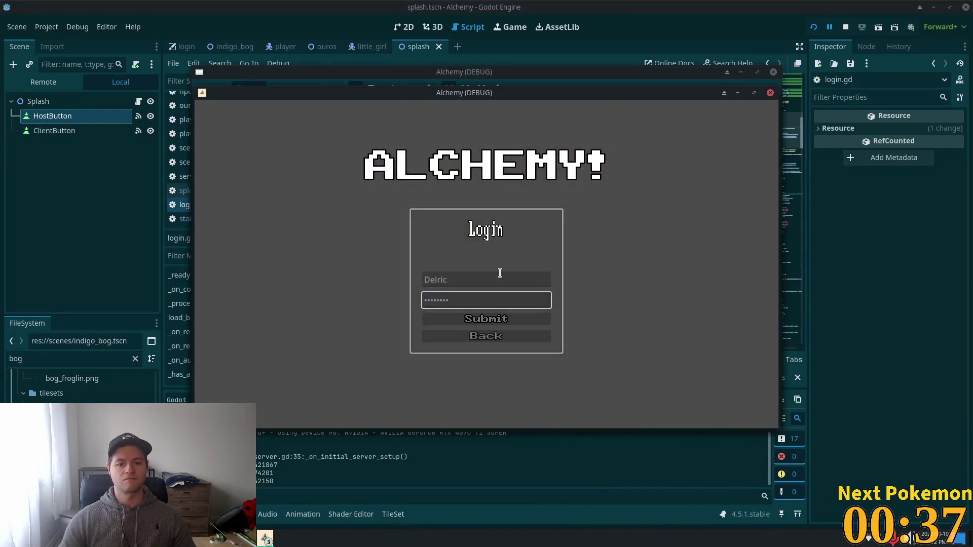
- Walk the character around the field and warp it to Ouros town
key("s")
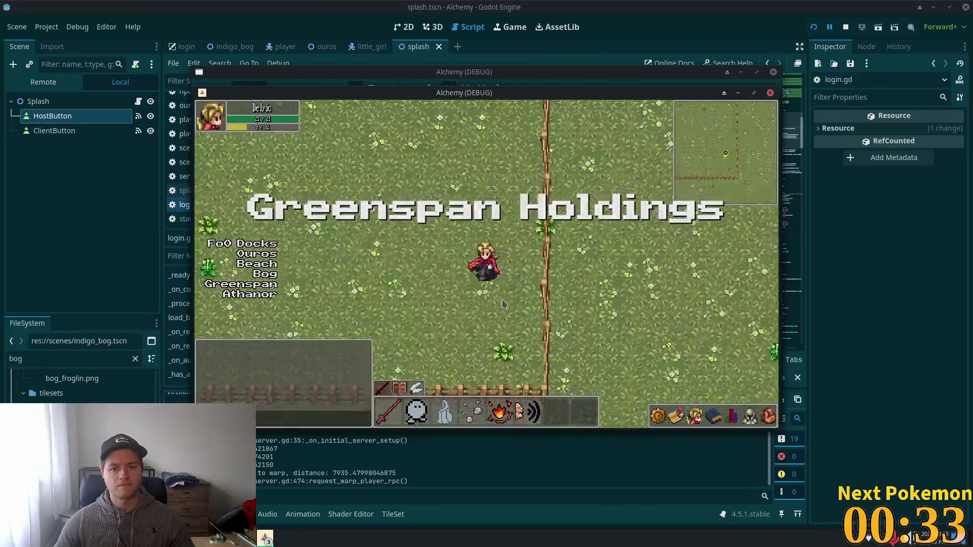
key("a")
key("w")
key("w")
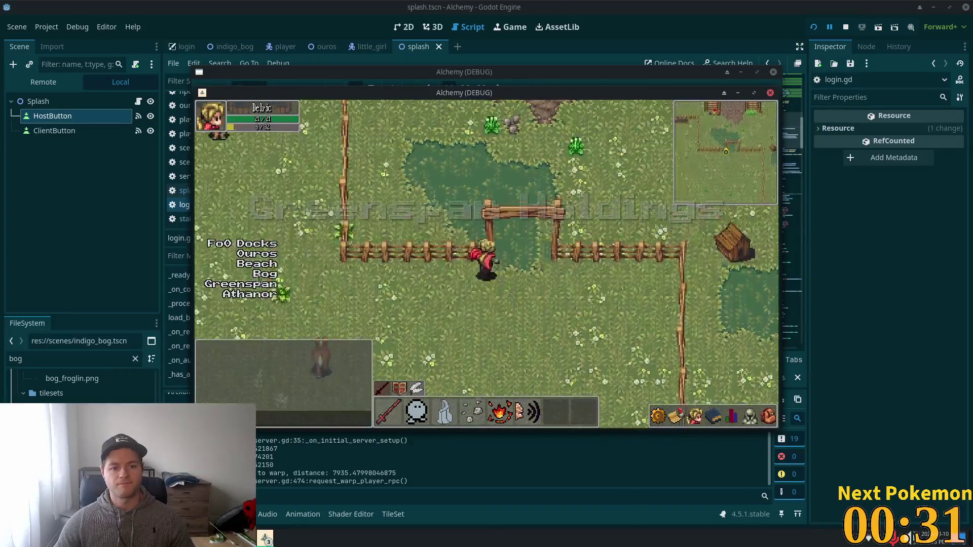
left_click(255, 254)
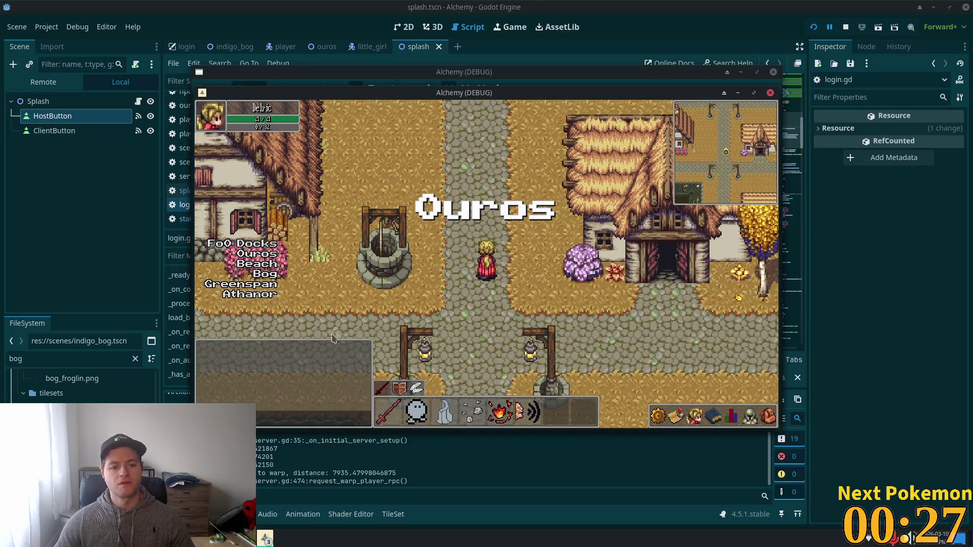
left_click_drag(369, 93, 498, 170)
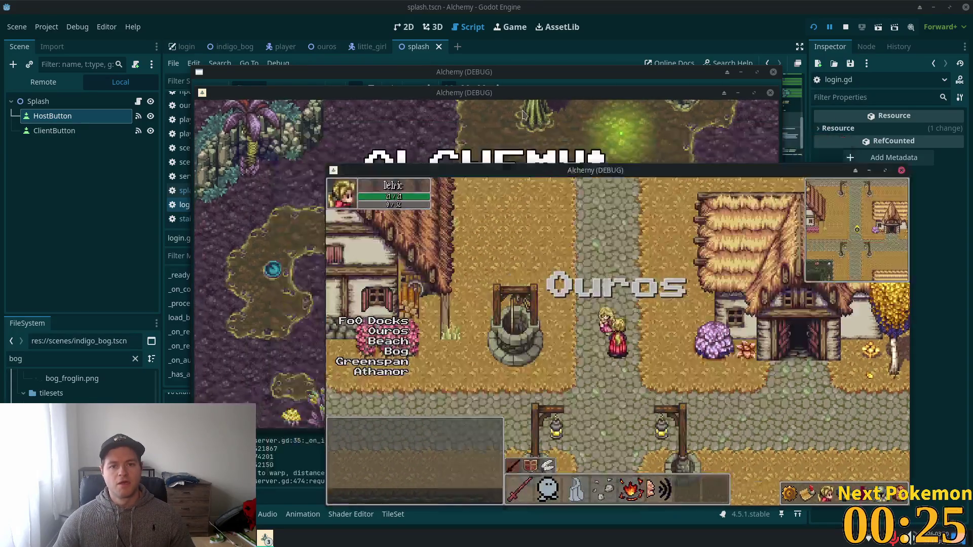
- Open player_data.gd and bring the second game window up at its login screen
left_click(498, 71)
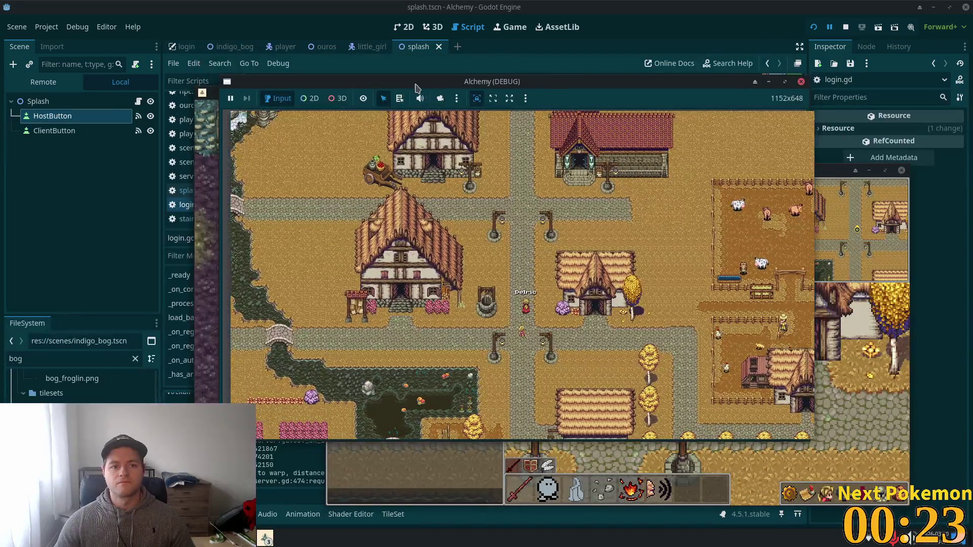
left_click(192, 133)
left_click(191, 133)
key("alt+Tab")
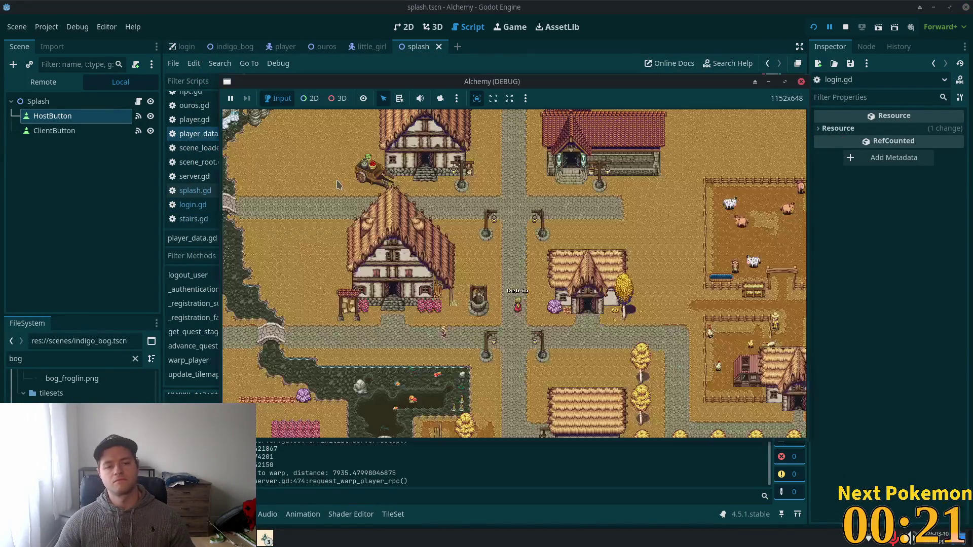
mouse_move(419, 94)
left_mouse_down()
mouse_move(480, 114)
mouse_move(411, 84)
left_mouse_up()
left_click(266, 538)
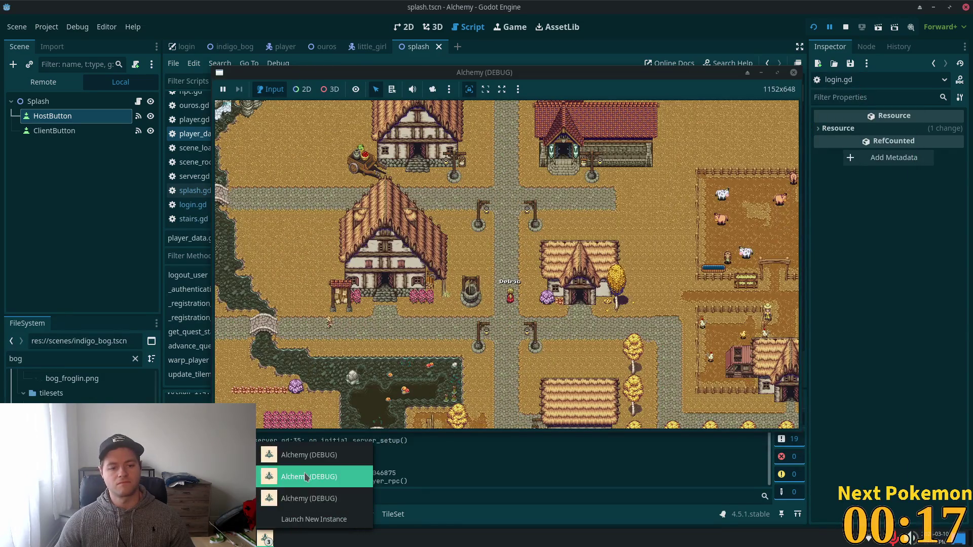
left_click(289, 473)
- Log the second game in with another test account and walk up the road
left_click(532, 303)
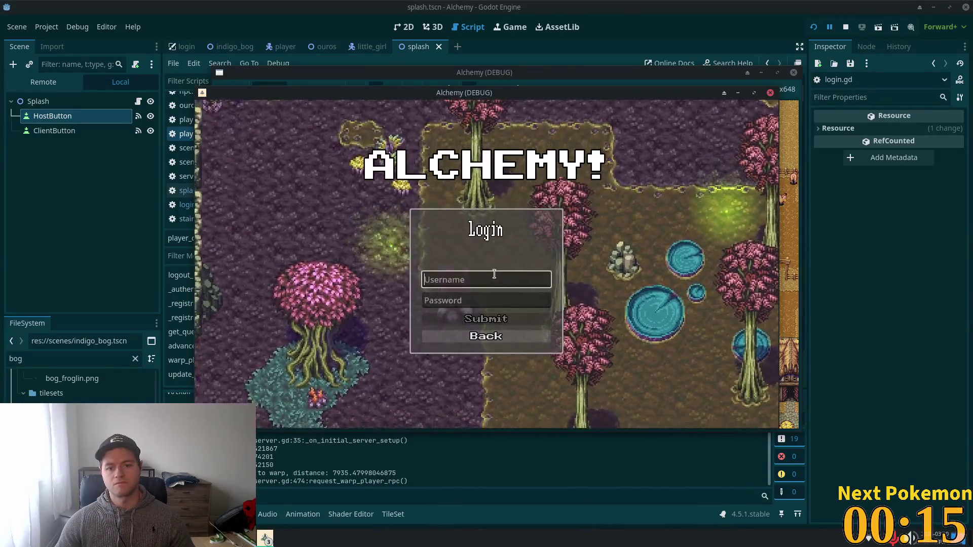
type("shortie89")
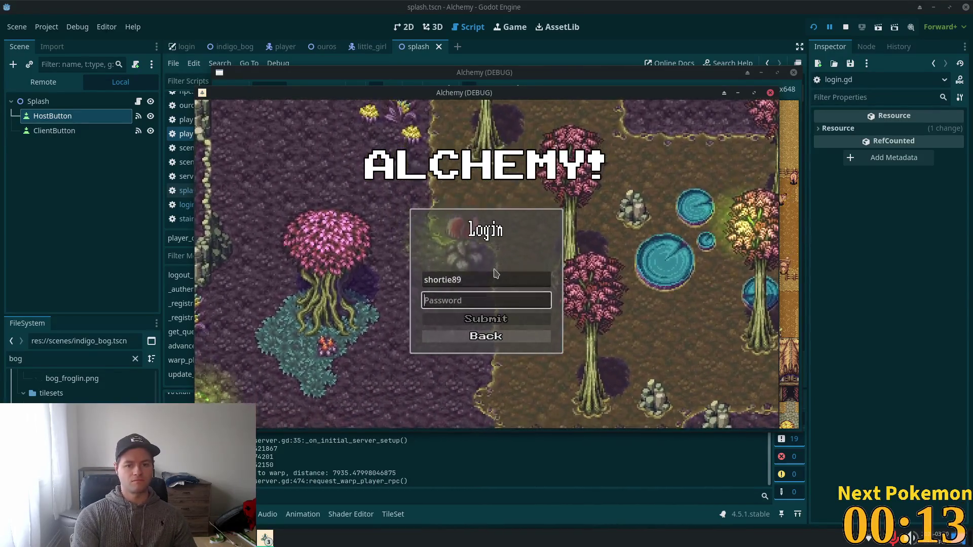
key("Tab")
type("123456")
key("Return")
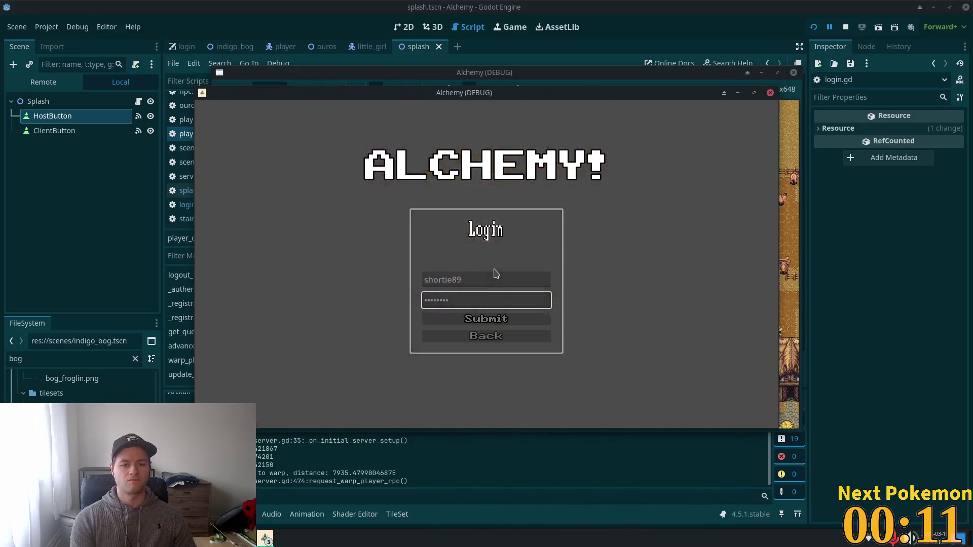
key("Right")
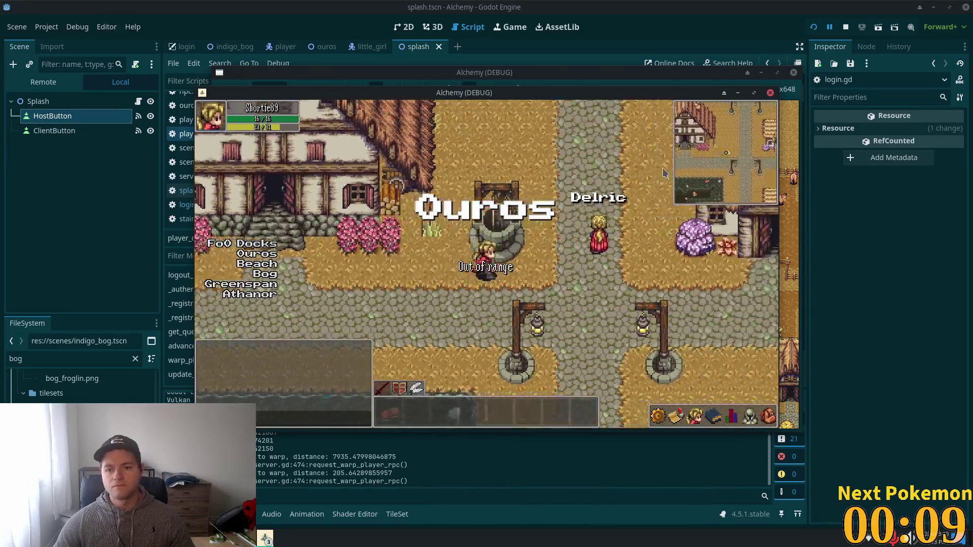
key("Up")
- Arrange both game windows, then stop the running game with F8
mouse_move(615, 94)
left_mouse_down()
mouse_move(506, 96)
mouse_move(421, 122)
left_mouse_up()
left_click(336, 123)
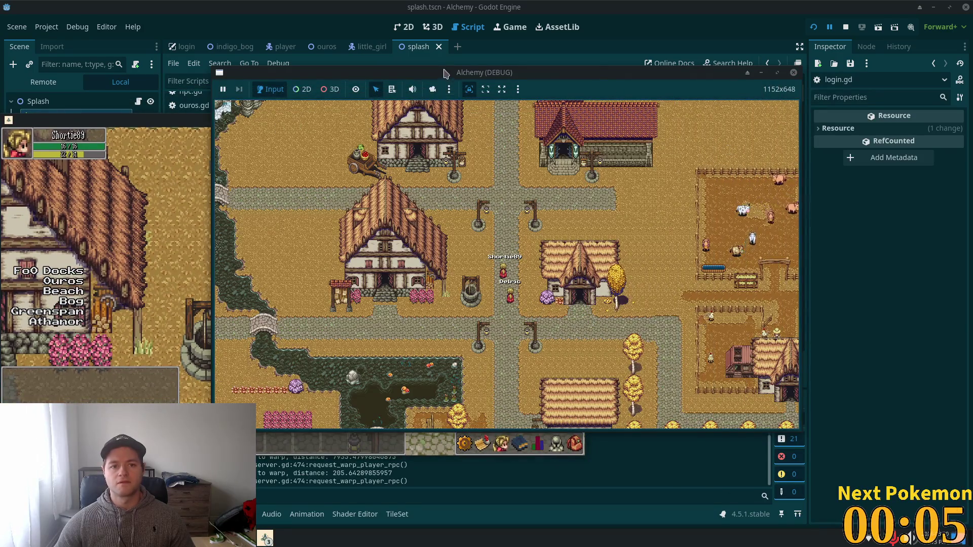
mouse_move(450, 75)
left_mouse_down()
mouse_move(465, 84)
mouse_move(409, 147)
mouse_move(400, 49)
mouse_move(389, 44)
left_mouse_up()
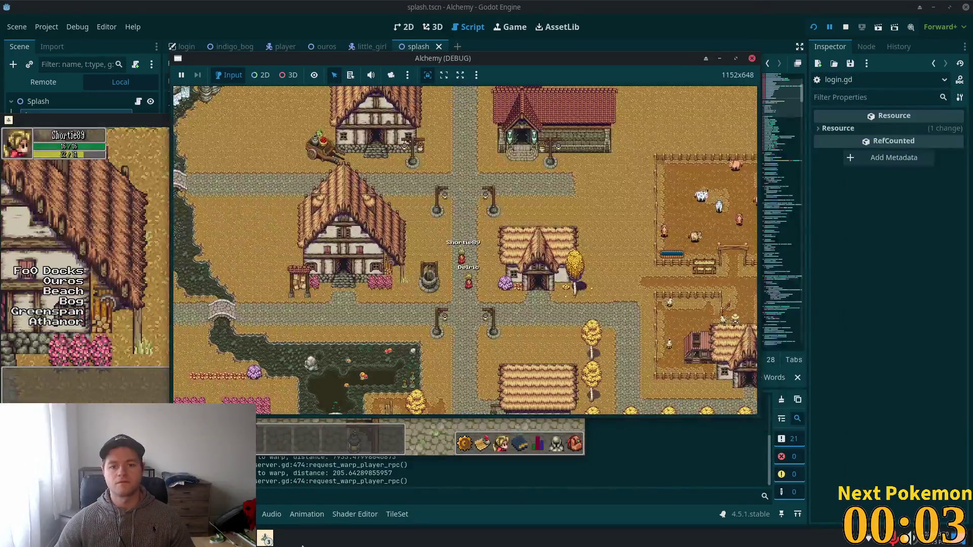
left_click(265, 539)
left_click(320, 492)
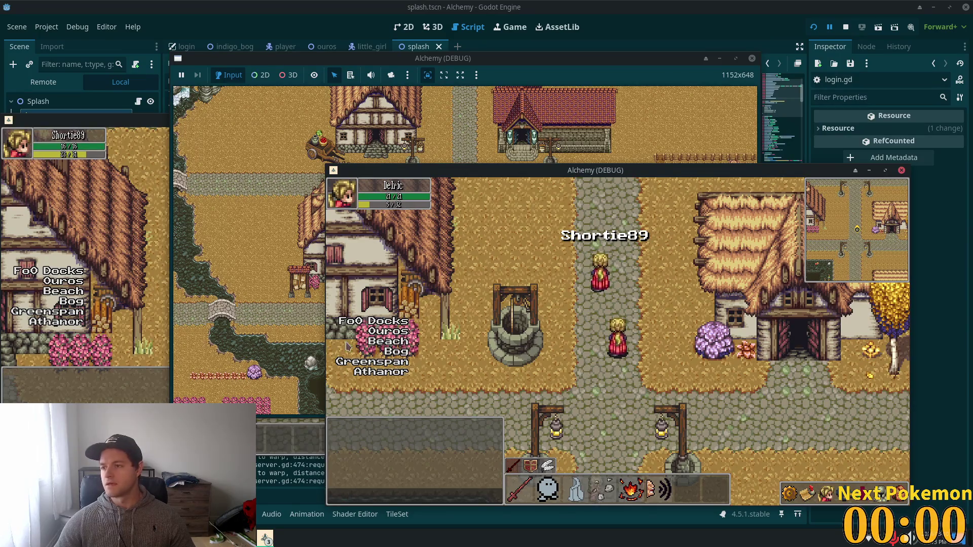
key("F8")
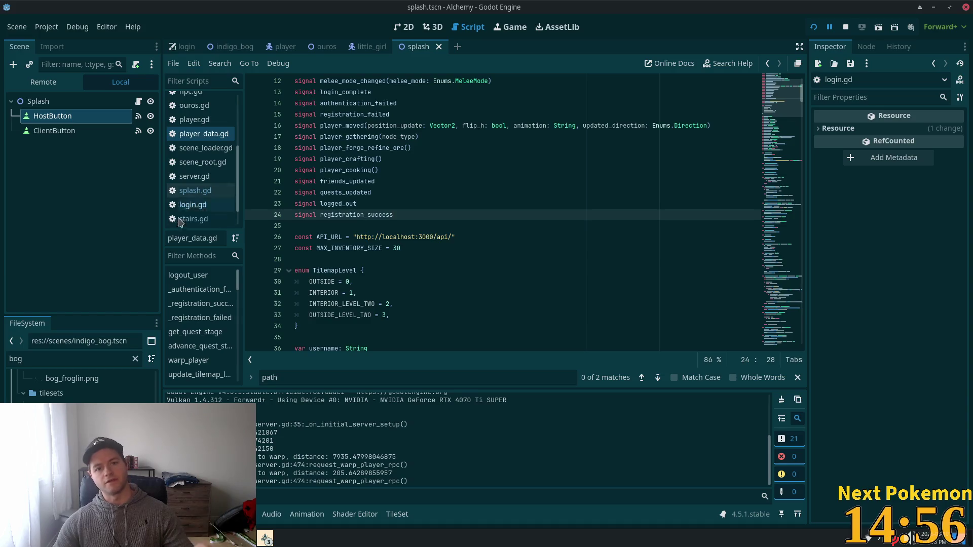
- Look through login.gd and stairs.gd, ending with splash.gd open in the script editor
left_click(188, 205)
left_click(187, 219)
left_click(190, 191)
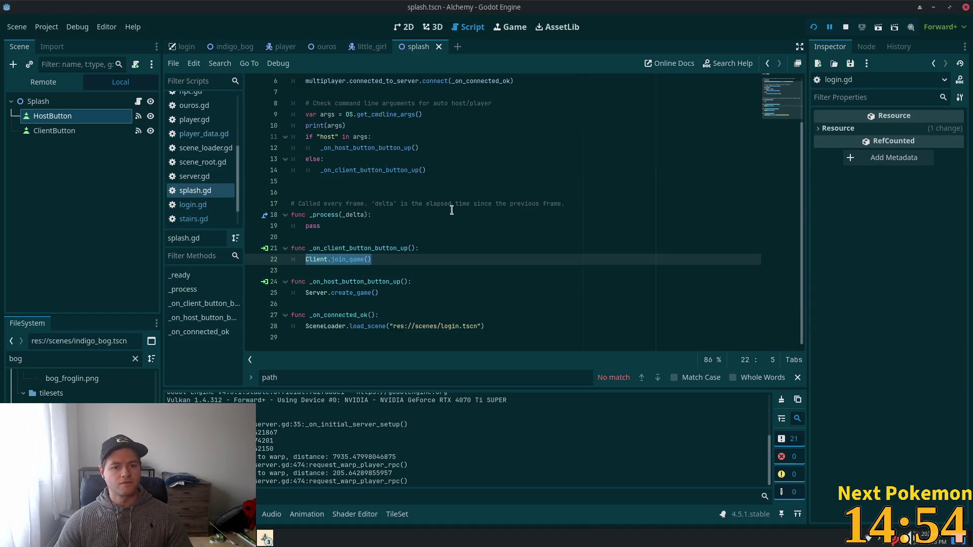
scroll(451, 210, "up", 2)
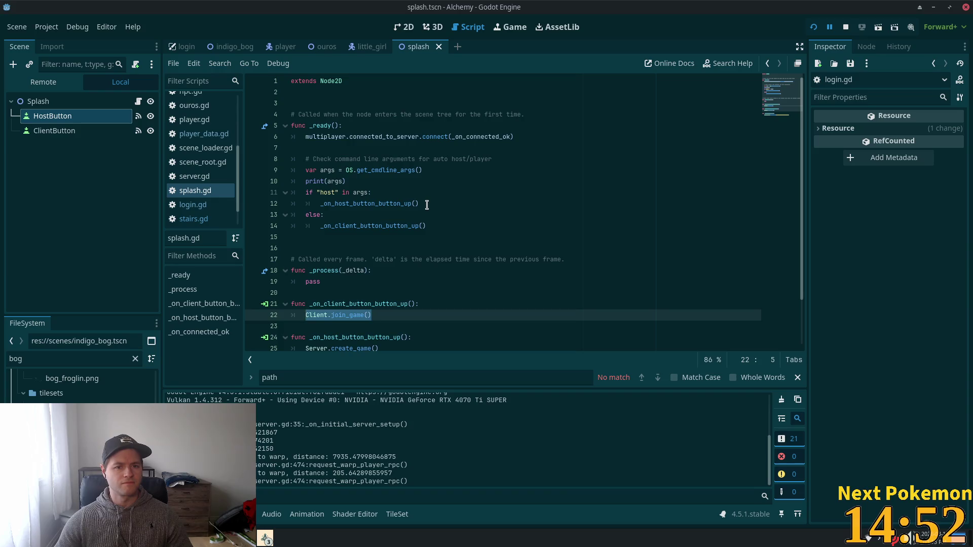
scroll(428, 208, "down", 2)
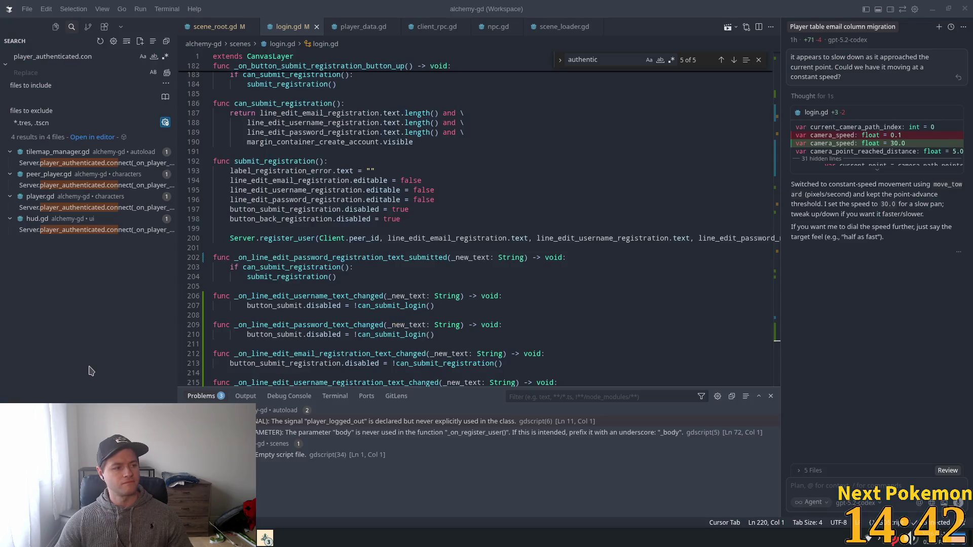
- Filter the FileSystem panel to 'splash'
key("alt+Tab")
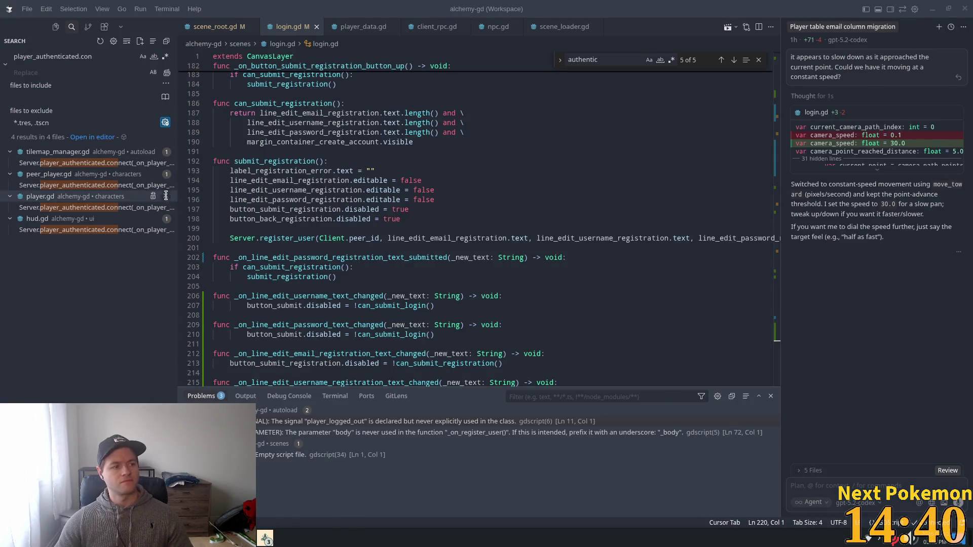
key("alt+Tab")
double_click(52, 358)
type("splash")
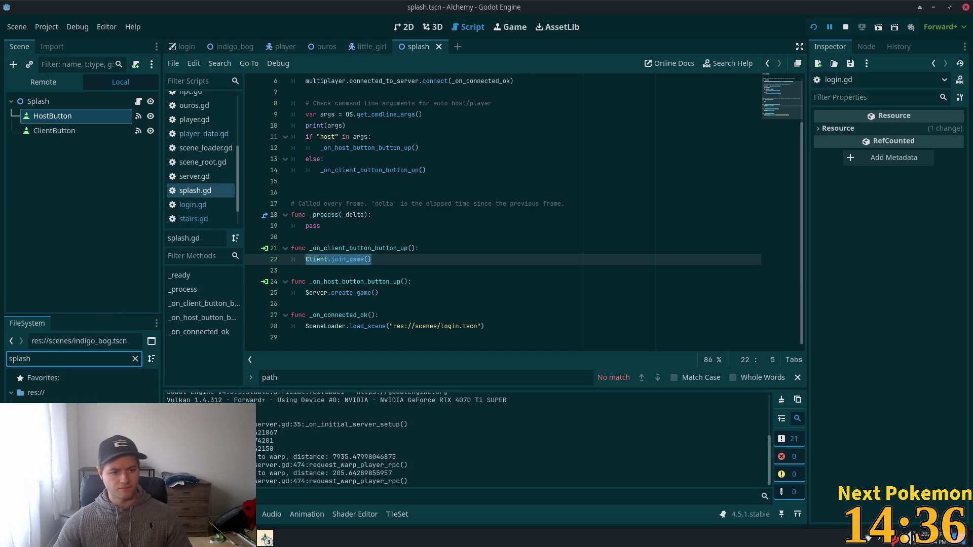
- Remove splash.gd and splash.tscn from the project and close the splash scene without saving
key("Down")
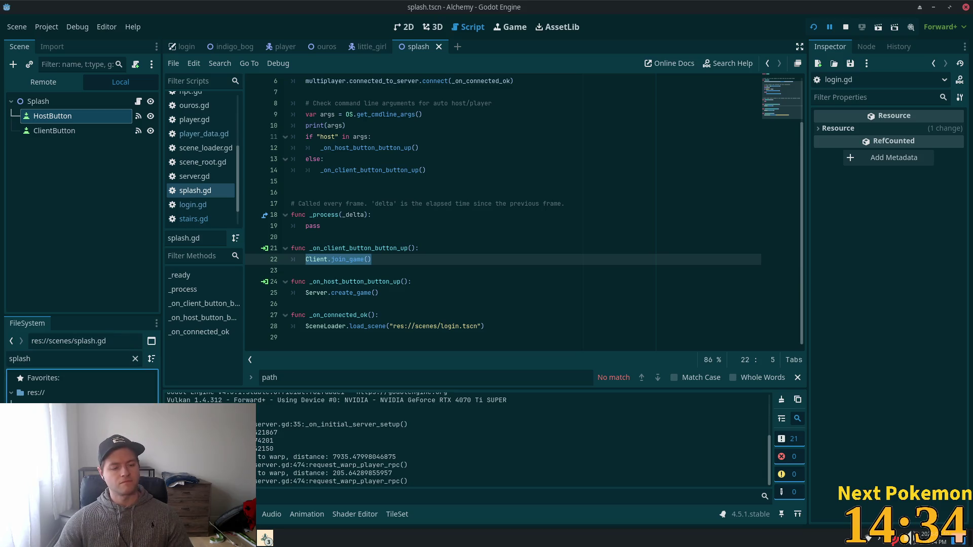
key("Delete")
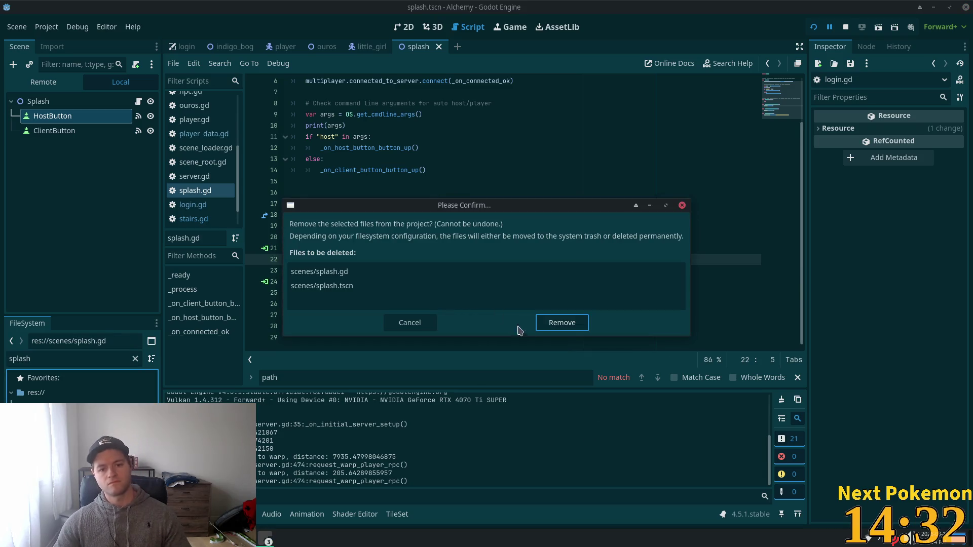
left_click(560, 322)
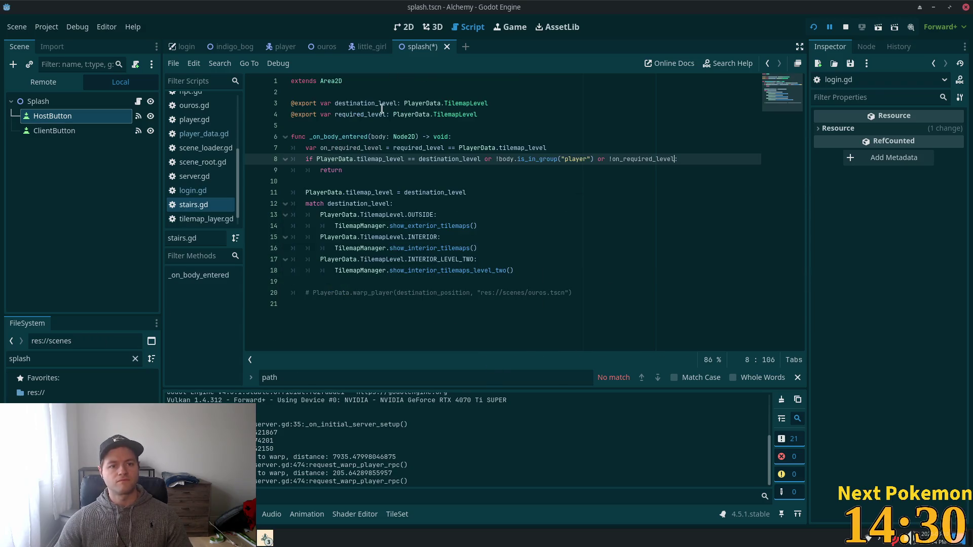
left_click(447, 46)
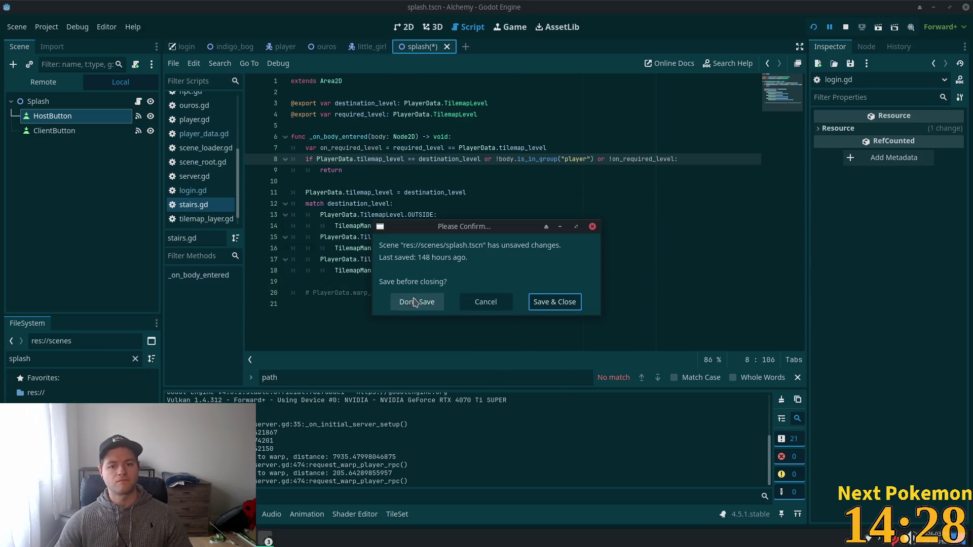
left_click(414, 302)
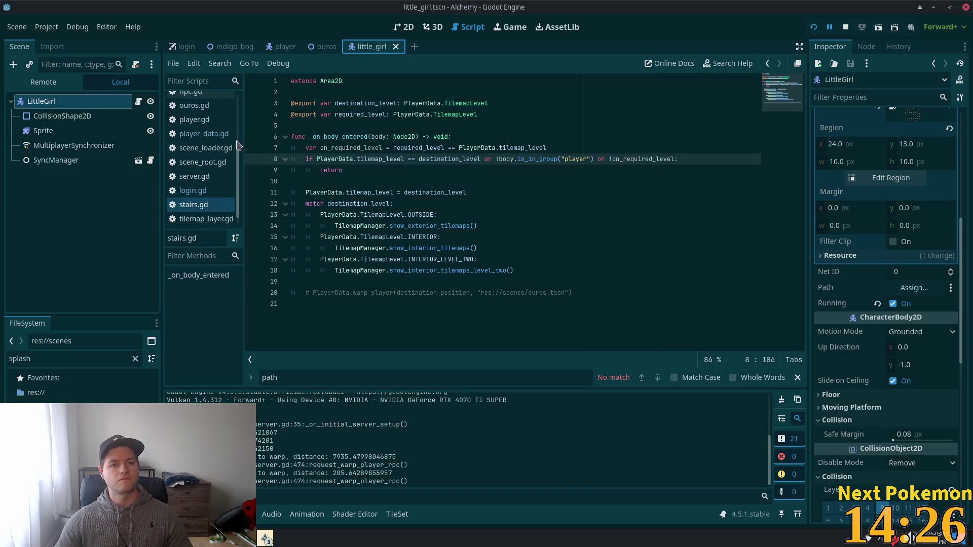
left_click(479, 138)
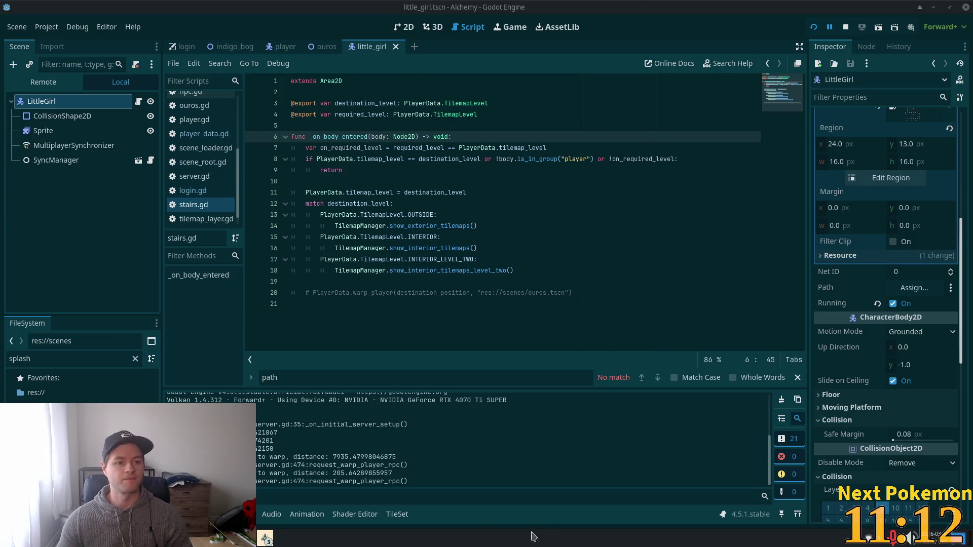
- From the debugger's Errors list, jump to the unused player_logged_out signal and select its name on line 11
left_click(230, 514)
left_click(237, 385)
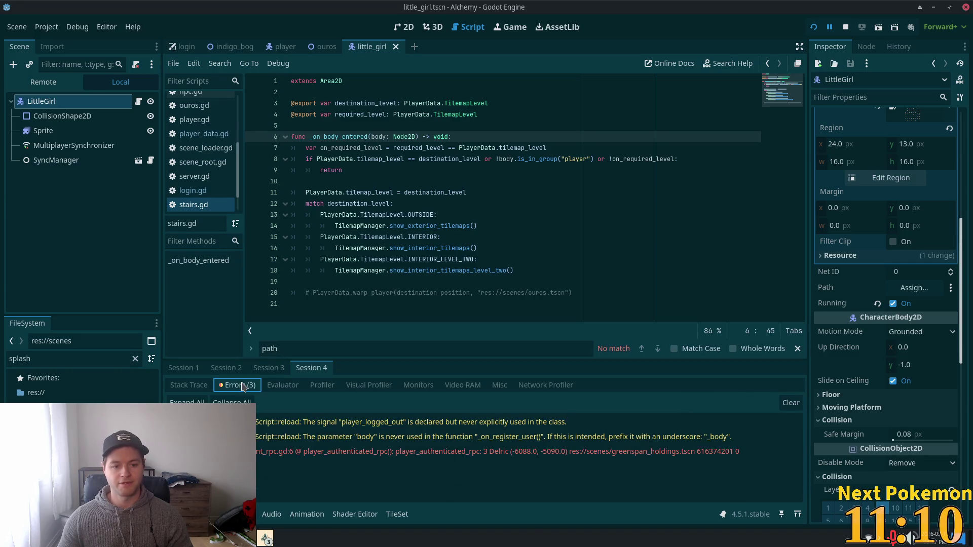
left_click(397, 422)
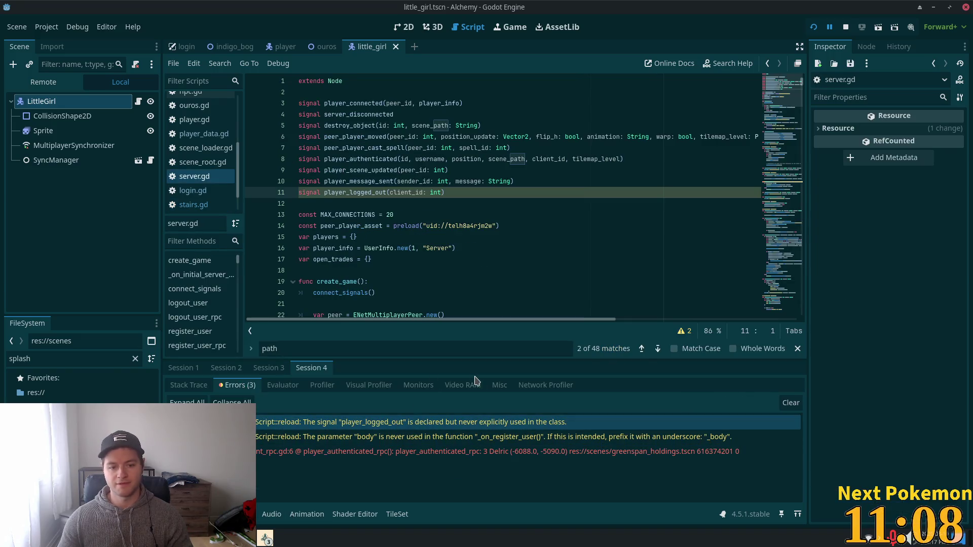
double_click(350, 193)
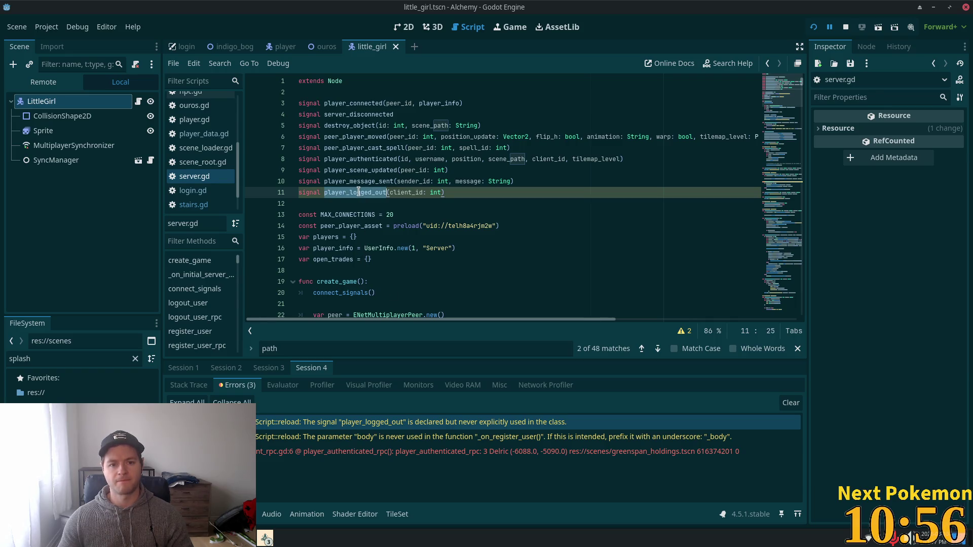
key("alt+Tab")
key("ctrl+shift+f")
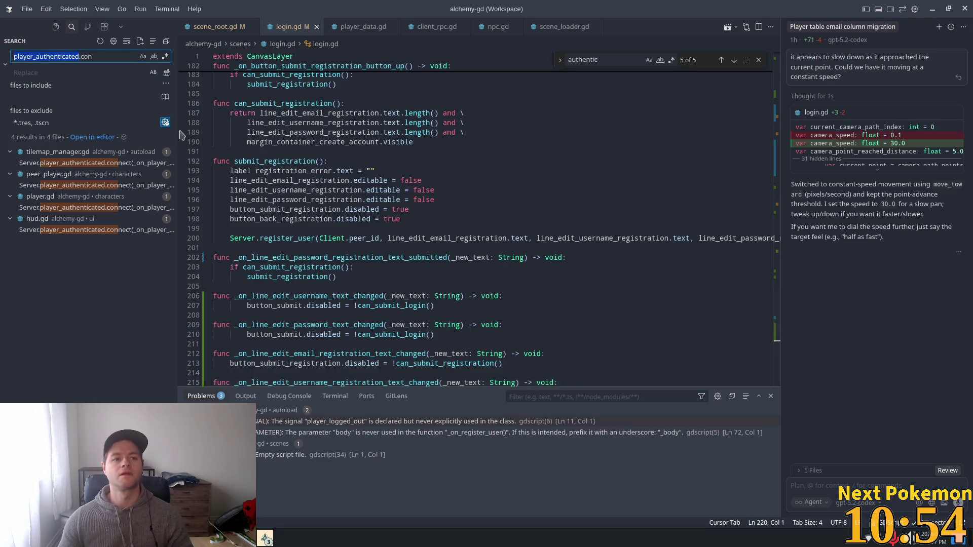
- Search the workspace for player_logged_out and open its signal declaration
type("pl")
type("ayer ")
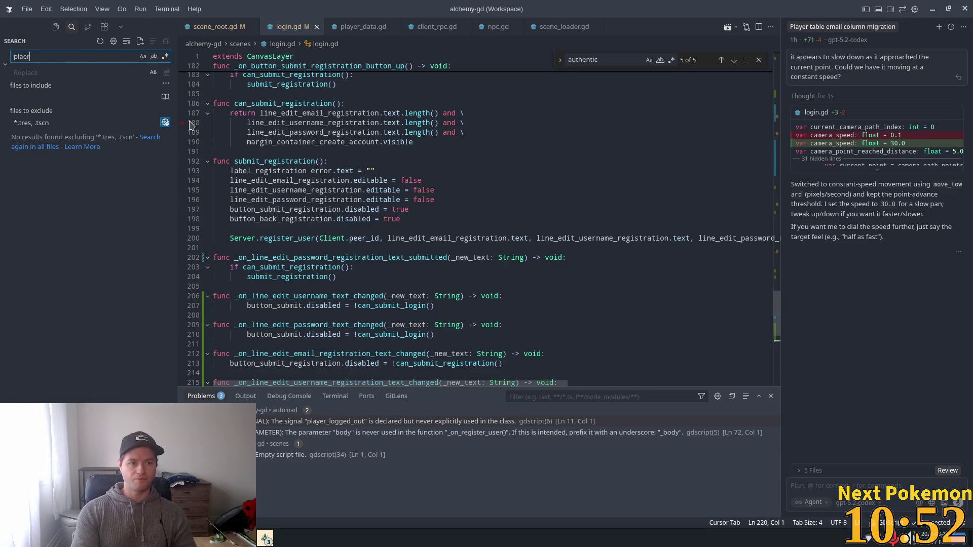
type("log")
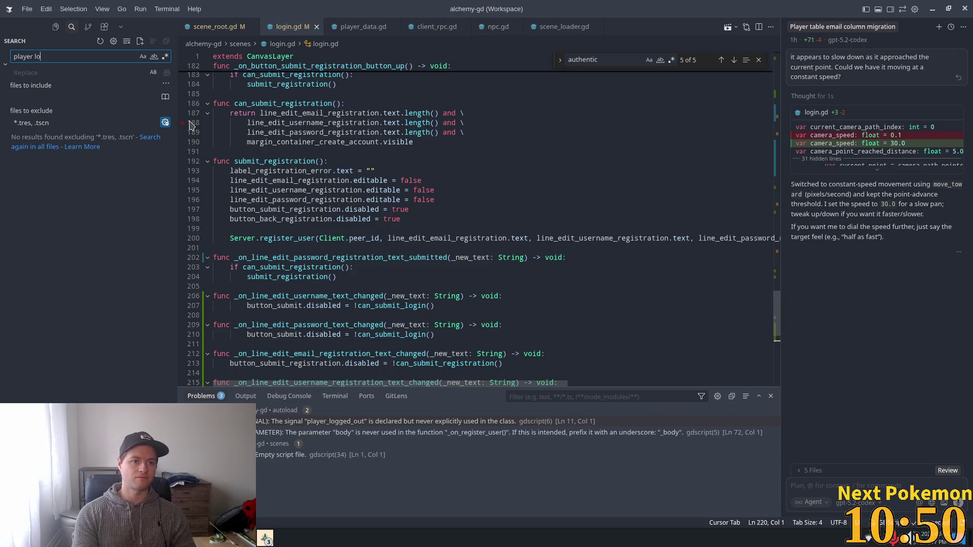
key("BackSpace")
key("BackSpace")
key("BackSpace")
type("_logged_out")
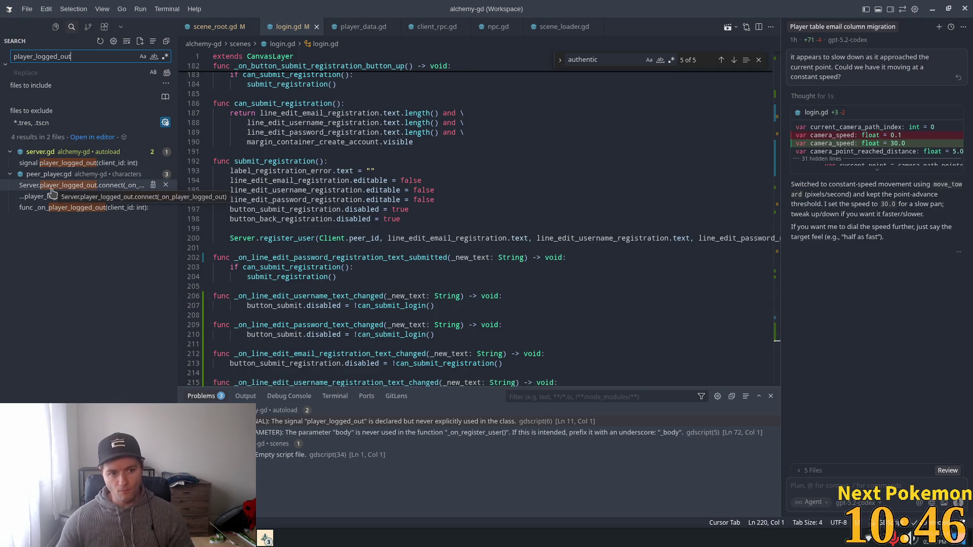
key("Down")
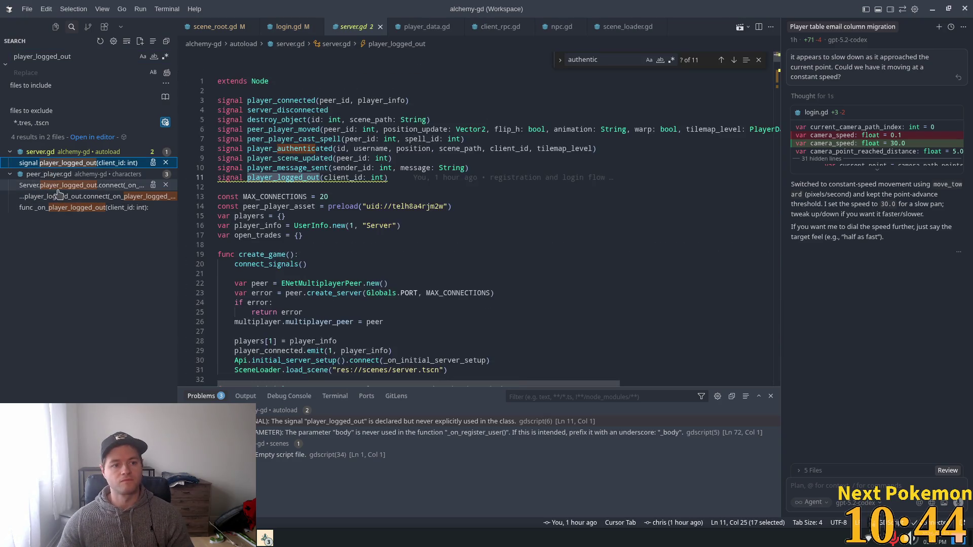
- Review peer_player.gd's player_logged_out connection and its _on_player_logged_out handler
left_click(56, 196)
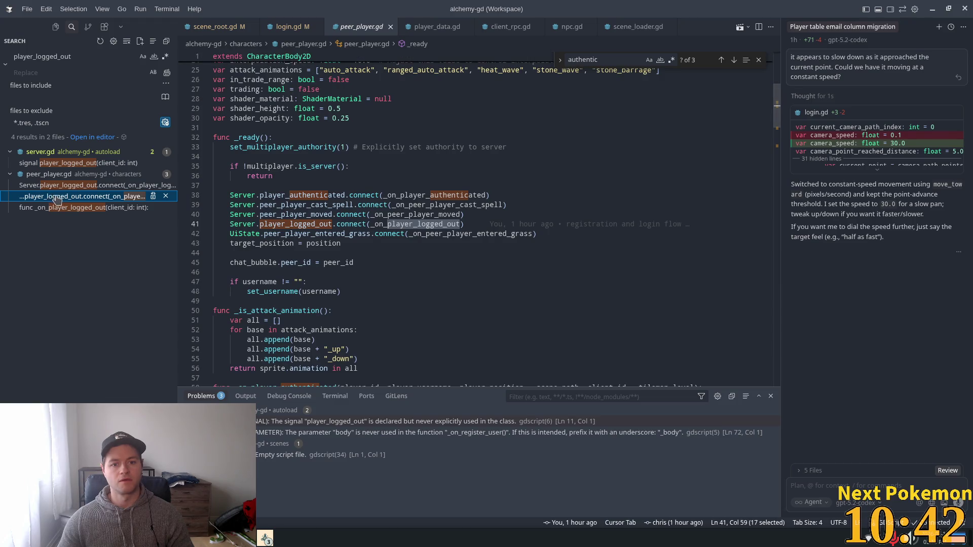
left_click(83, 163)
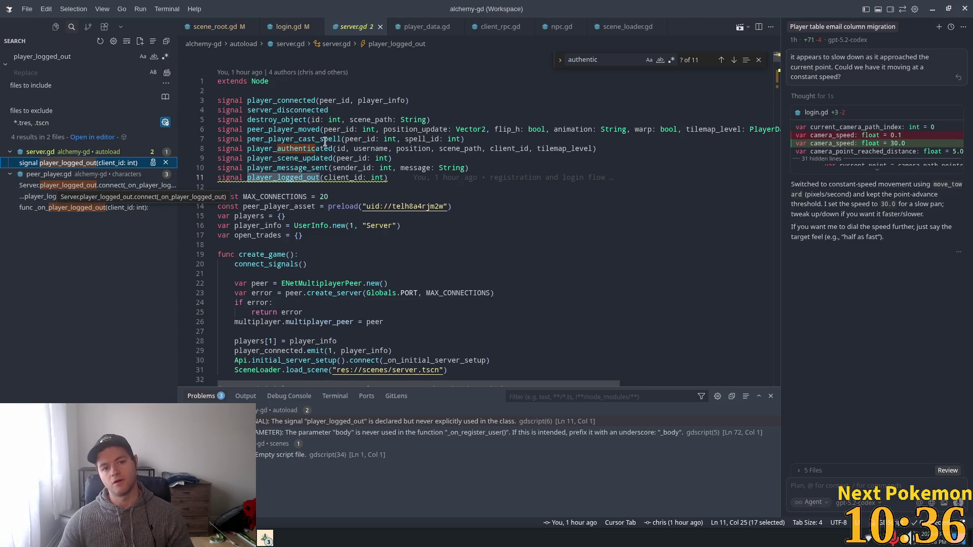
left_click(65, 186)
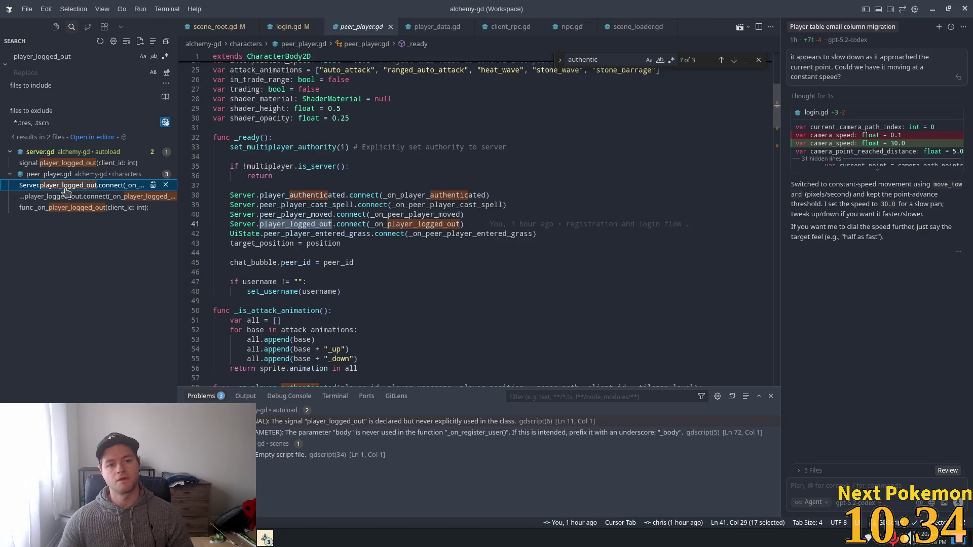
left_click(65, 197)
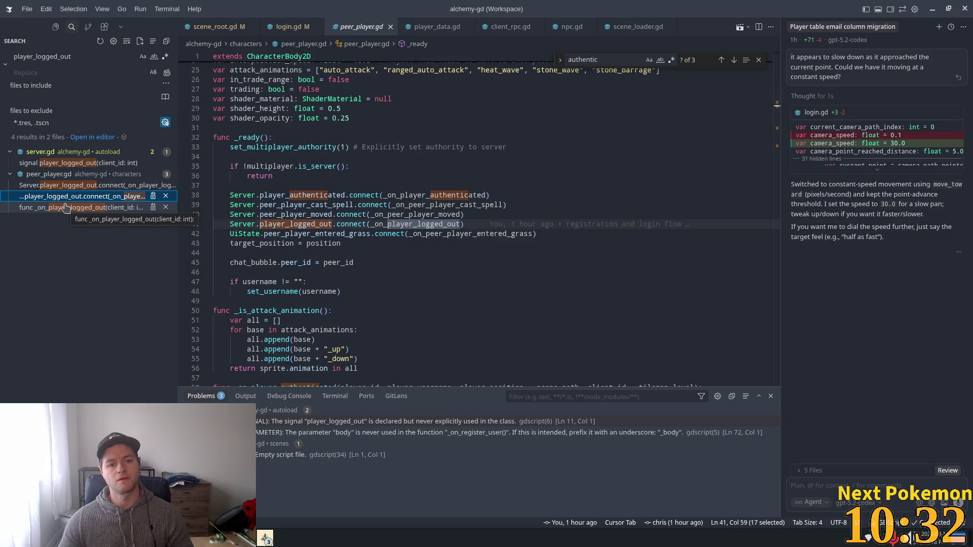
left_click(66, 207)
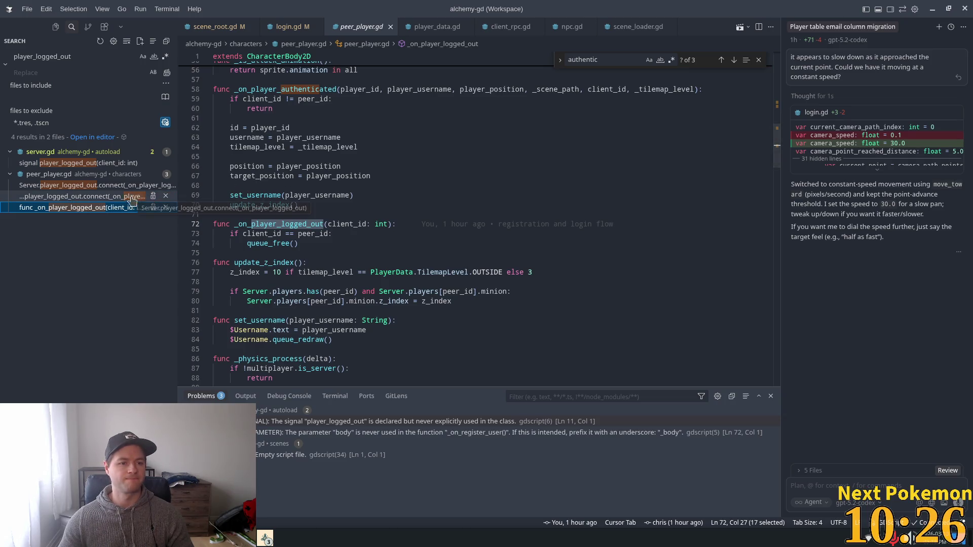
- Check logout_user_rpc usages in server.gd and return to the player_logged_out declaration
left_click(93, 165)
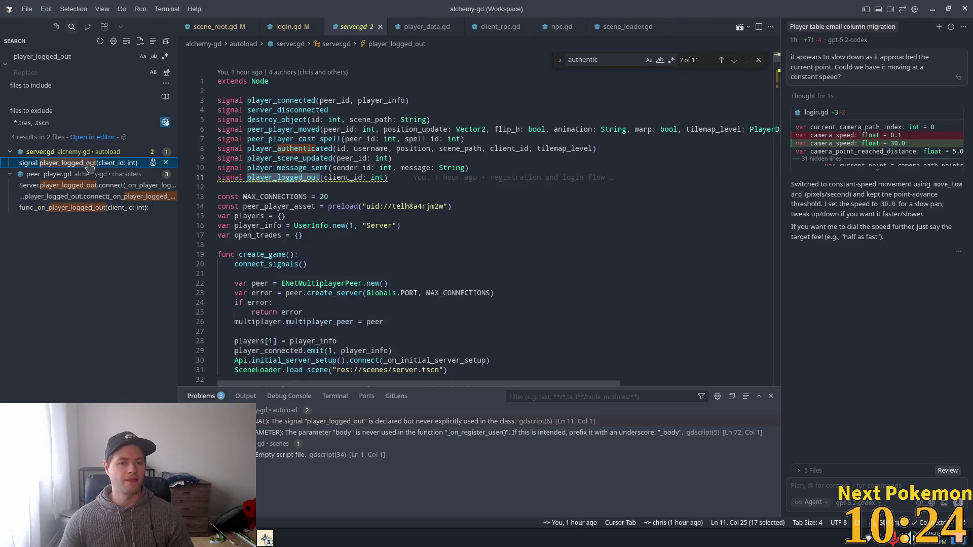
scroll(365, 218, "down", 2)
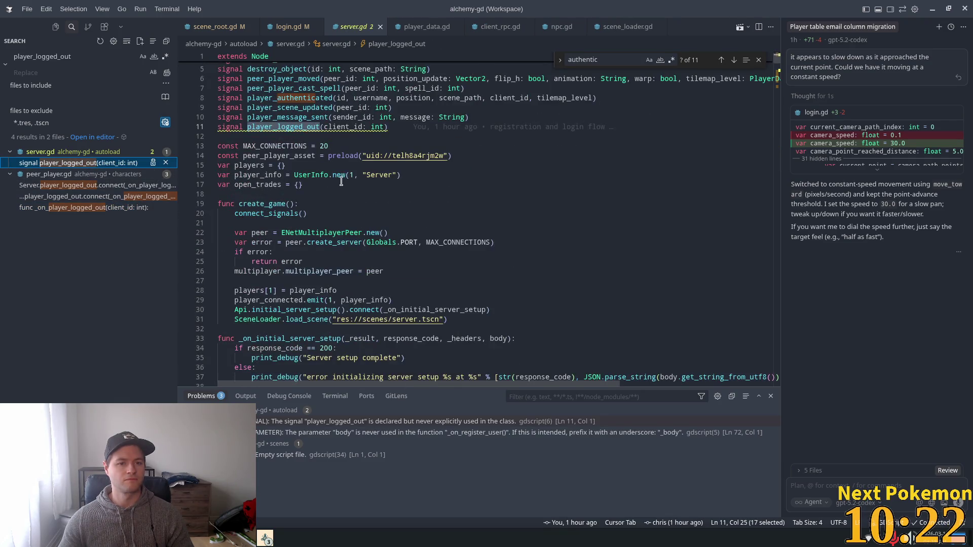
scroll(341, 182, "down", 11)
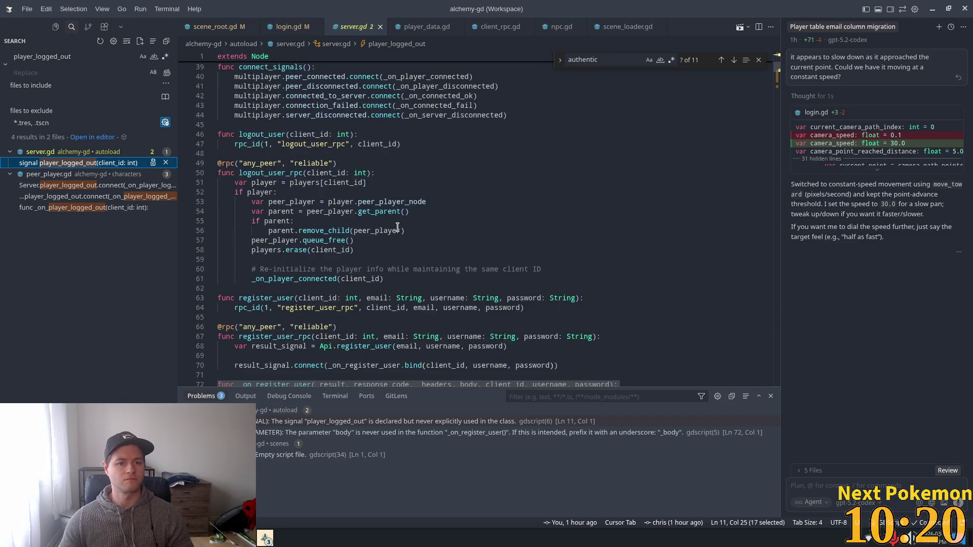
double_click(278, 173)
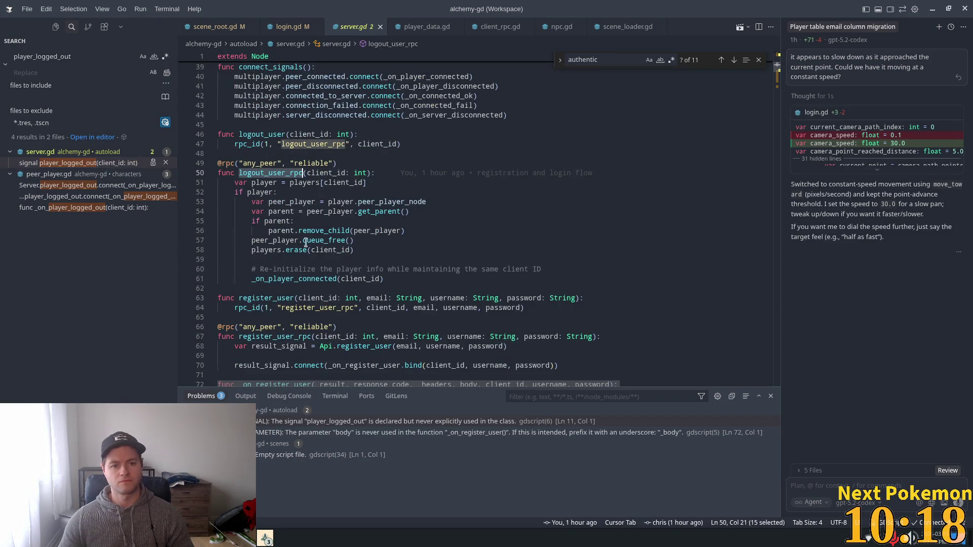
left_click(87, 167)
left_click(378, 179)
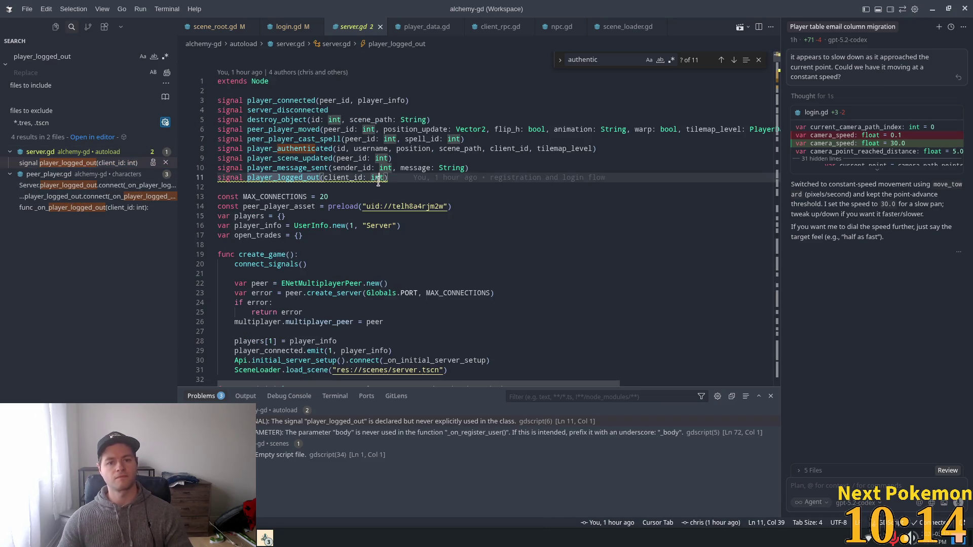
- Delete the player_logged_out signal declaration from server.gd
left_click(471, 168)
key("shift+Down")
key("BackSpace")
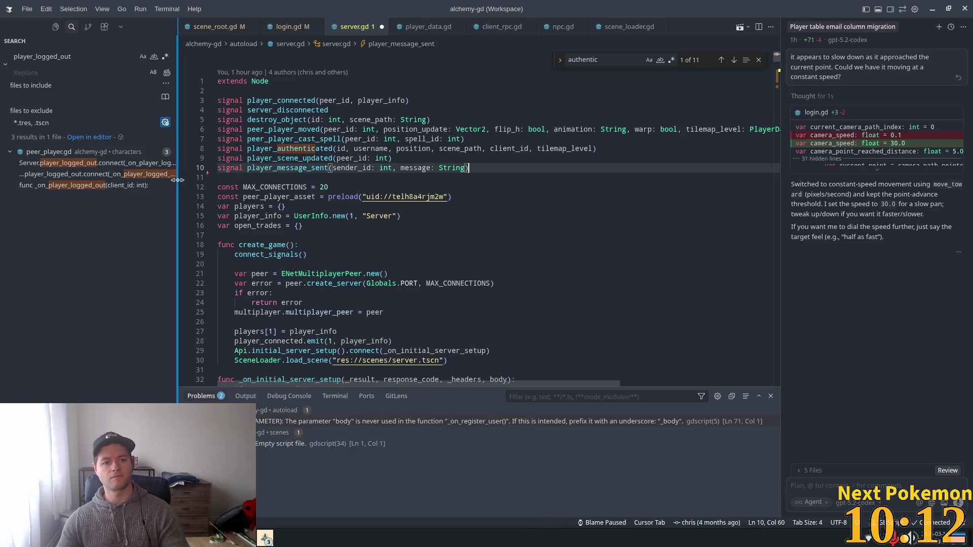
- Remove the player_logged_out connect line from peer_player.gd and save
left_click(81, 162)
left_click(375, 224)
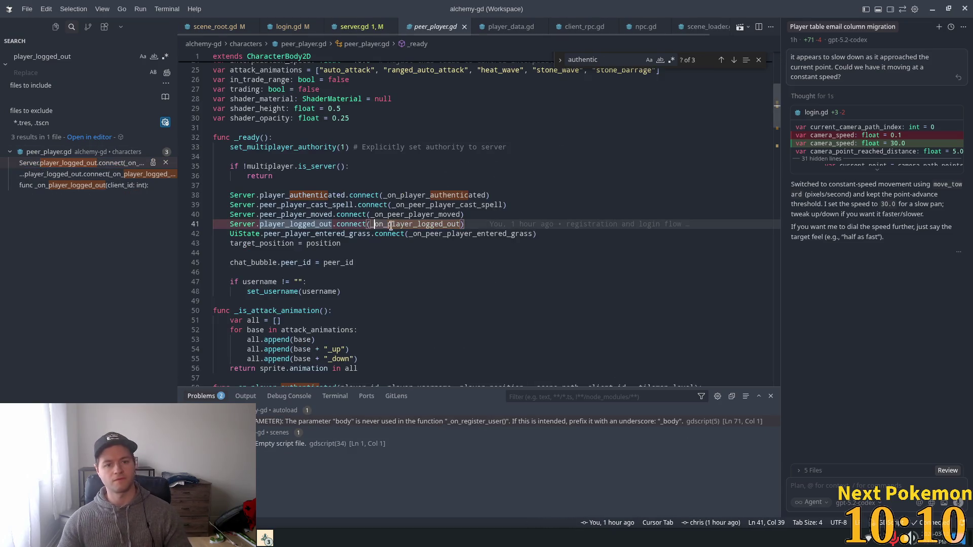
left_click_drag(465, 224, 171, 228)
key("BackSpace")
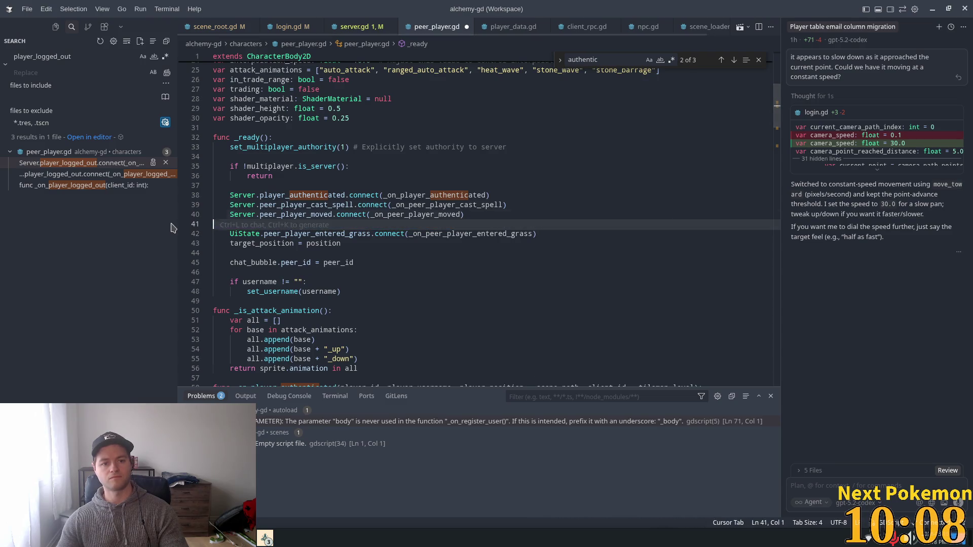
key("BackSpace")
key("ctrl+s")
- Delete the unused _on_player_logged_out handler function and save peer_player.gd
left_click(58, 162)
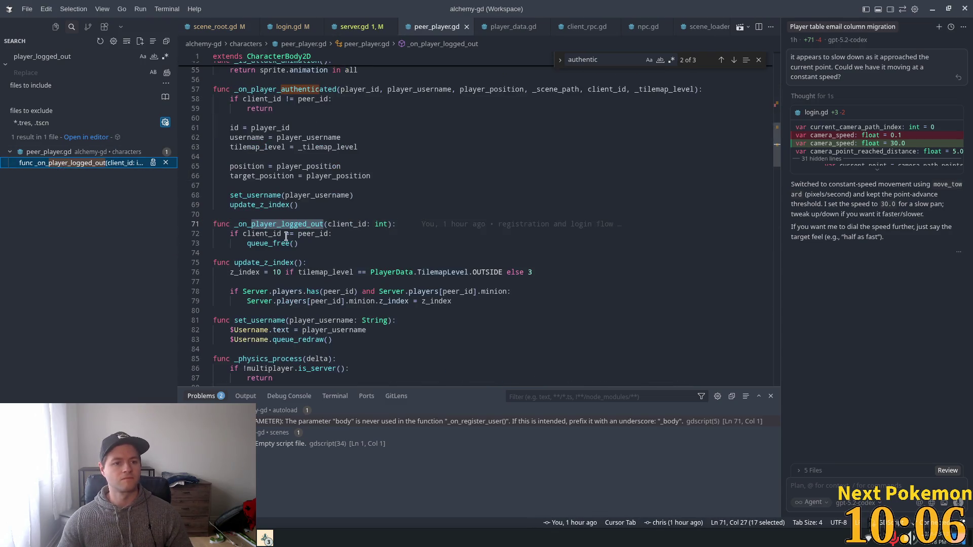
left_click_drag(316, 244, 182, 223)
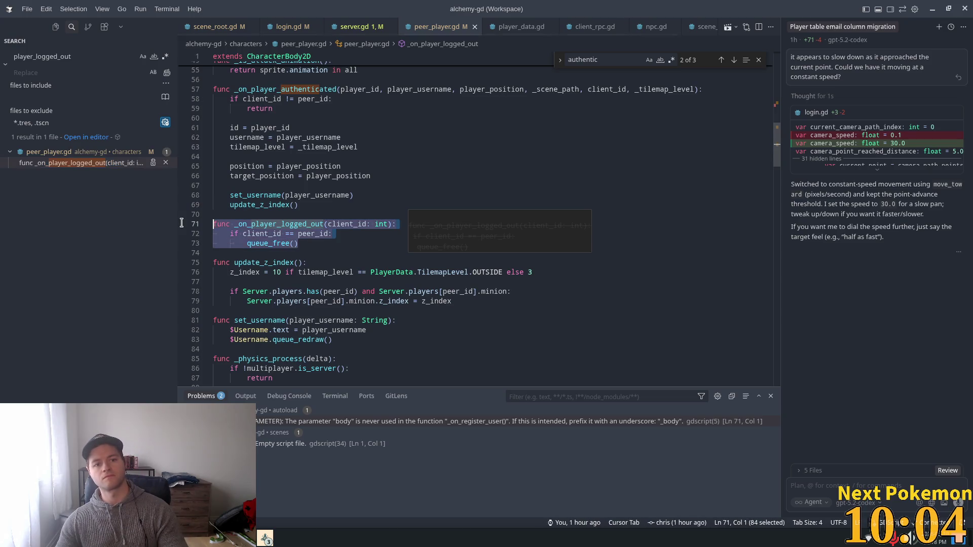
key("BackSpace")
key("BackSpace")
key("BackSpace")
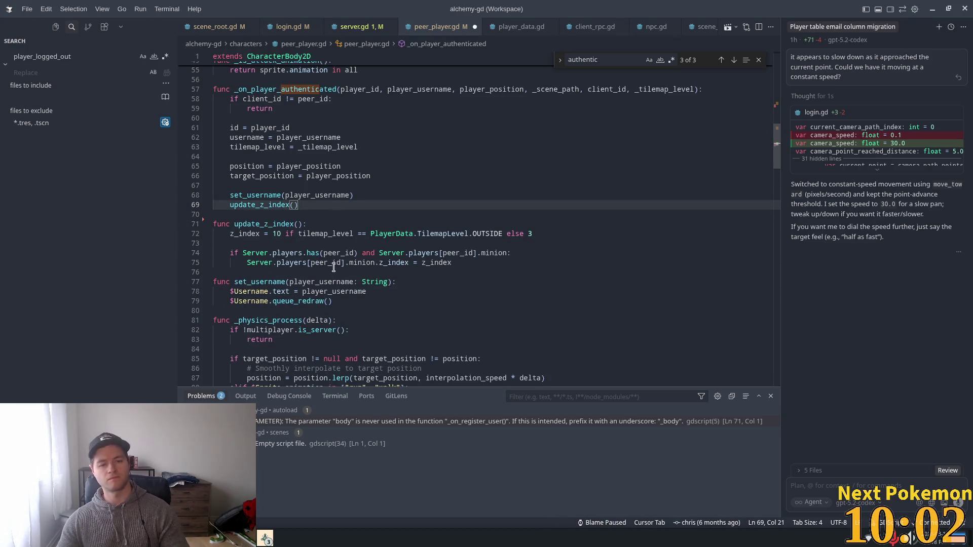
key("ctrl+s")
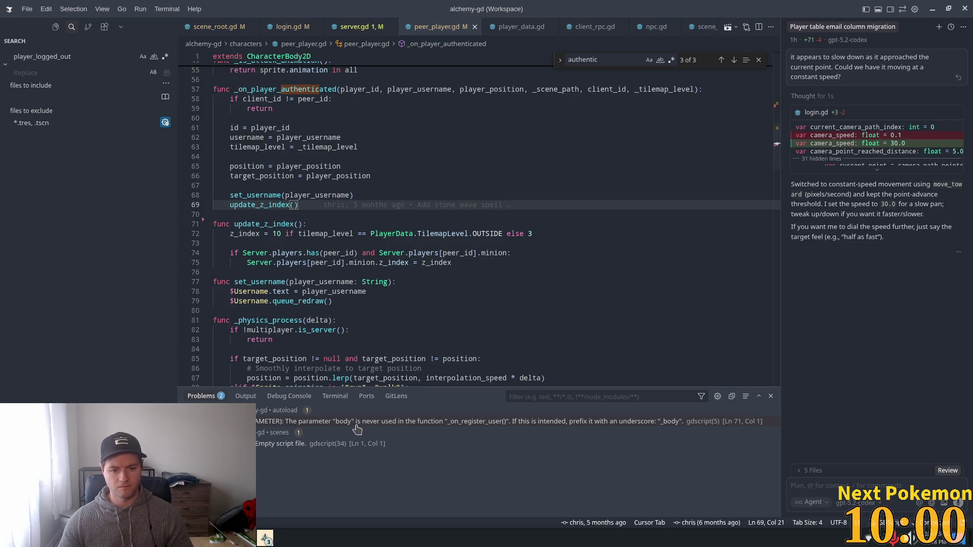
- Rename _on_register_user's unused body parameter to _body
left_click(357, 424)
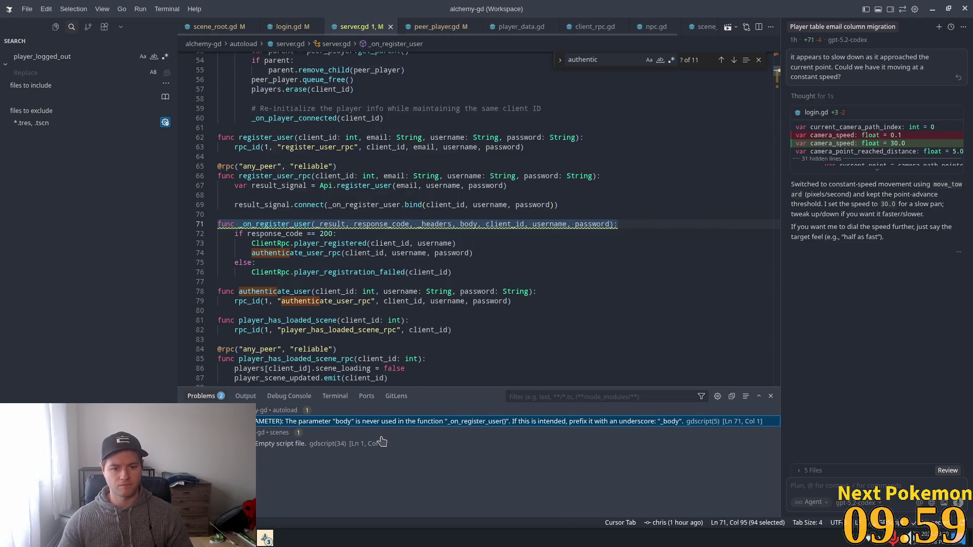
left_click(461, 224)
type("_")
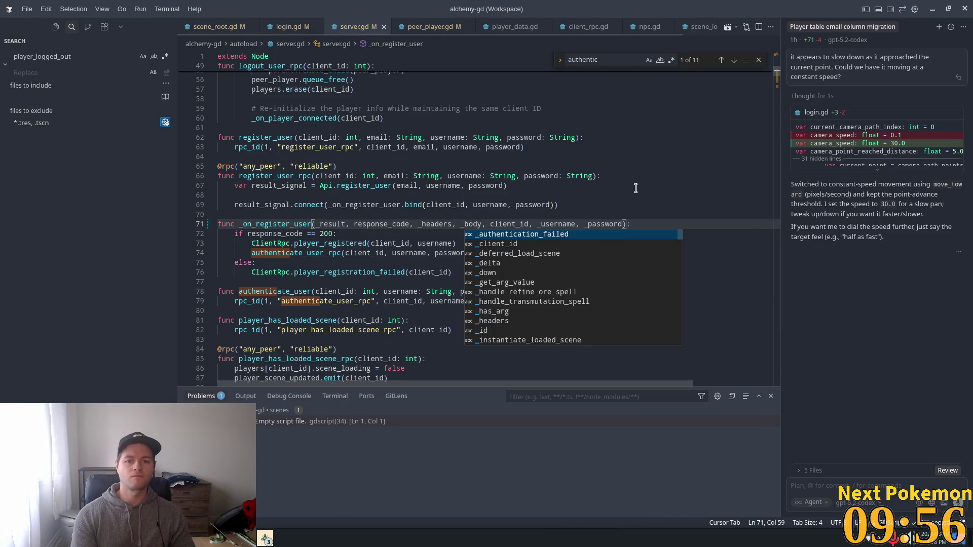
- Close the missing main.gd tab and restart the game in Godot
left_click(284, 421)
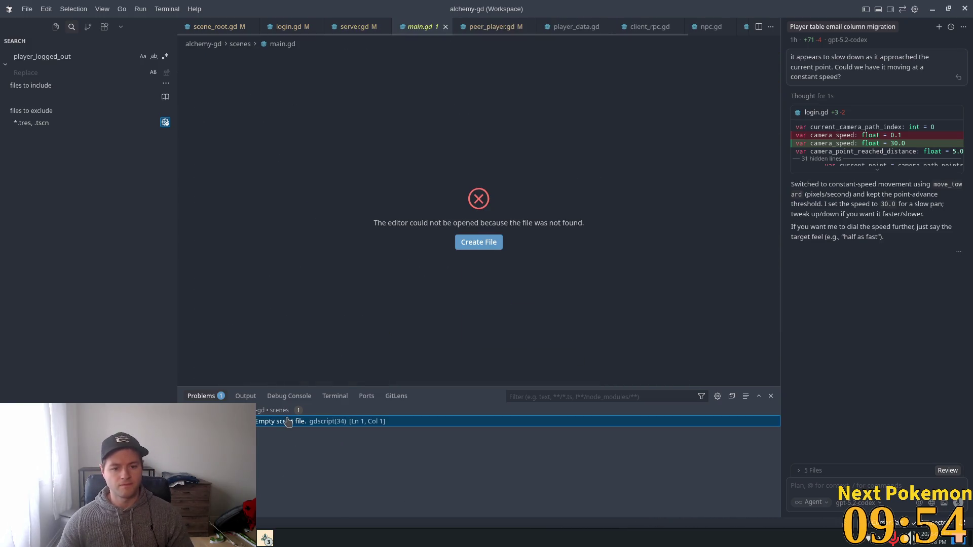
left_click(445, 26)
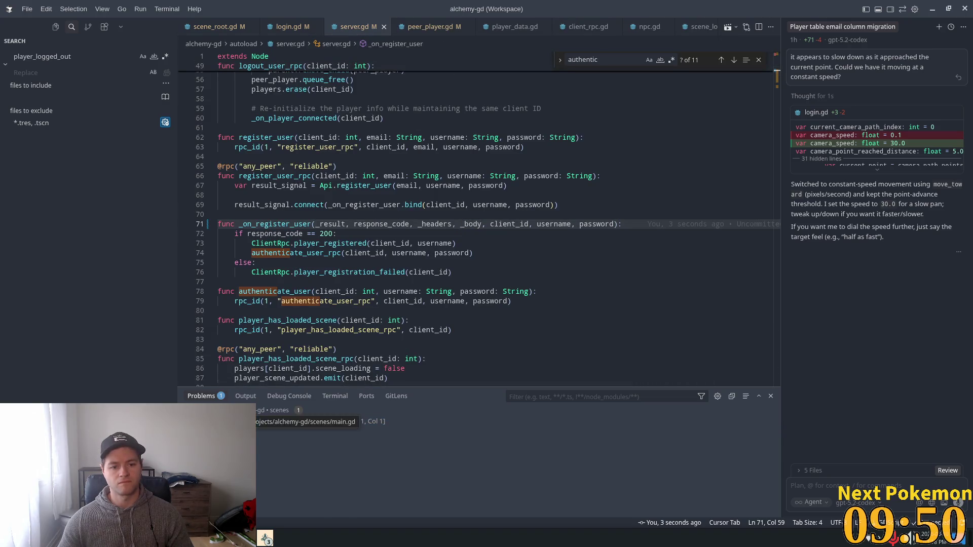
left_click(283, 422)
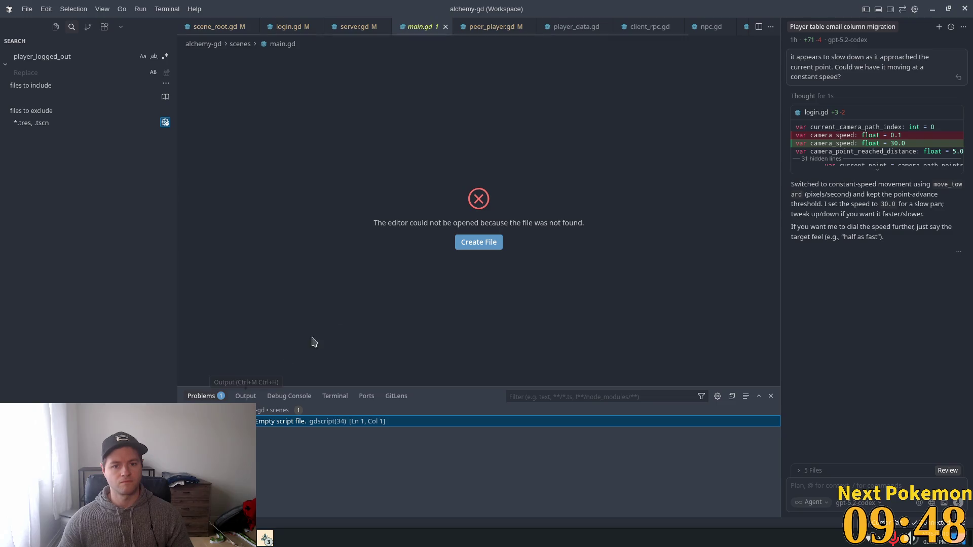
left_click(435, 30)
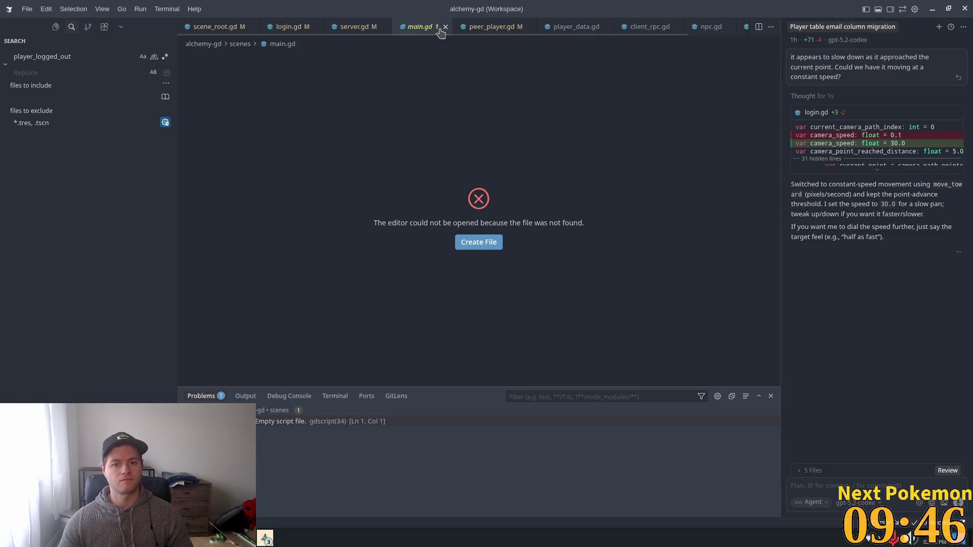
left_click(444, 31)
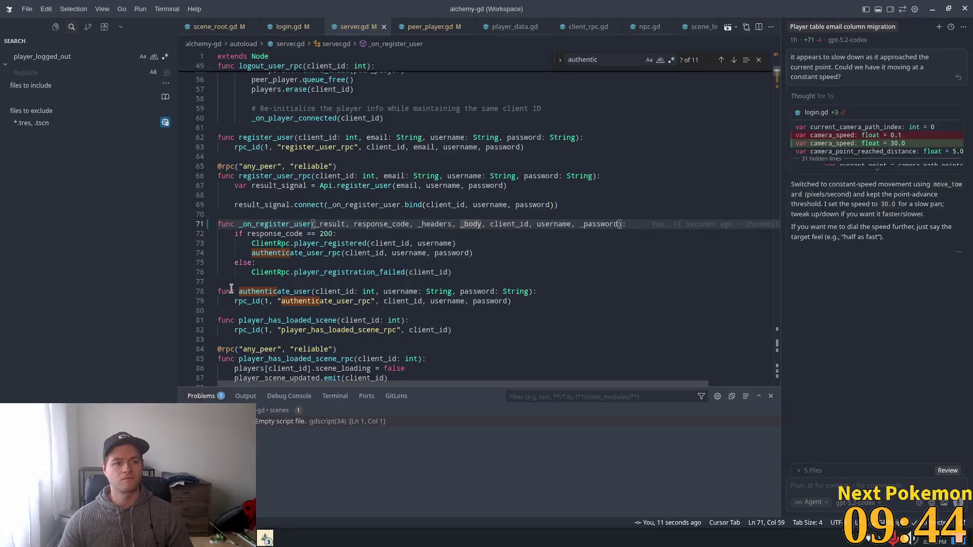
key("alt+Tab")
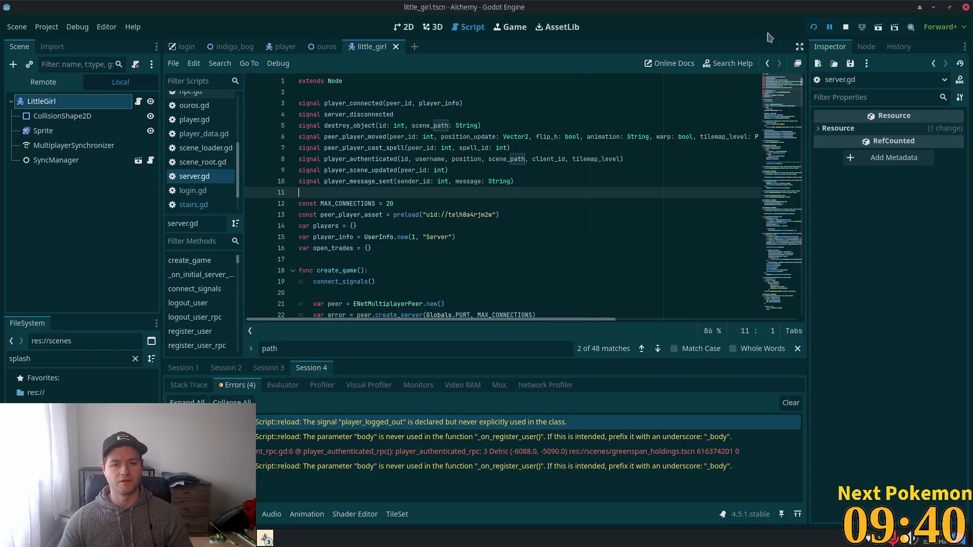
left_click(813, 27)
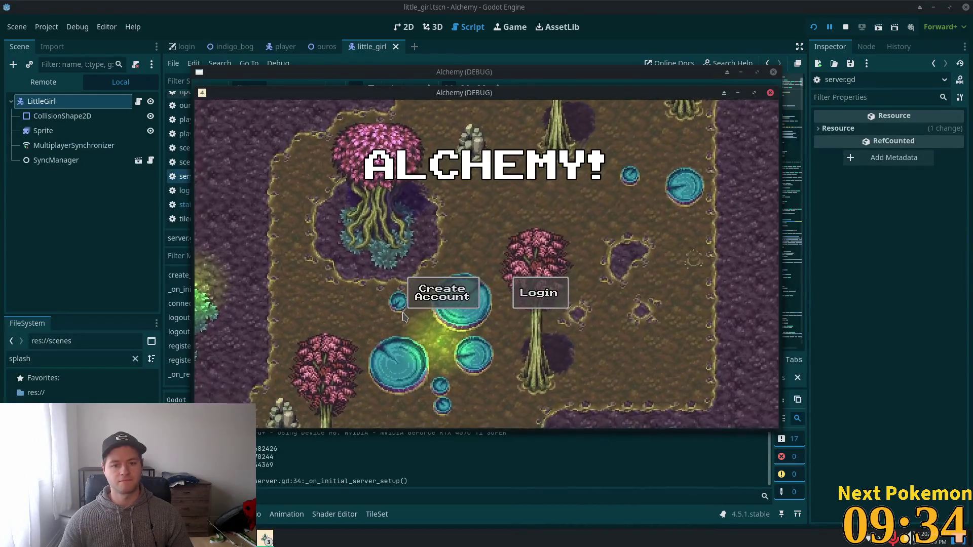
- Log in to the running game with the test account's username and password, reaching Ouros
left_click(532, 296)
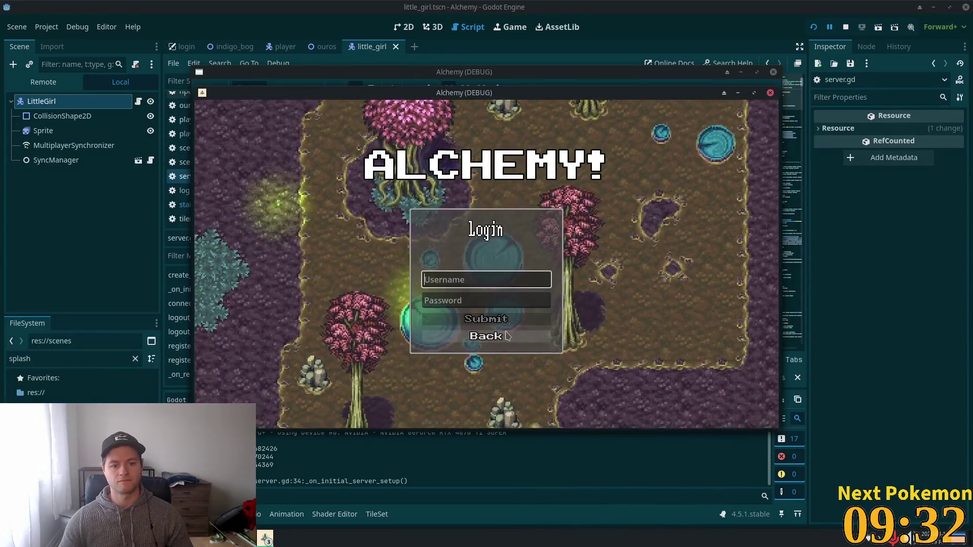
type("Del")
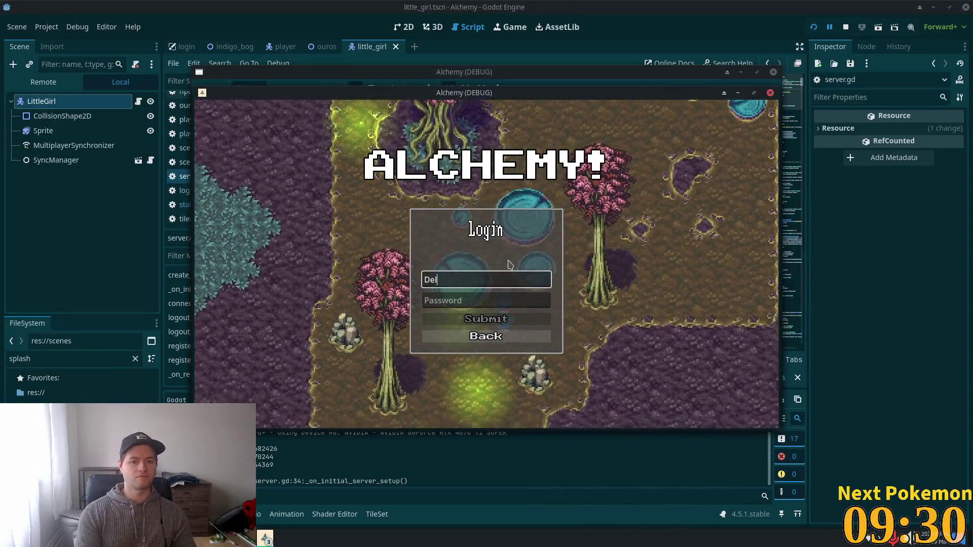
type("ric")
key("Tab")
type("*********")
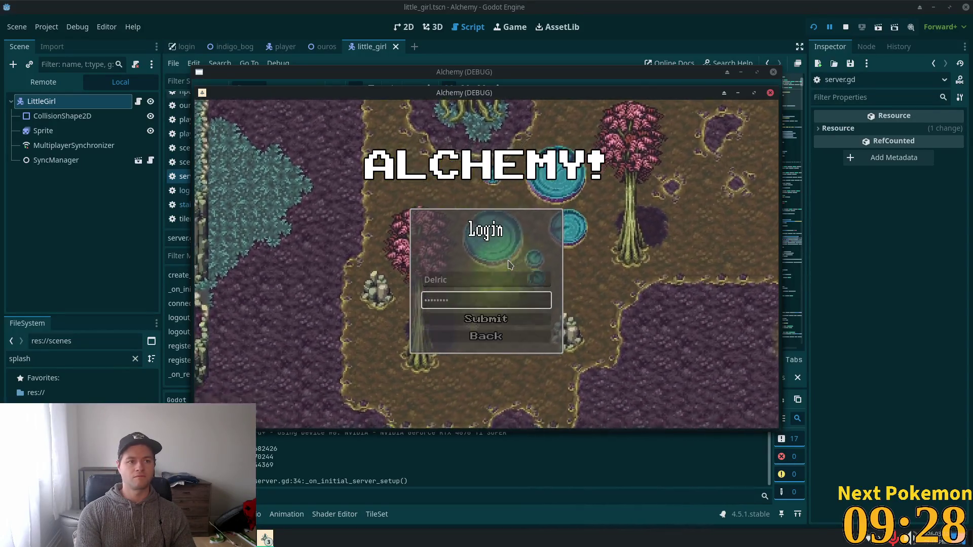
key("Return")
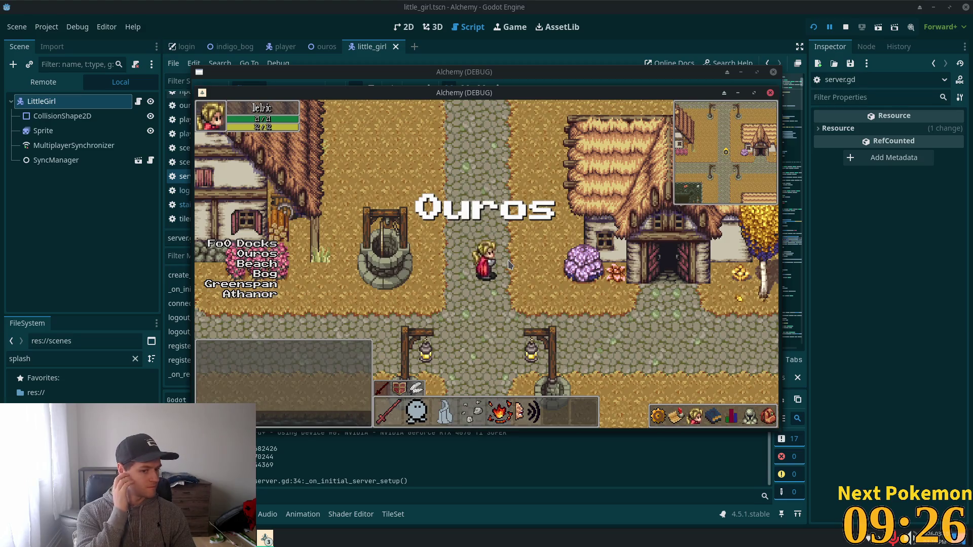
left_click(330, 470)
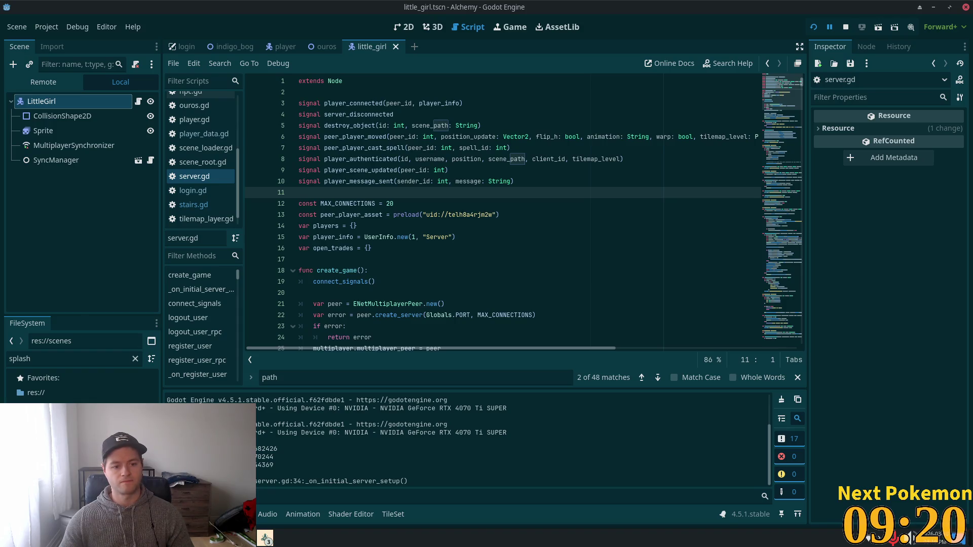
key("alt+Tab")
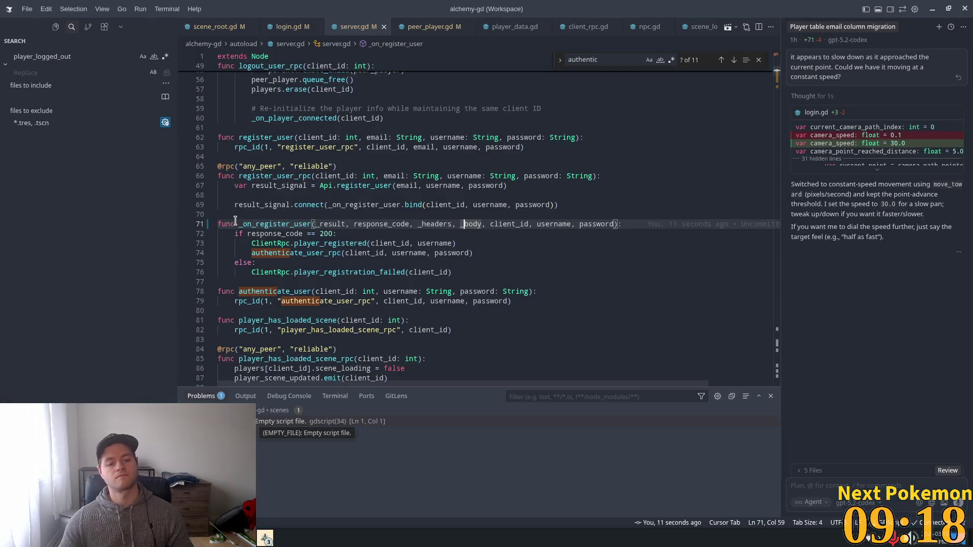
- Find the 'player connected' print in server.gd, delete that line and save
key("ctrl+shift+f")
type("player connected")
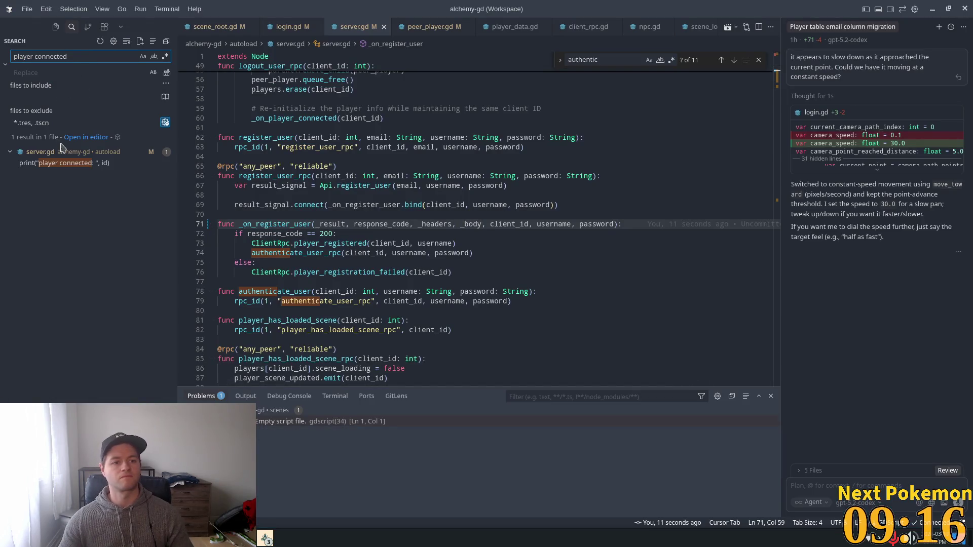
left_click(65, 162)
left_click(332, 225)
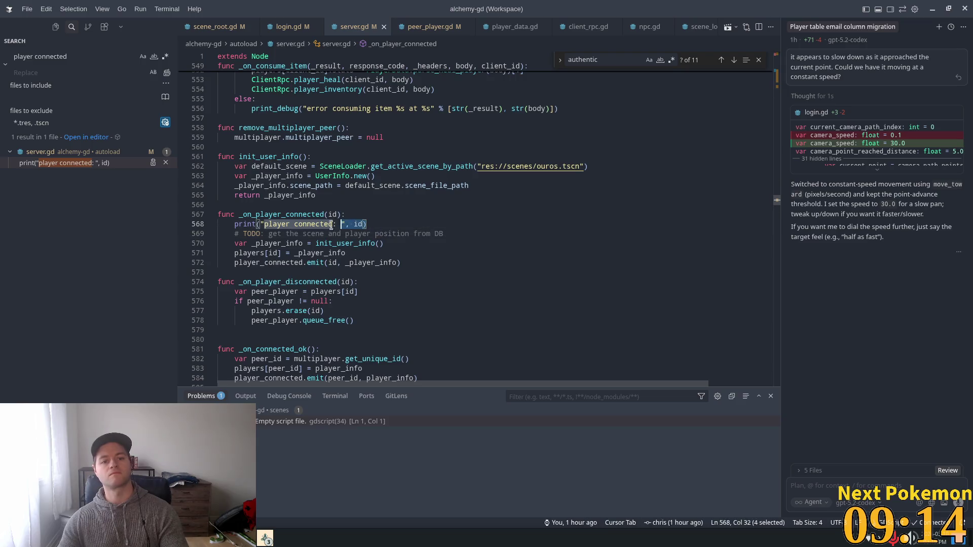
key("End")
key("shift+Home")
key("shift+Home")
key("BackSpace")
key("BackSpace")
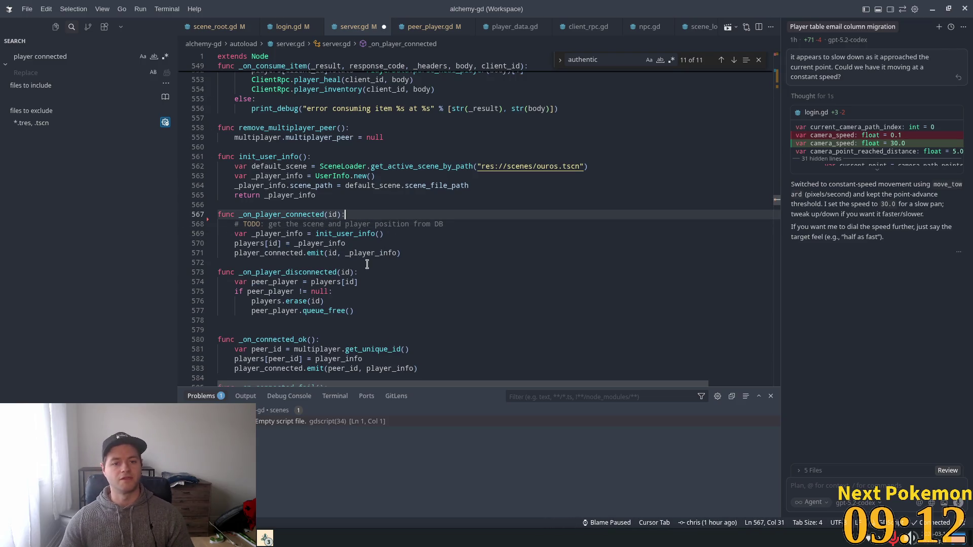
key("ctrl+s")
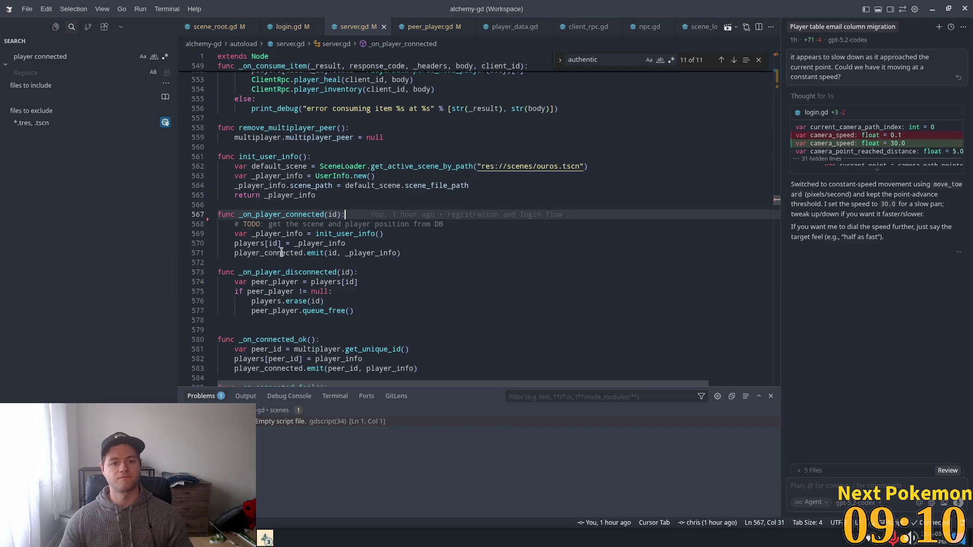
- Delete the TODO comment line in _on_player_connected
double_click(319, 223)
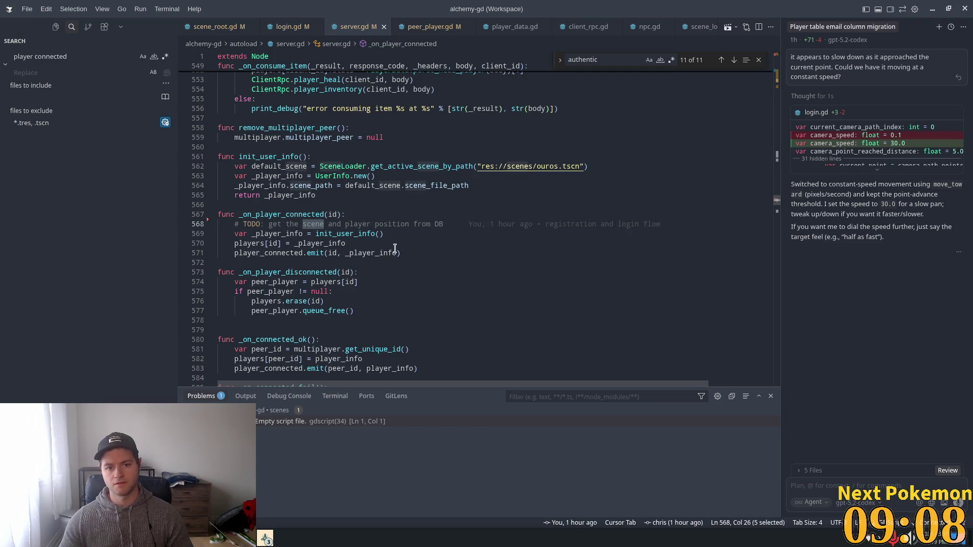
left_click(418, 224)
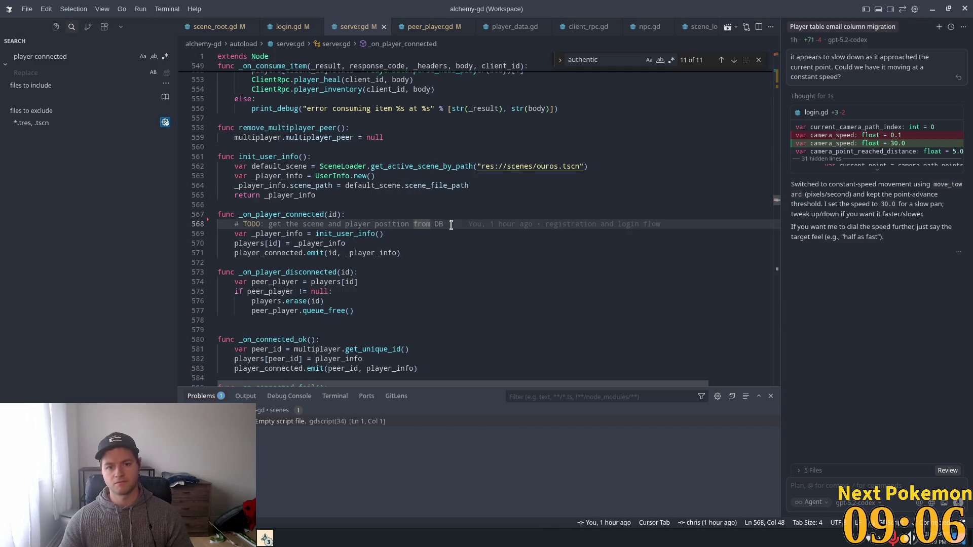
mouse_move(456, 224)
mouse_move(456, 224)
left_mouse_down()
mouse_move(162, 215)
mouse_move(157, 227)
left_mouse_up()
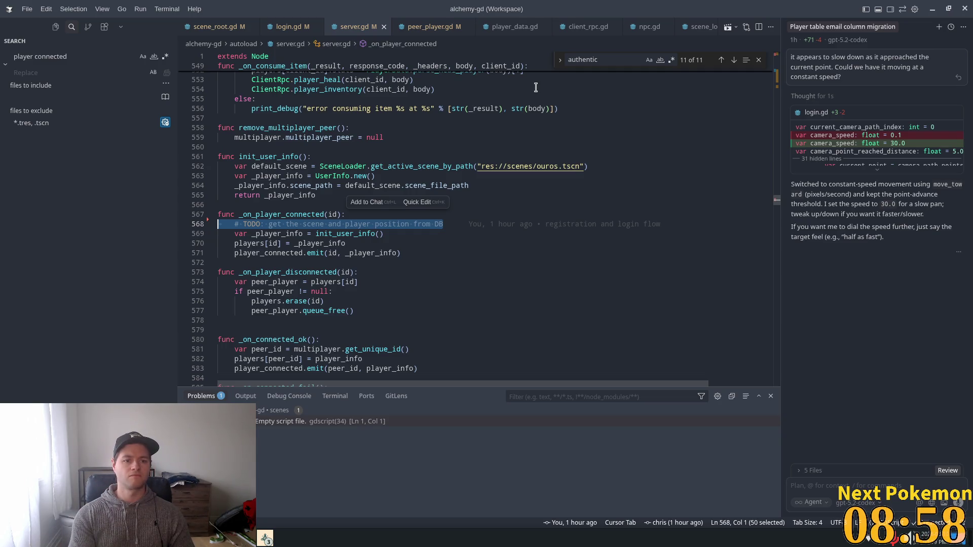
key("BackSpace")
key("BackSpace")
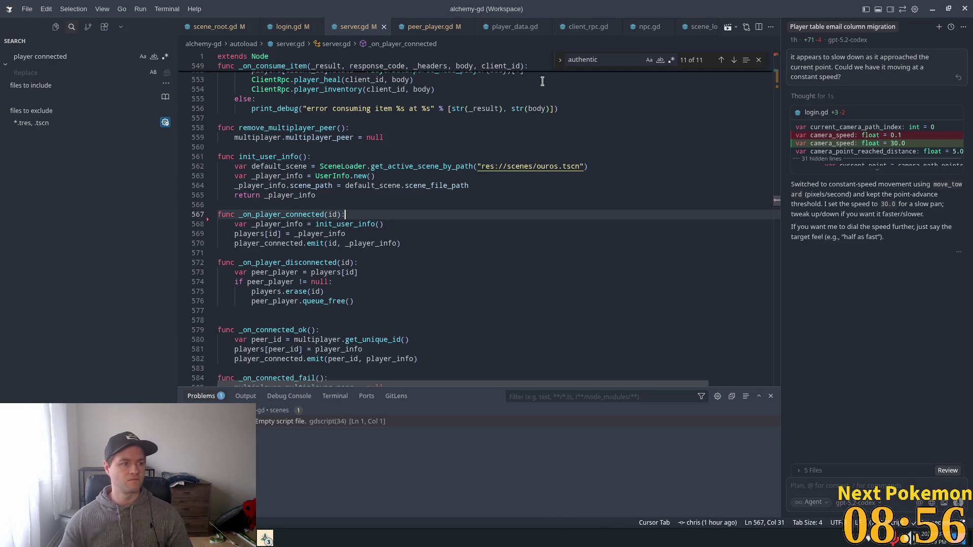
key("alt+Tab")
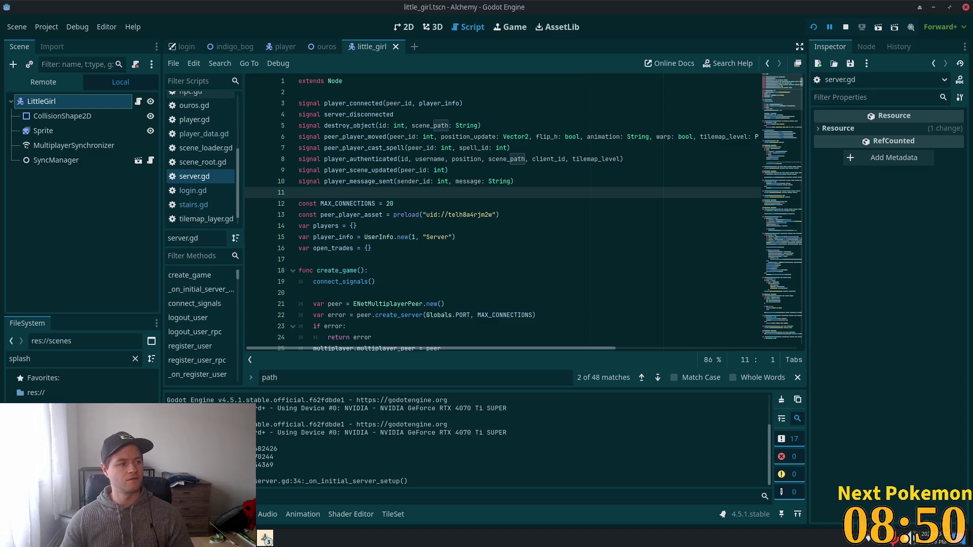
- Search the project for 'Server setup complete' and open the line in server.gd
key("alt+Tab")
double_click(109, 56)
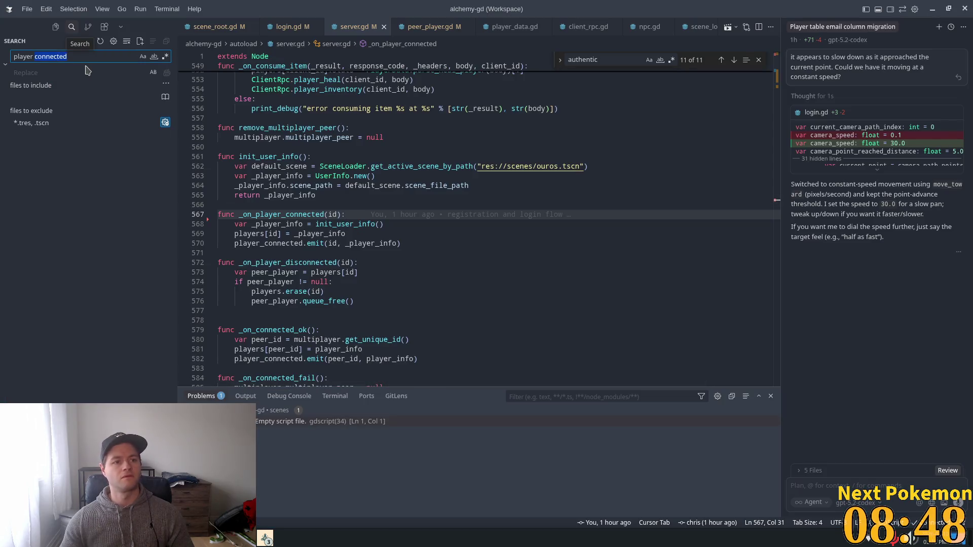
key("ctrl+a")
type("Server setup complete")
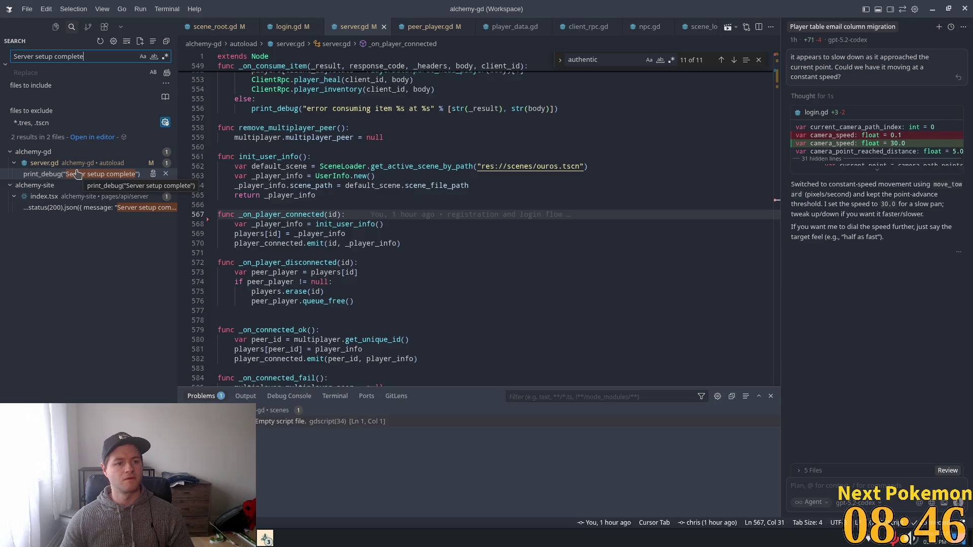
left_click(77, 174)
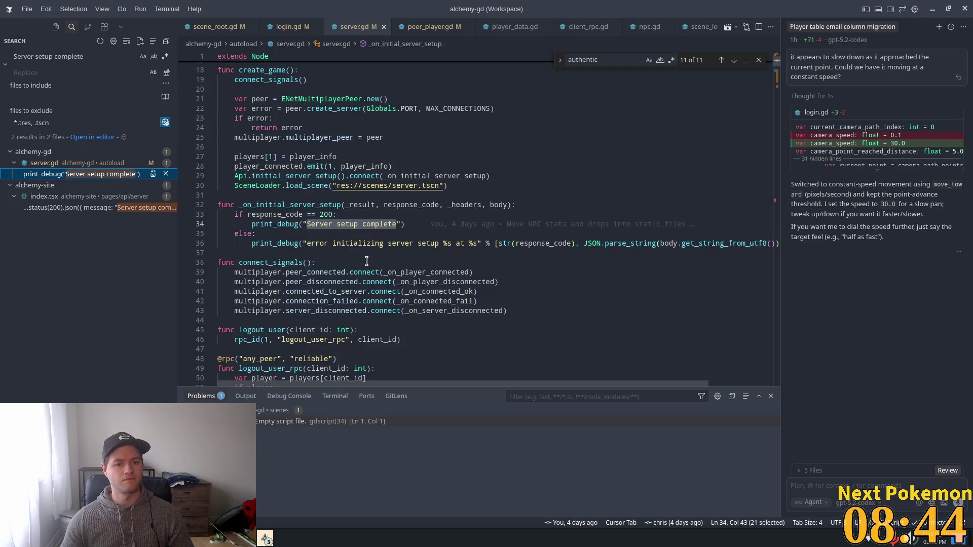
- Change the == check on line 33 to != and remove the success print and else lines
mouse_move(377, 278)
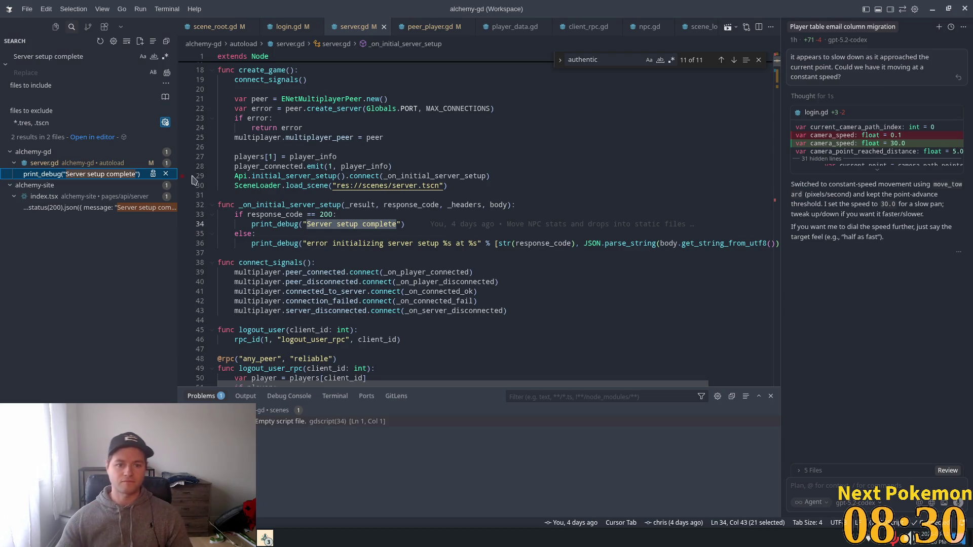
double_click(310, 214)
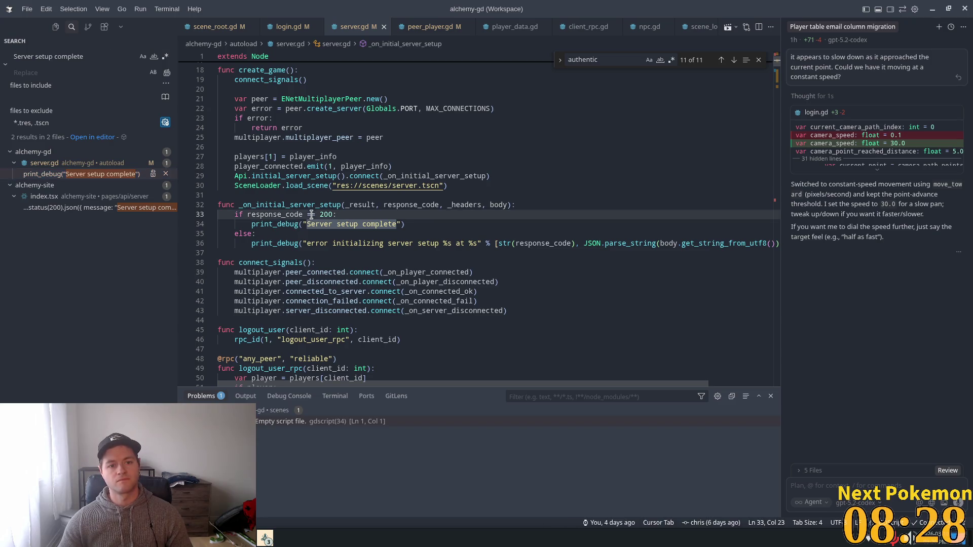
type("!=")
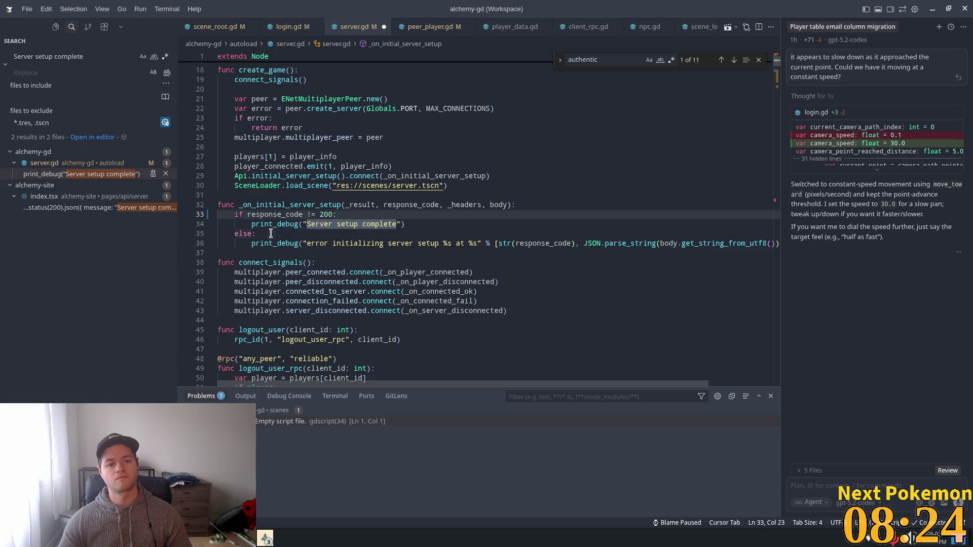
left_click_drag(271, 233, 344, 215)
key("BackSpace")
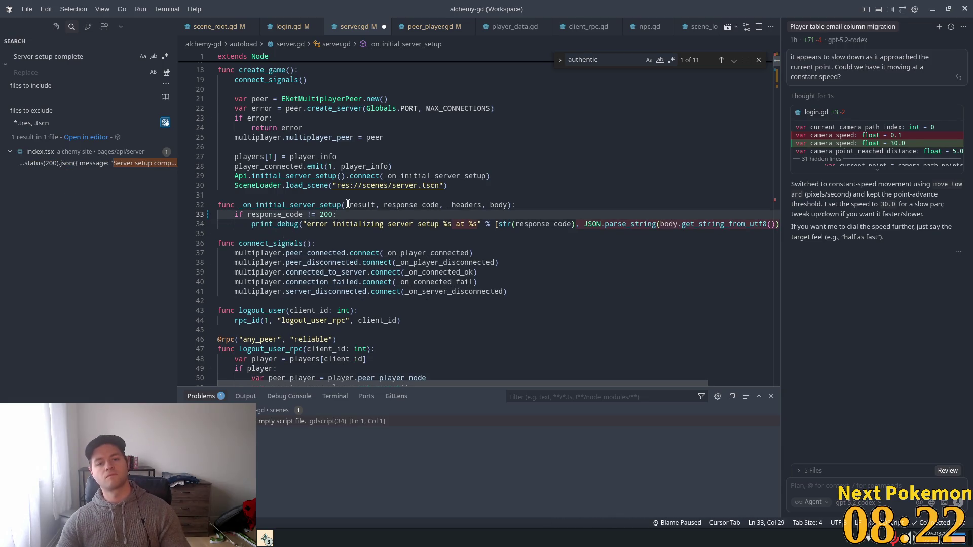
left_click(348, 205)
type("_")
key("ctrl+z")
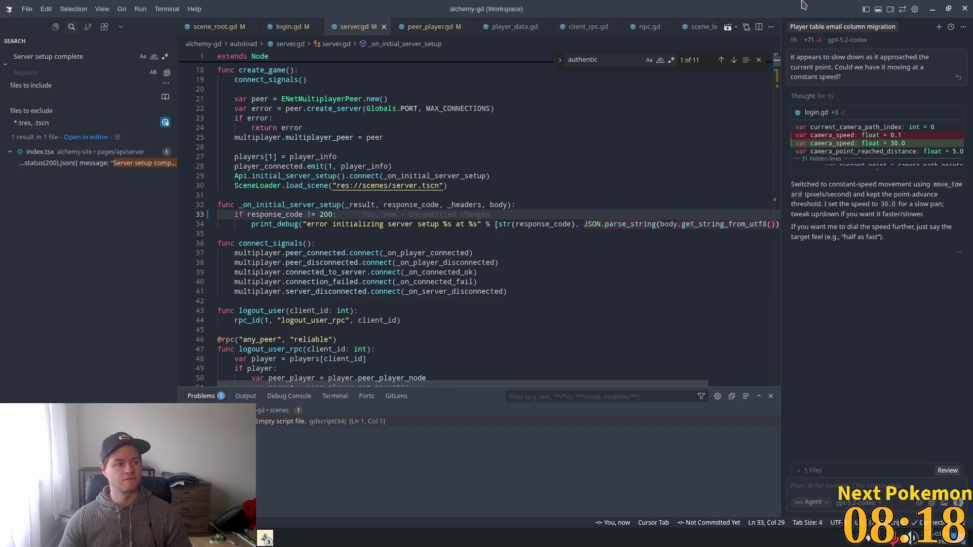
- Run the game in Godot to test the server setup change
key("alt+Tab")
left_click(813, 26)
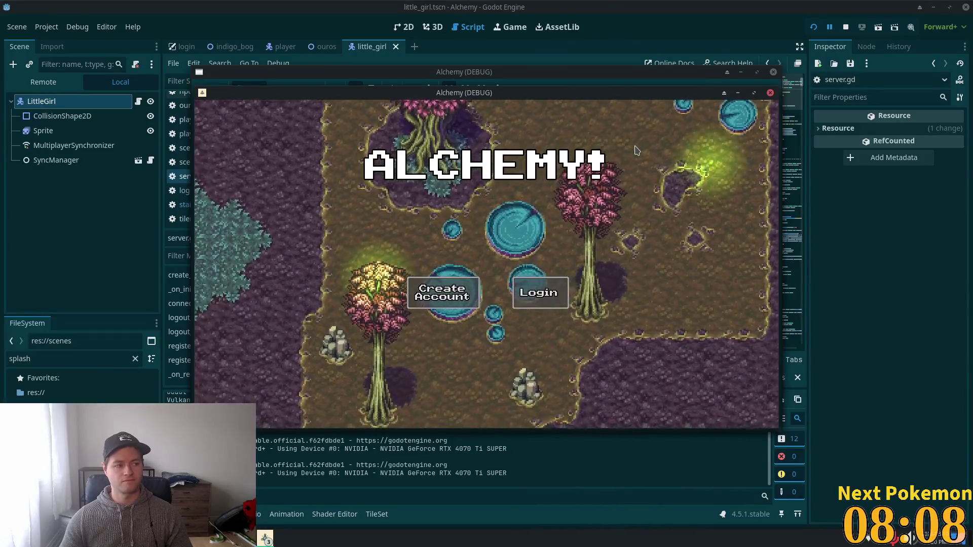
key("alt+Tab")
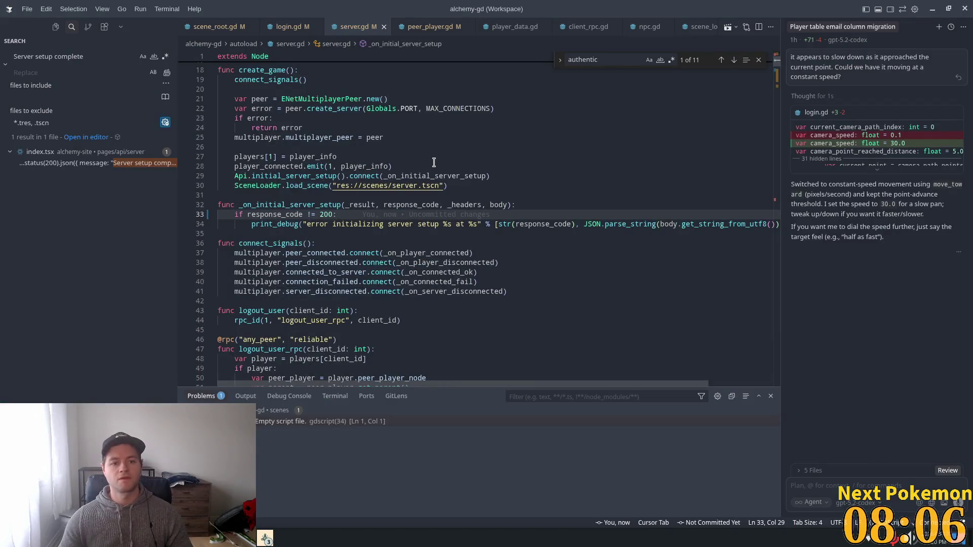
- Search server.gd for print_debug, then for 'authentica'
mouse_move(268, 226)
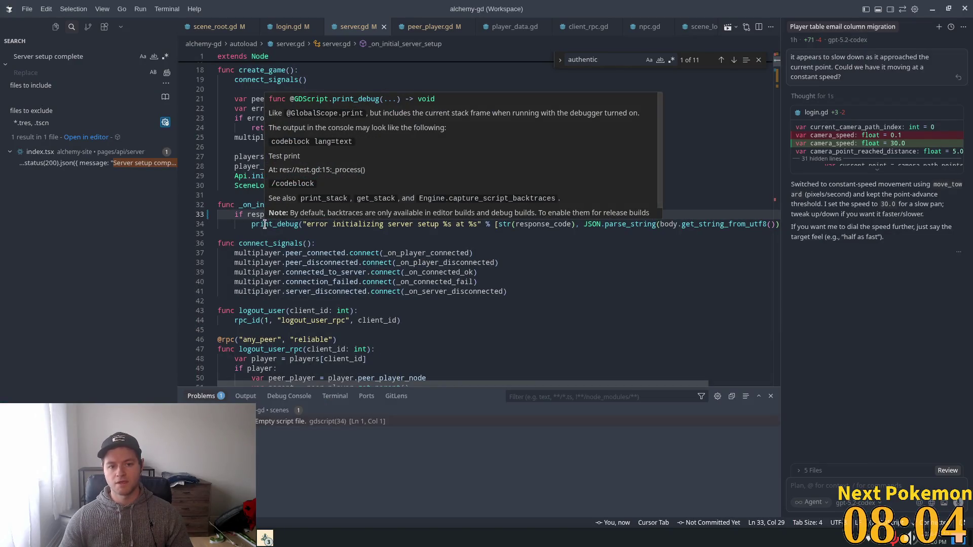
left_click(356, 127)
key("ctrl+f")
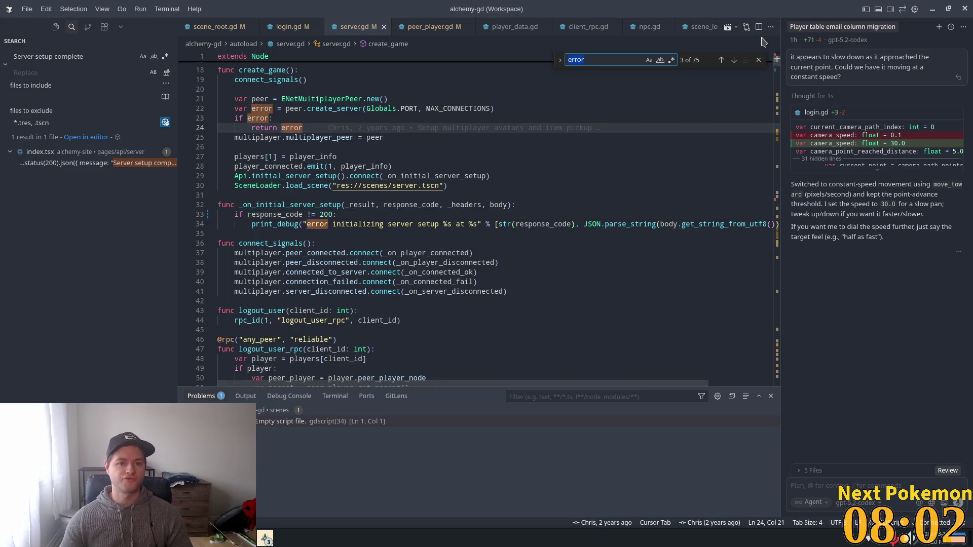
type("print_debug")
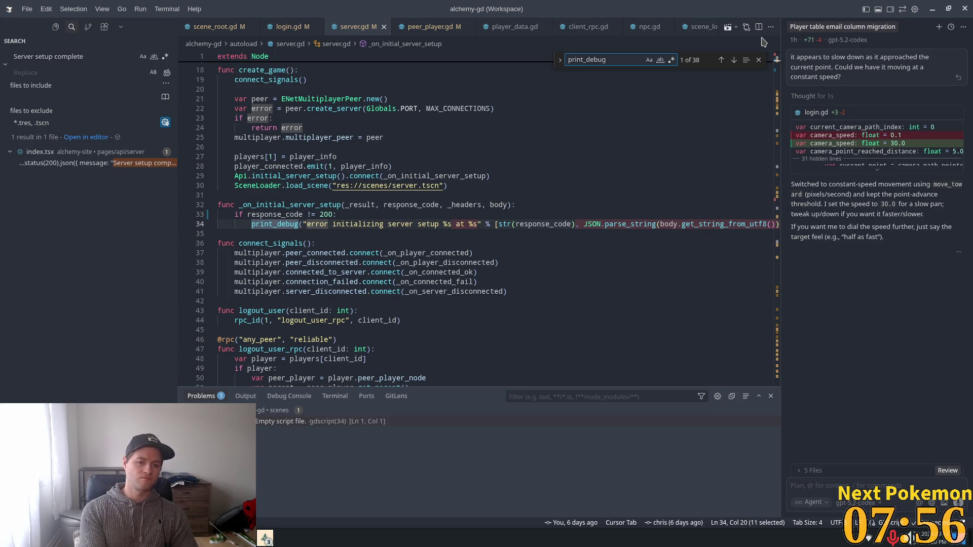
key("ctrl+f")
type("au")
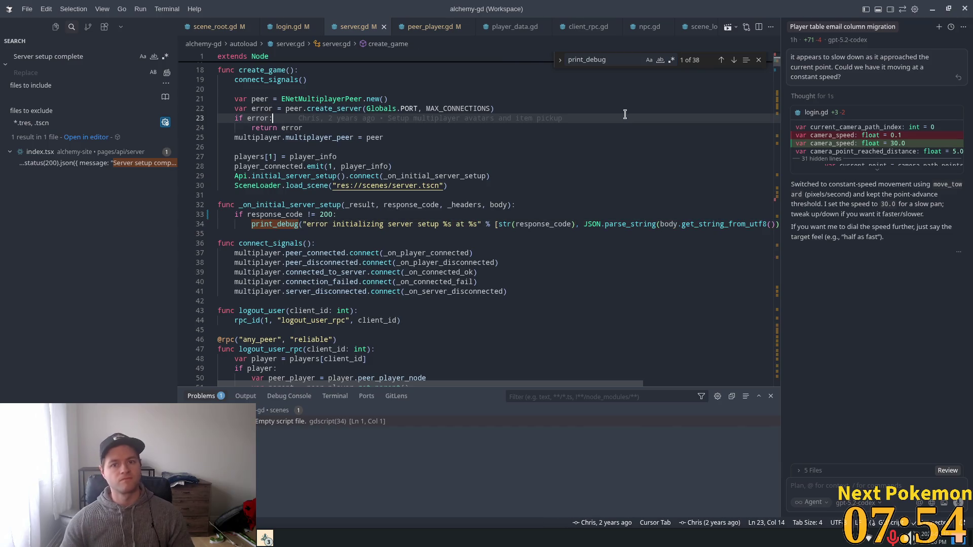
type("thentic")
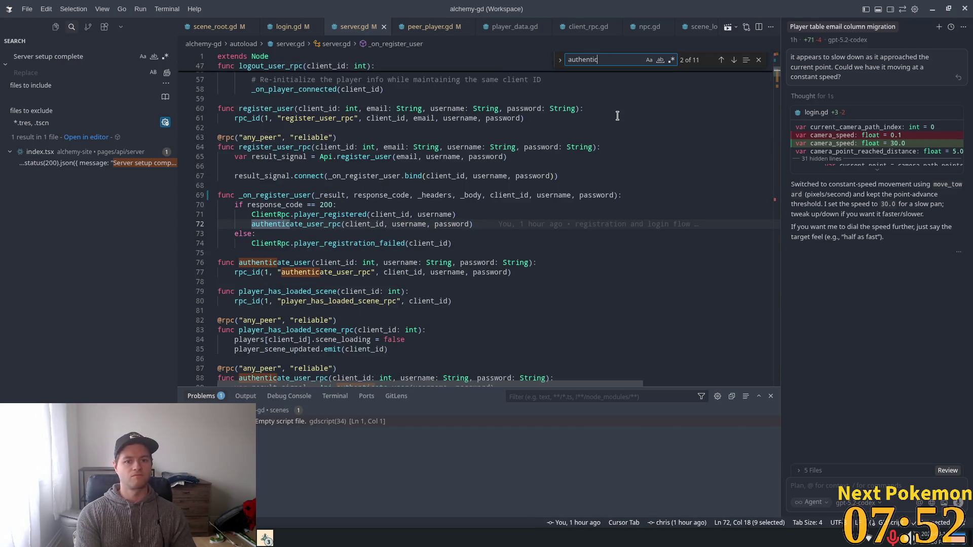
type("a")
- Follow authenticate_user_rpc through to the player_authenticated_rpc definition in client_rpc.gd
mouse_move(315, 223)
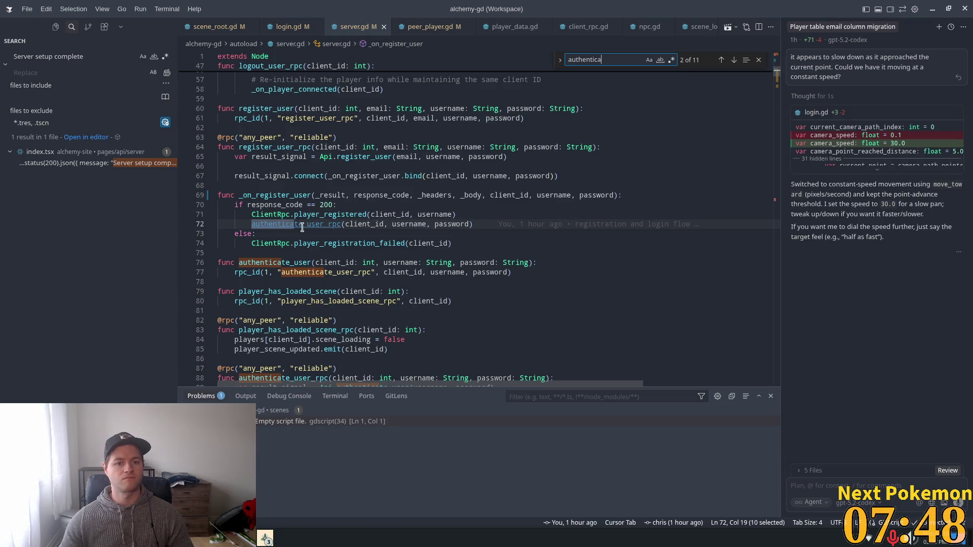
left_click(320, 270, "ctrl")
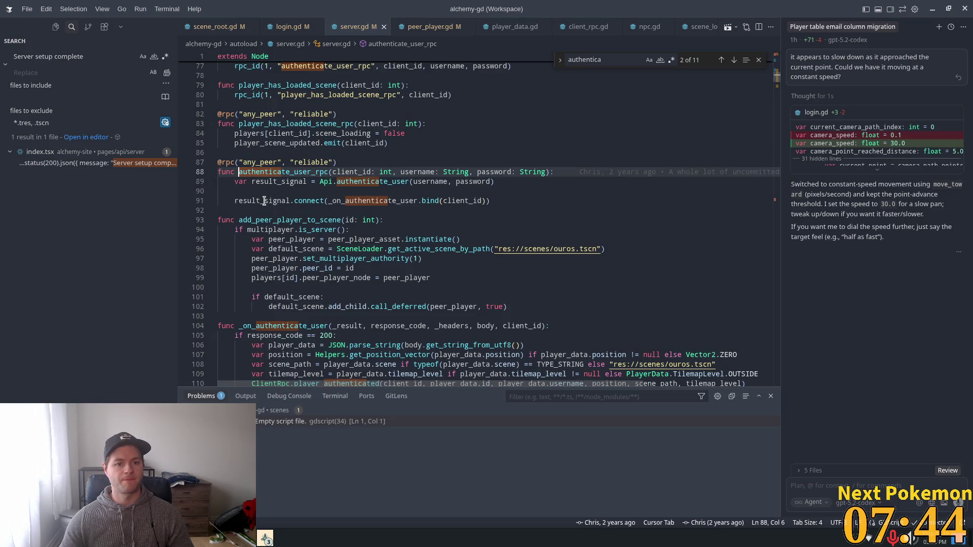
mouse_move(264, 201)
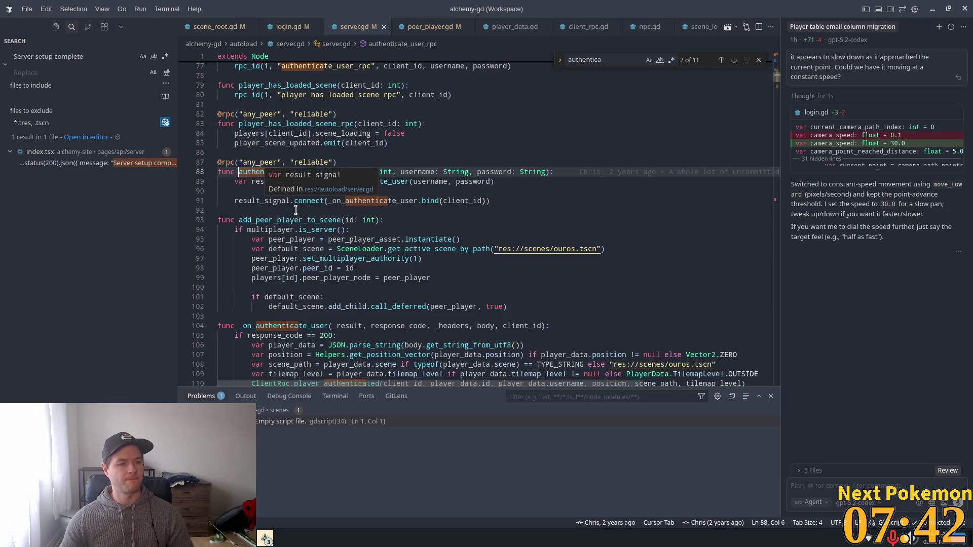
left_click(358, 201, "ctrl")
scroll(382, 264, "down", 7)
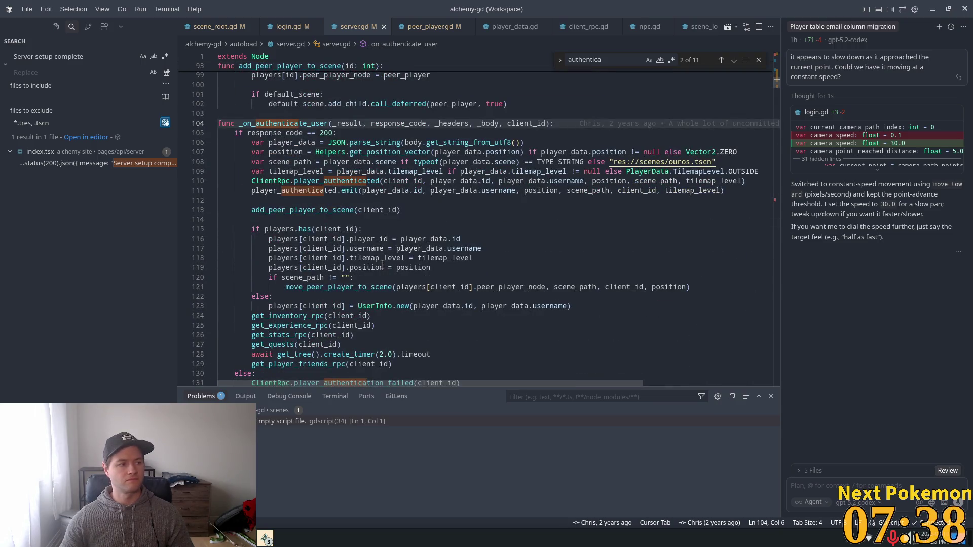
scroll(382, 264, "down", 1)
left_click(337, 167, "ctrl")
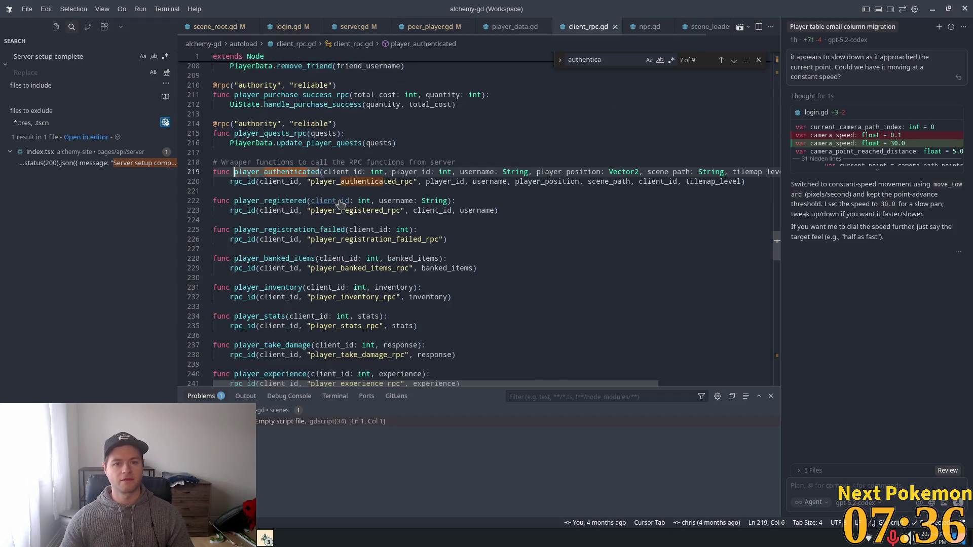
left_click(345, 191)
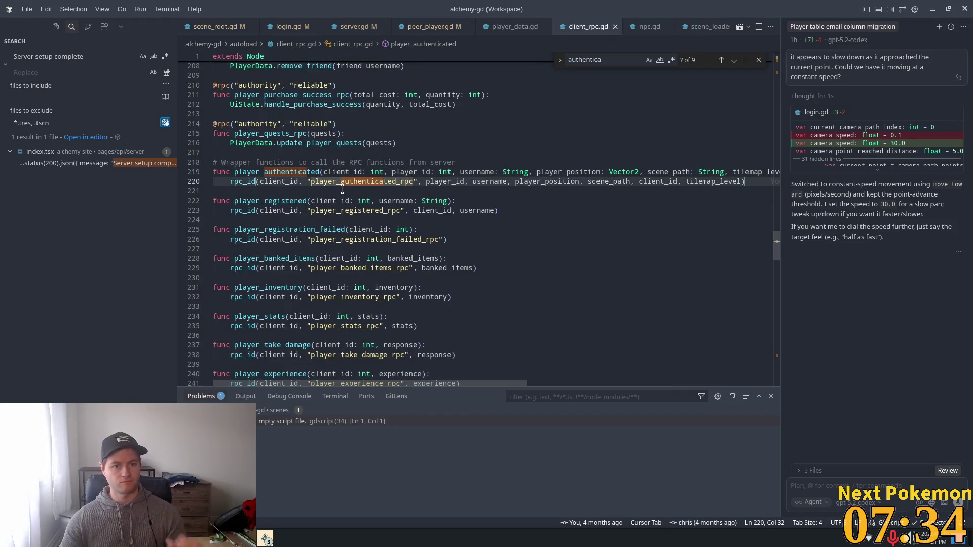
left_click(337, 181, "ctrl")
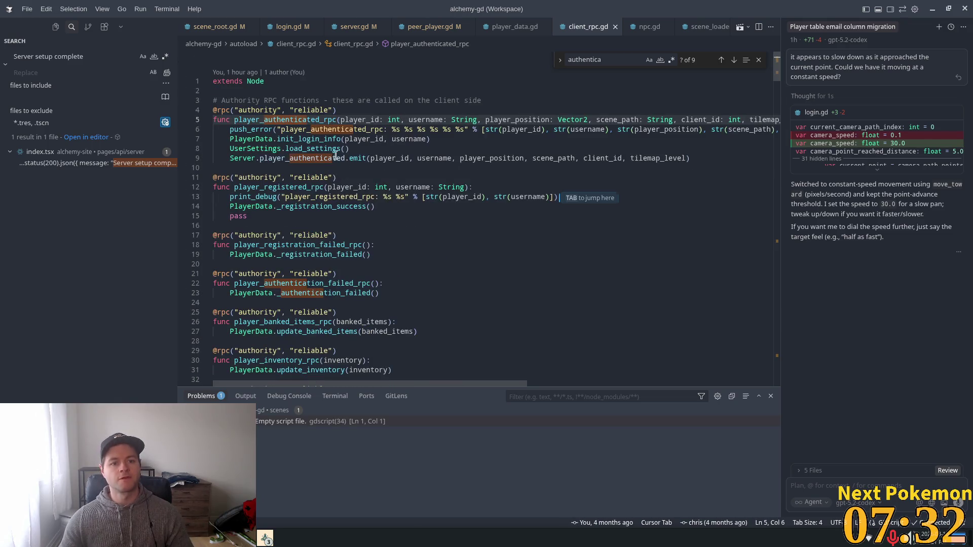
- Replace push_error with print_debug on line 6, save client_rpc.gd, and relaunch the game
left_click(260, 130)
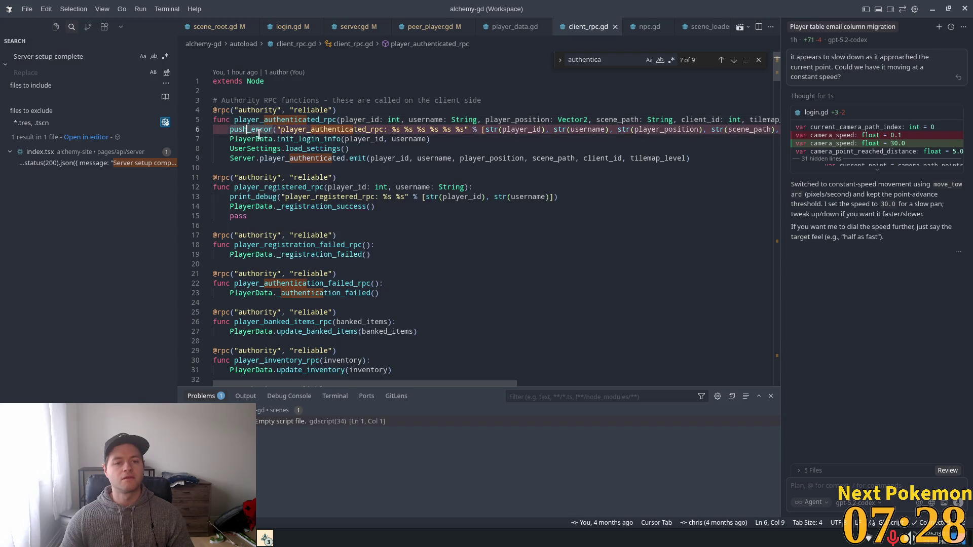
mouse_move(246, 131)
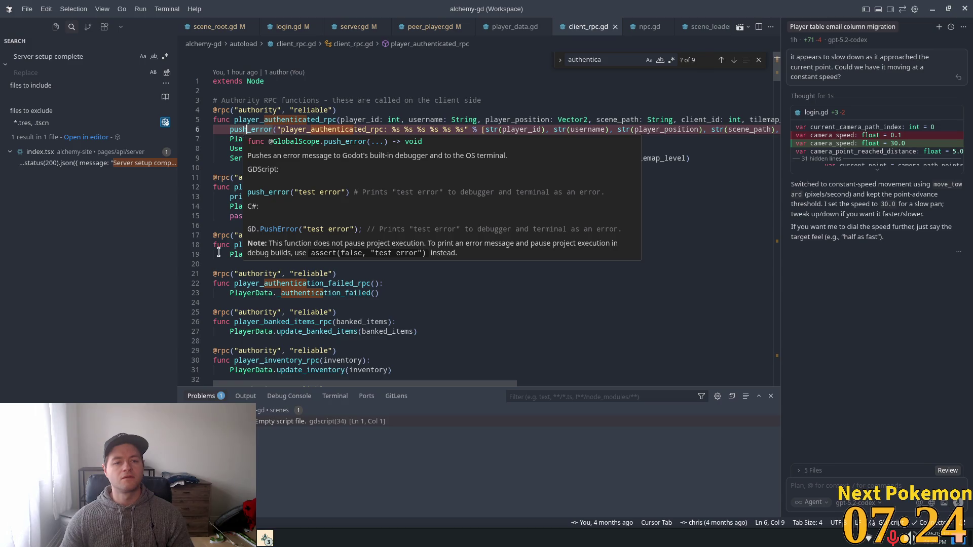
left_click_drag(248, 129, 224, 131)
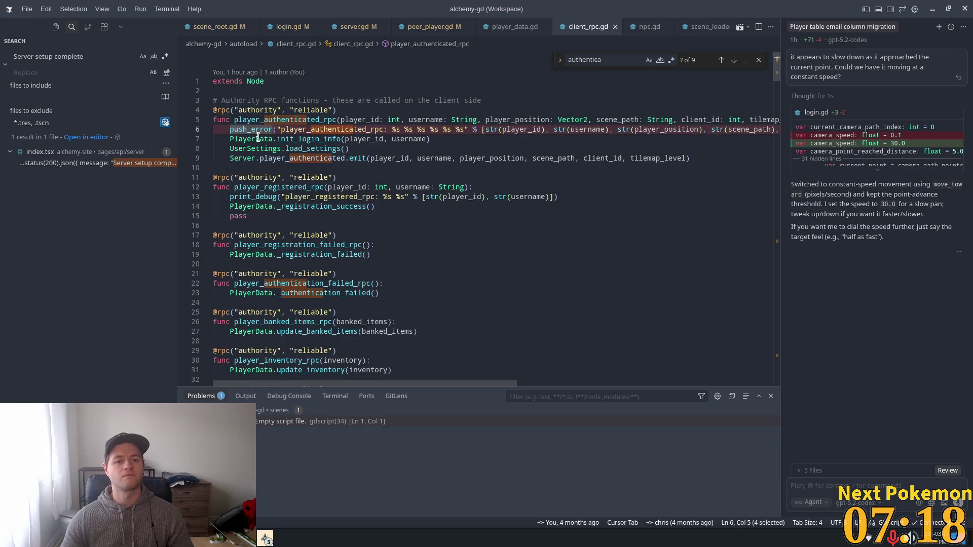
double_click(249, 128)
type("print_d")
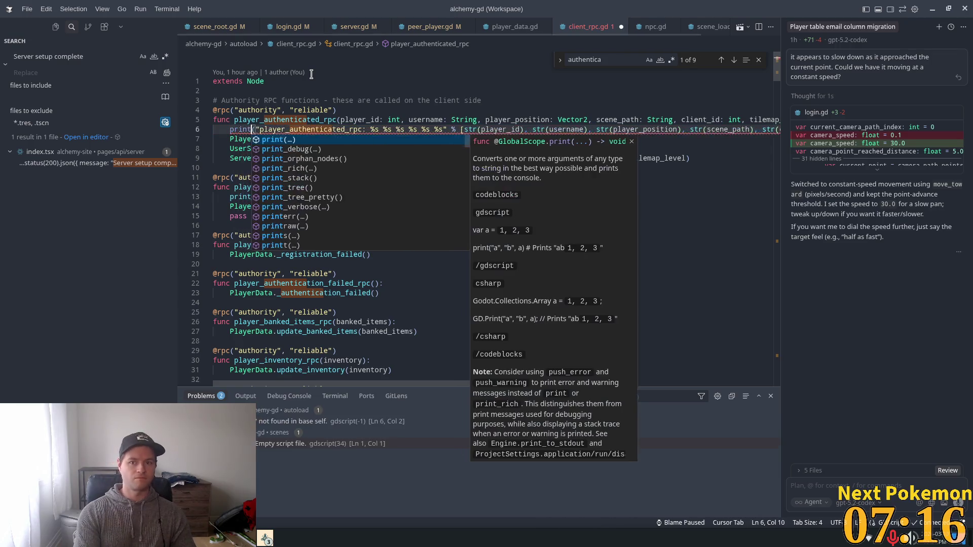
key("Tab")
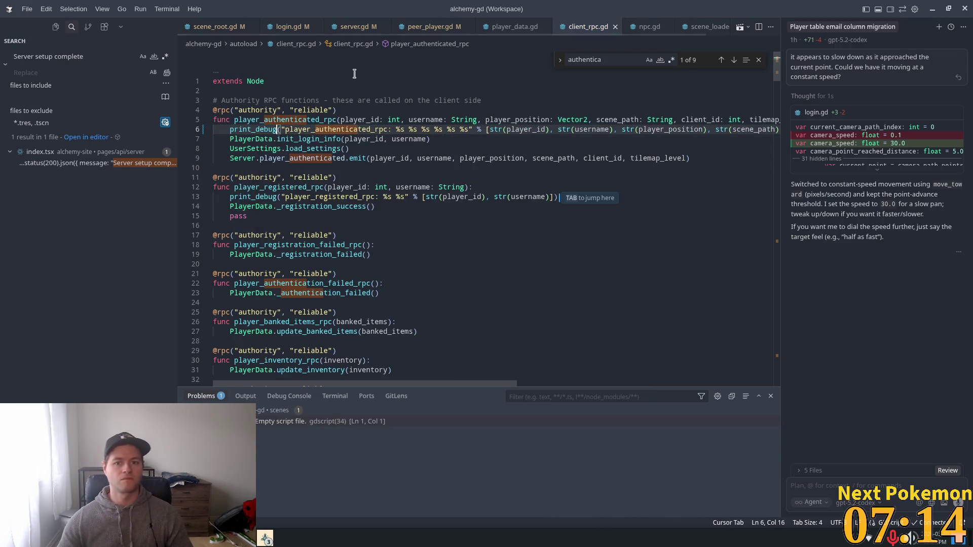
key("ctrl+s")
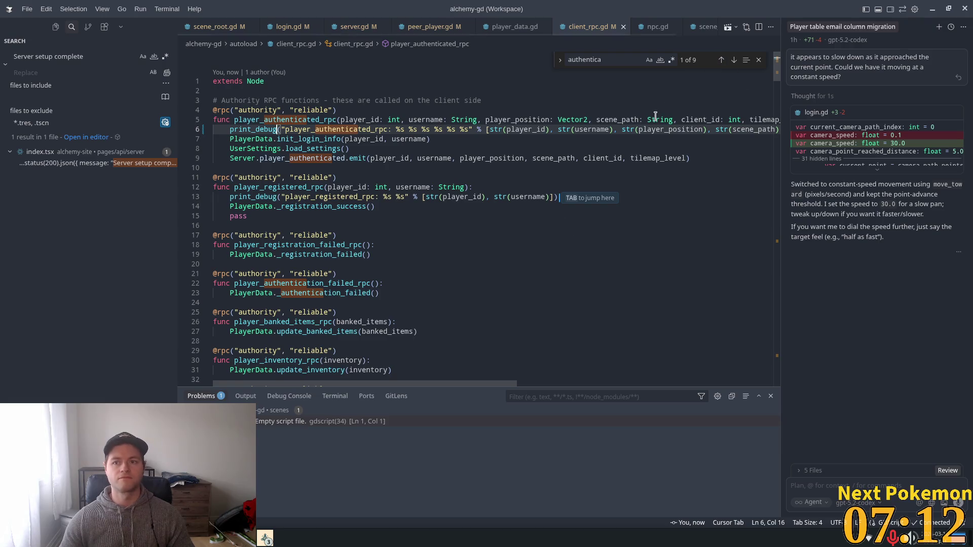
key("alt+Tab")
left_click(814, 28)
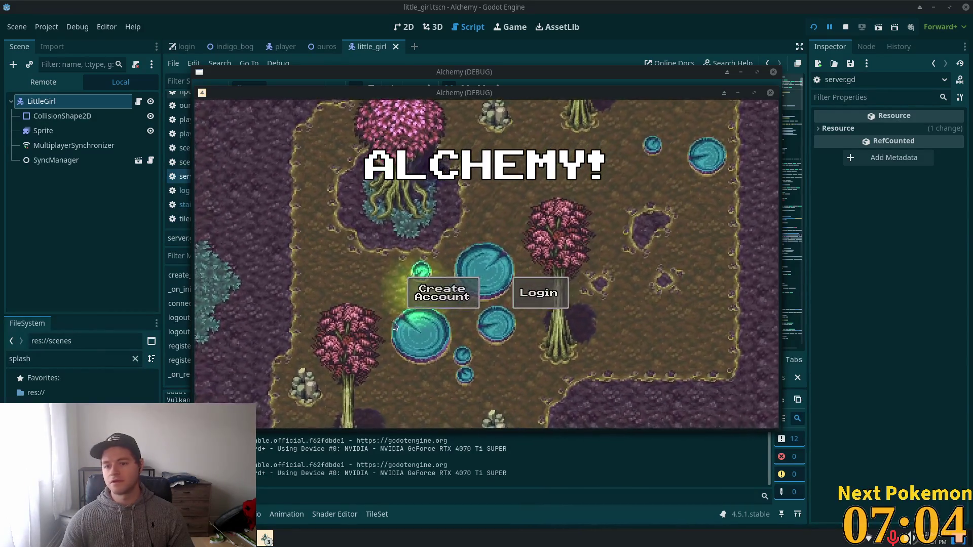
- Move the second game window left and log in with the test username and password
mouse_move(626, 96)
left_mouse_down()
mouse_move(501, 195)
mouse_move(460, 76)
left_mouse_up()
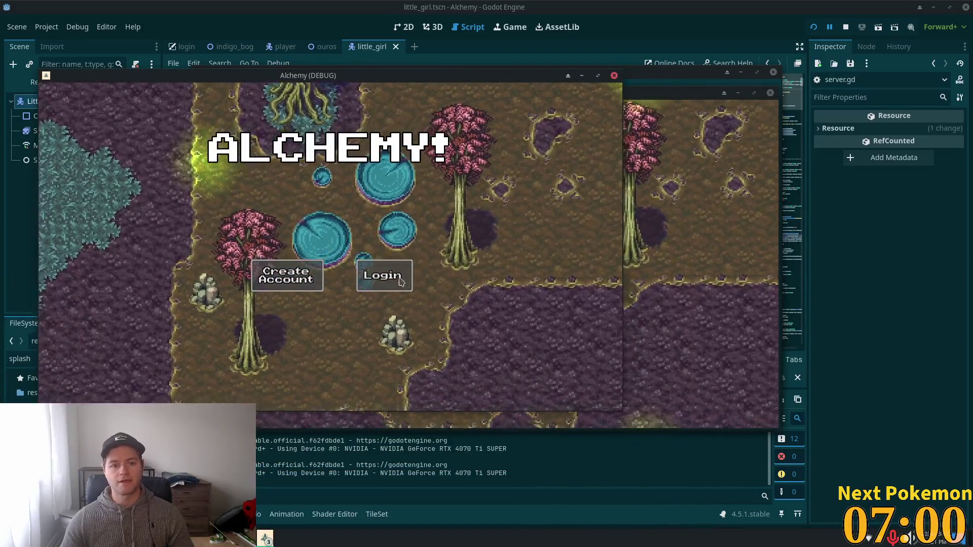
left_click(399, 281)
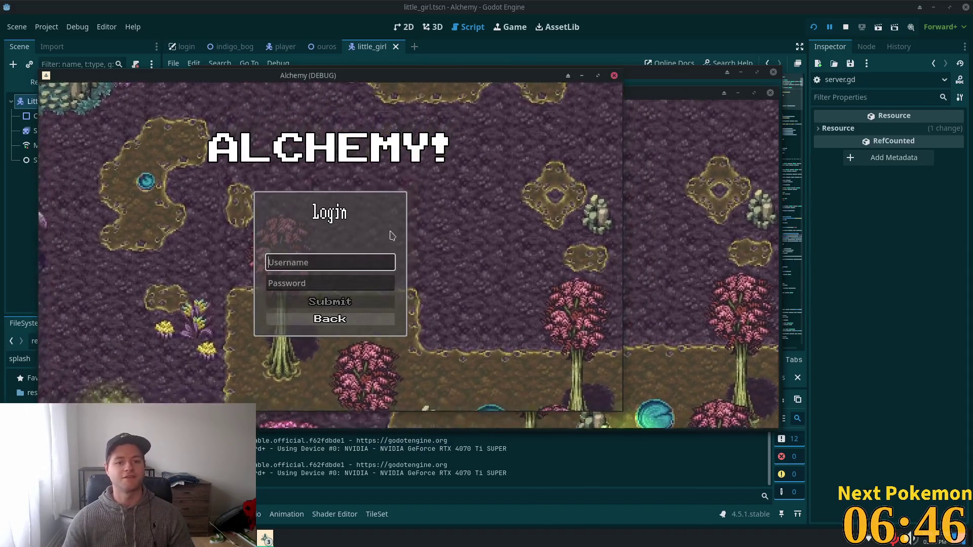
type("D")
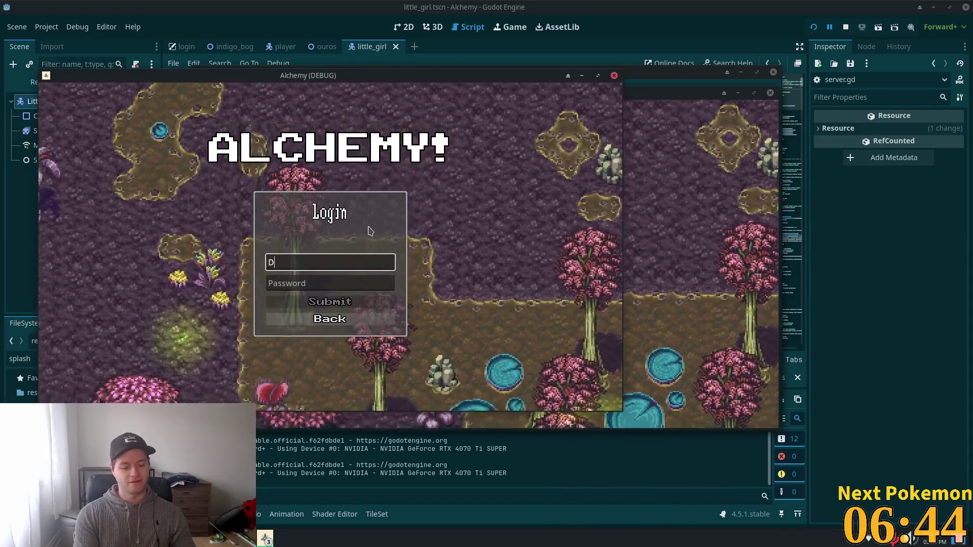
type("elric")
key("Tab")
type("password")
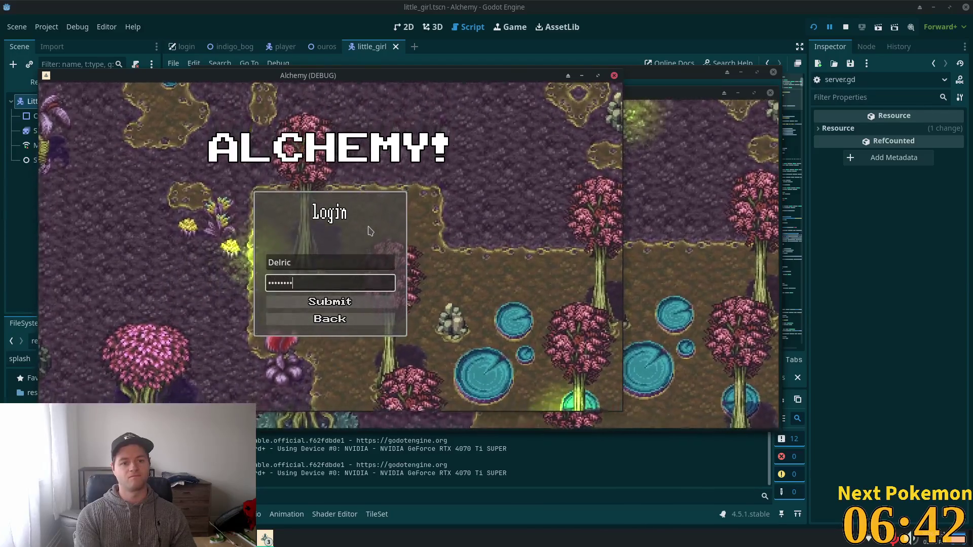
key("Return")
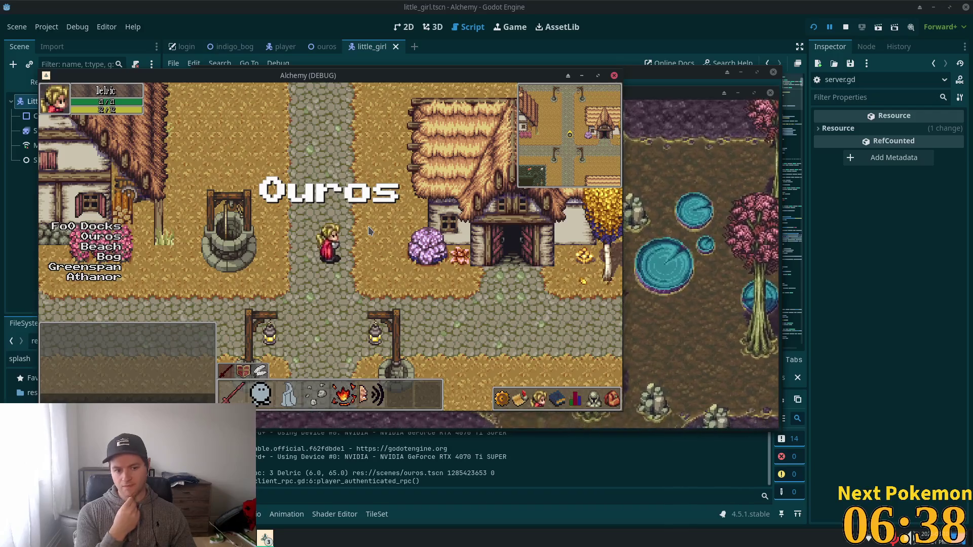
- Walk the character north, west, south and east around Ouros toward the well
key("Up")
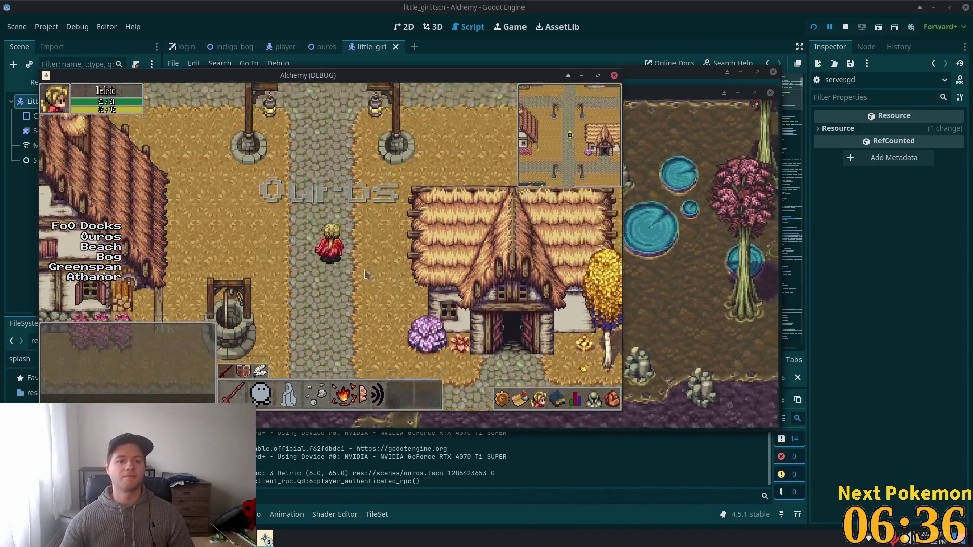
key("Left")
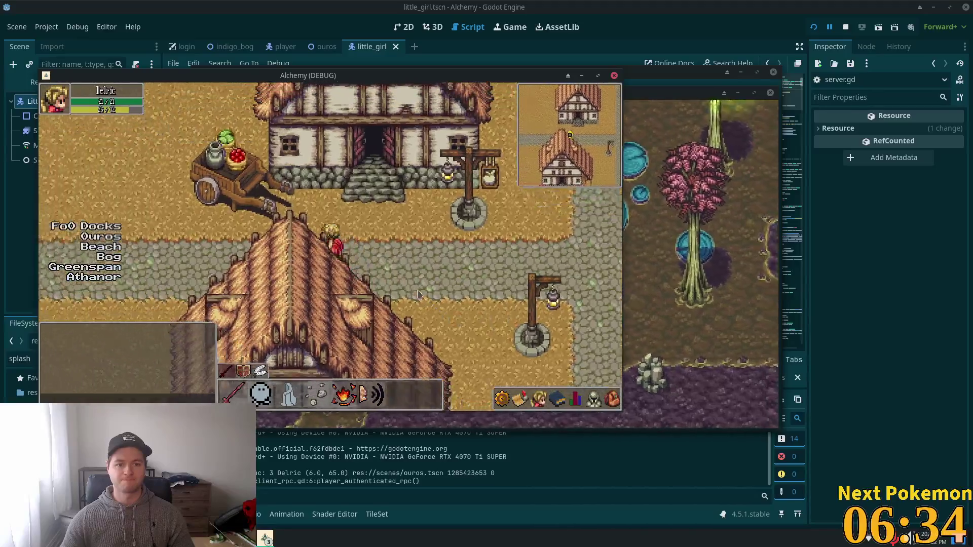
key("Up")
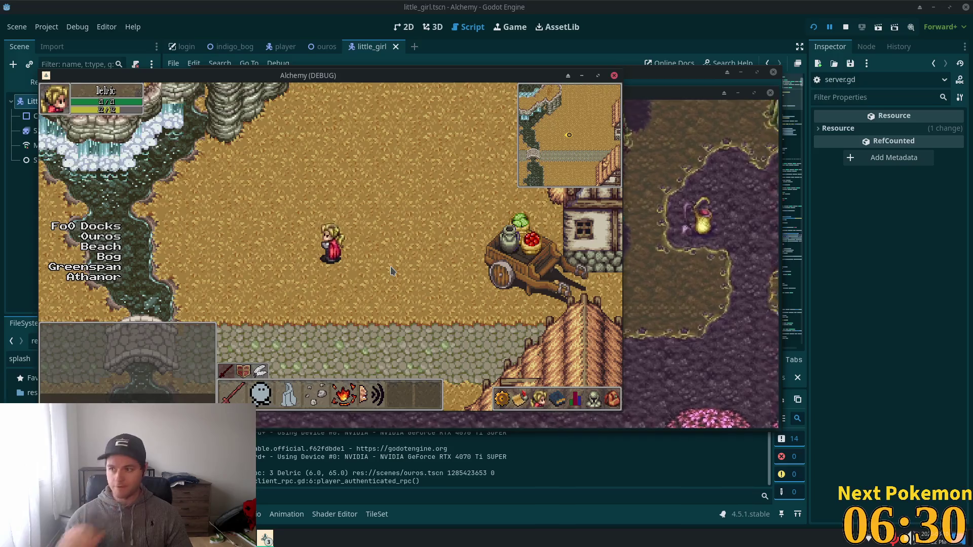
key("Down")
key("Right")
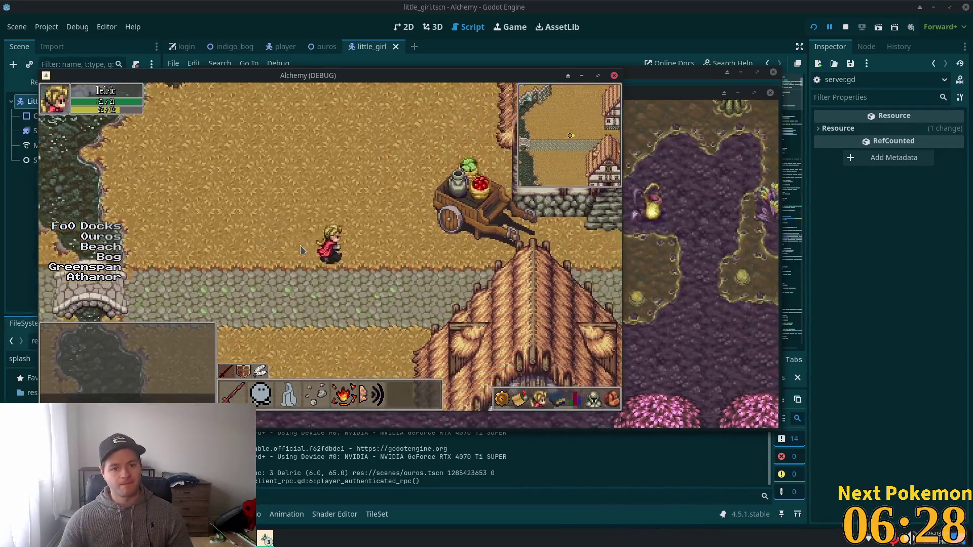
key("Right")
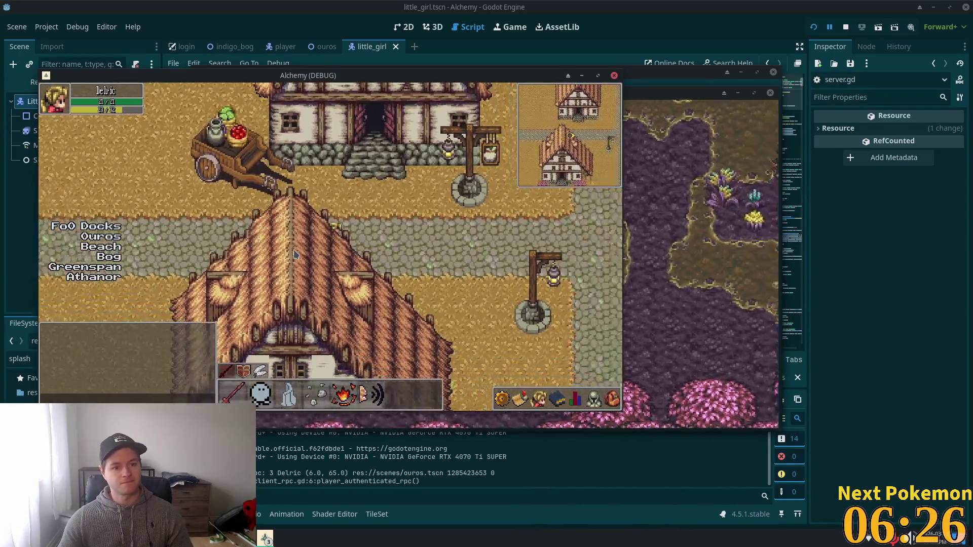
key("Down")
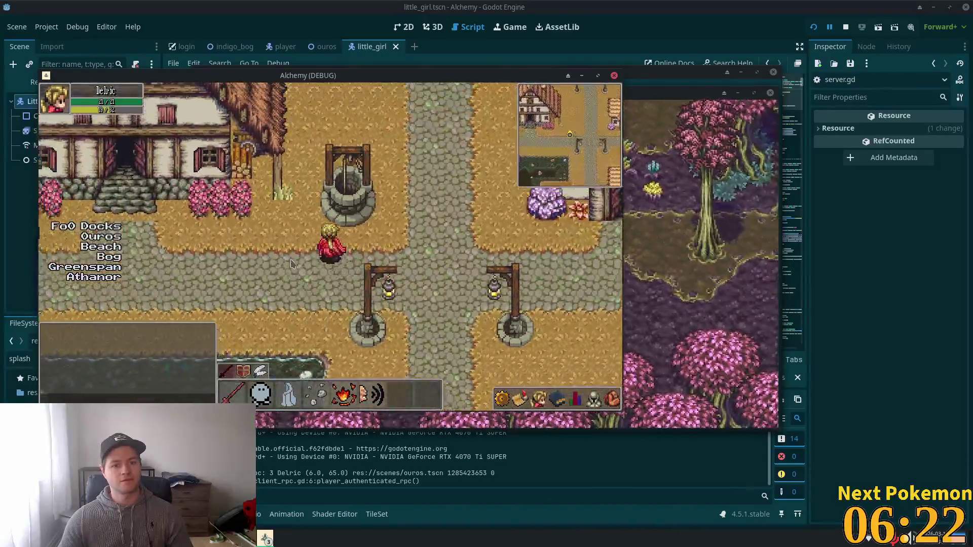
left_click(661, 248)
- Check the game's Login and Create Account forms, then open login.gd in the script editor
left_click(539, 292)
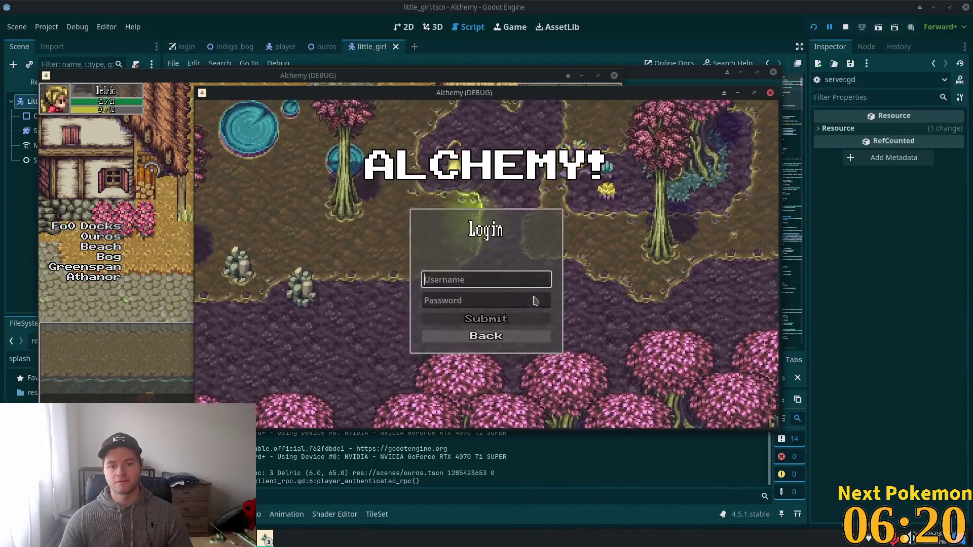
left_click(461, 334)
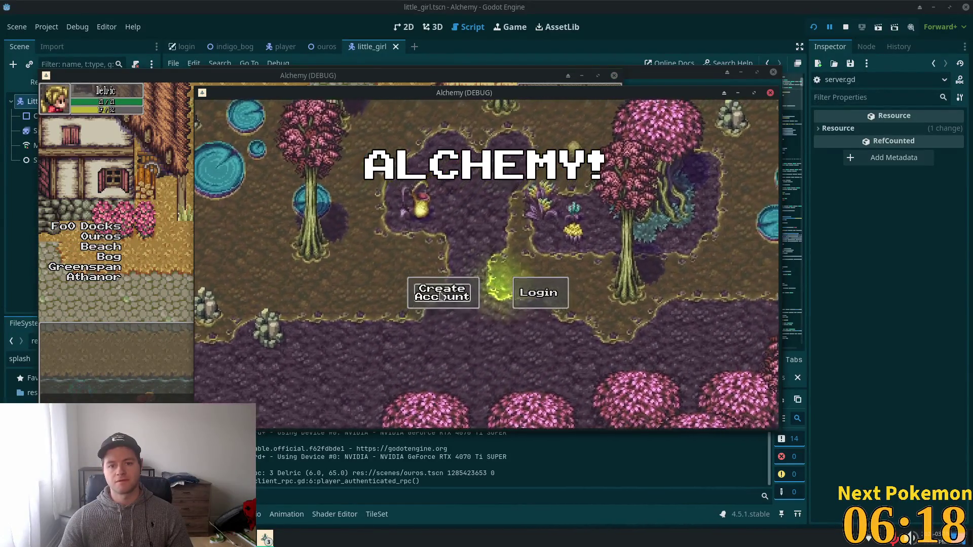
left_click(442, 296)
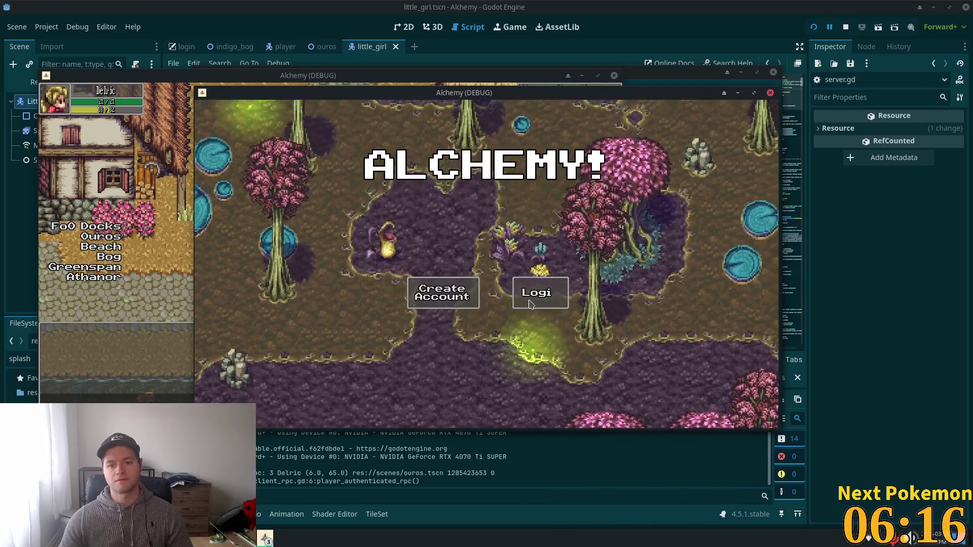
left_click(529, 304)
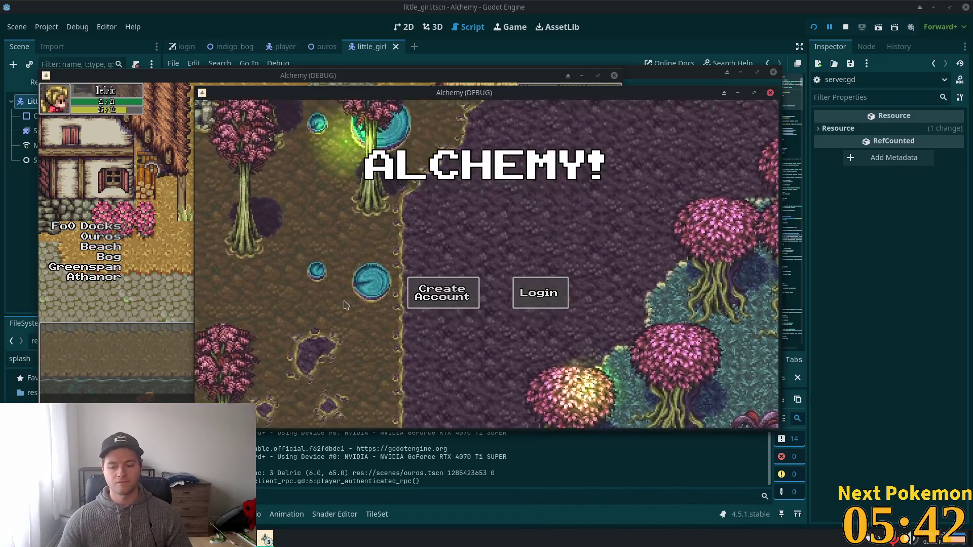
left_click(671, 22)
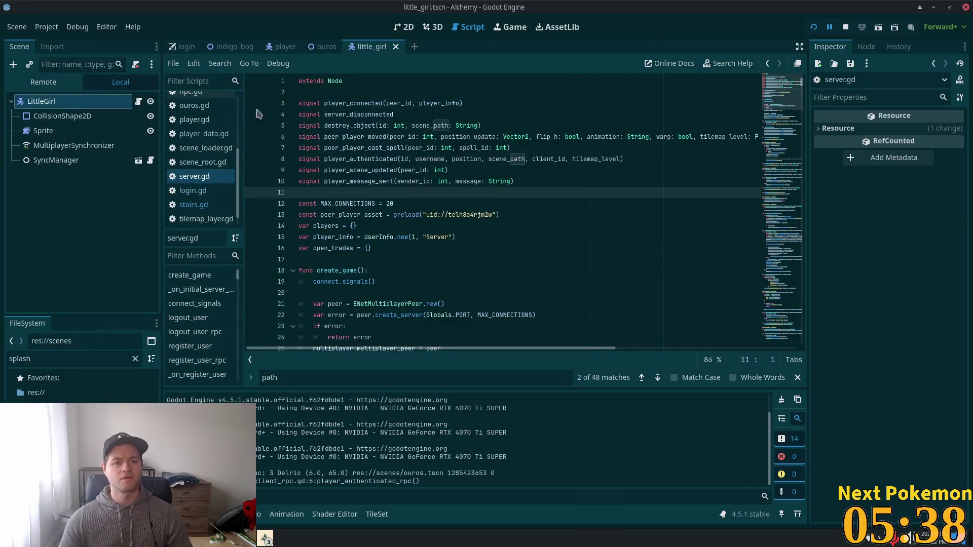
left_click(200, 191)
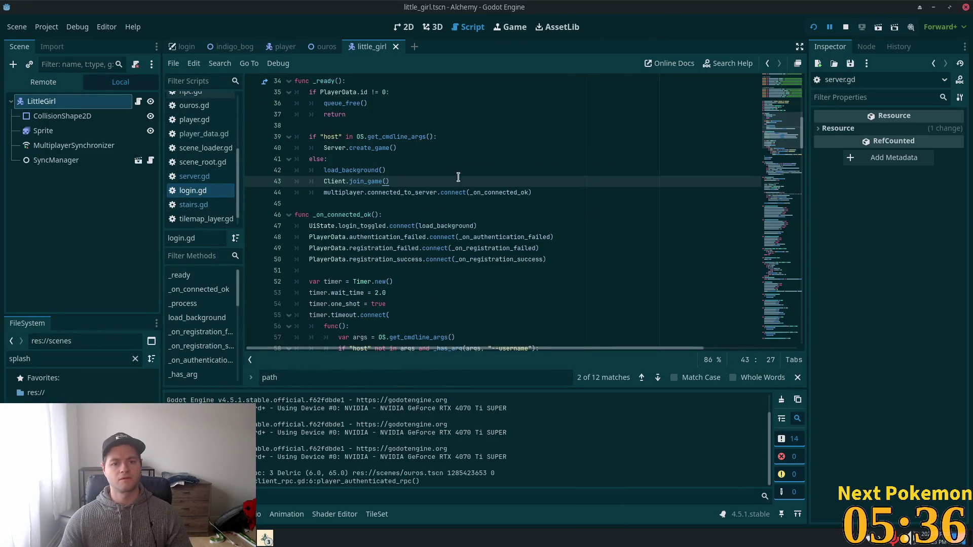
- Close little_girl.tscn, switch to the login scene, and collapse MarginContainerCreateAccount
left_click(406, 30)
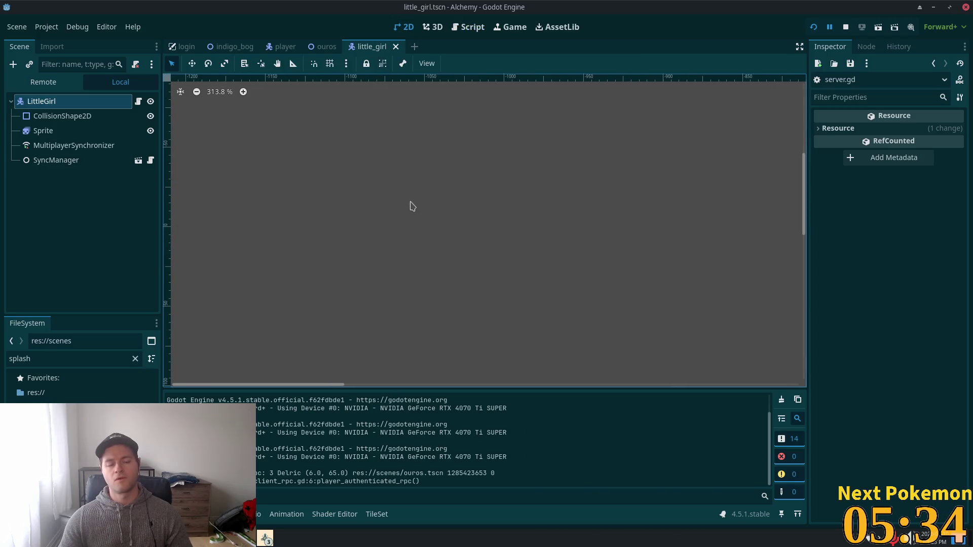
scroll(411, 207, "down", 8)
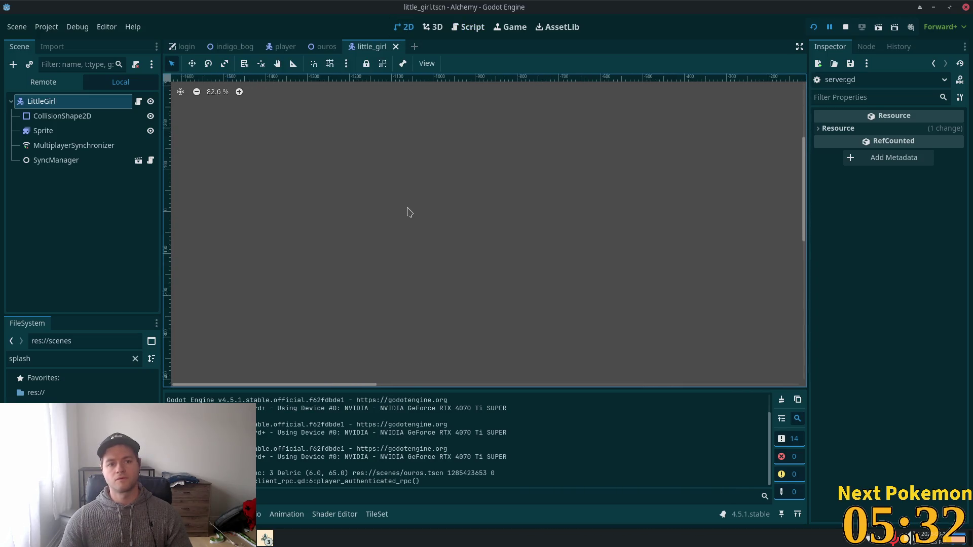
scroll(409, 212, "down", 10)
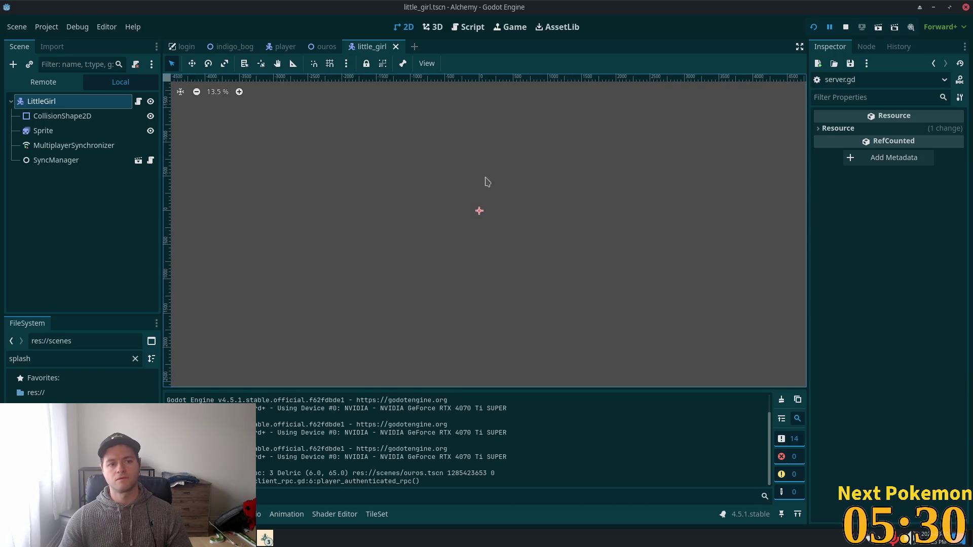
left_click(396, 47)
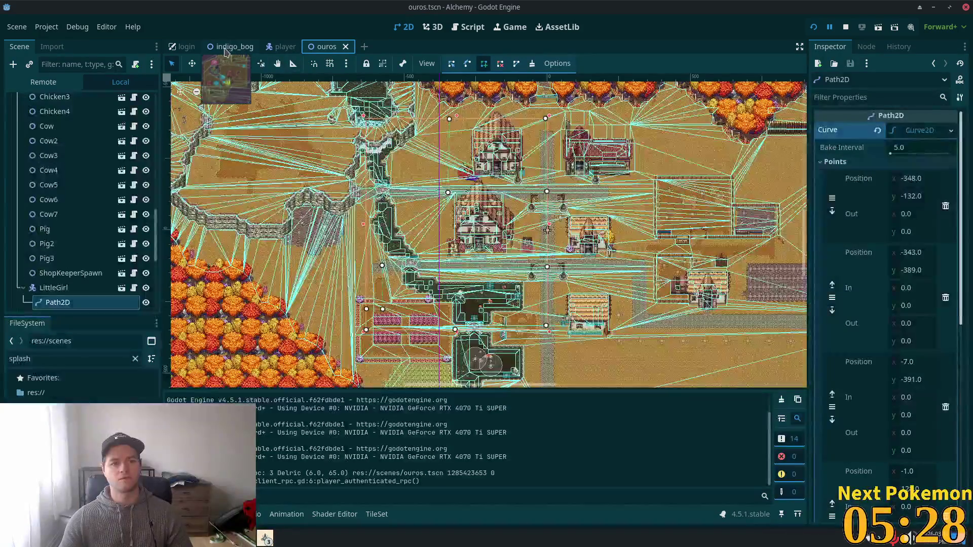
left_click(184, 47)
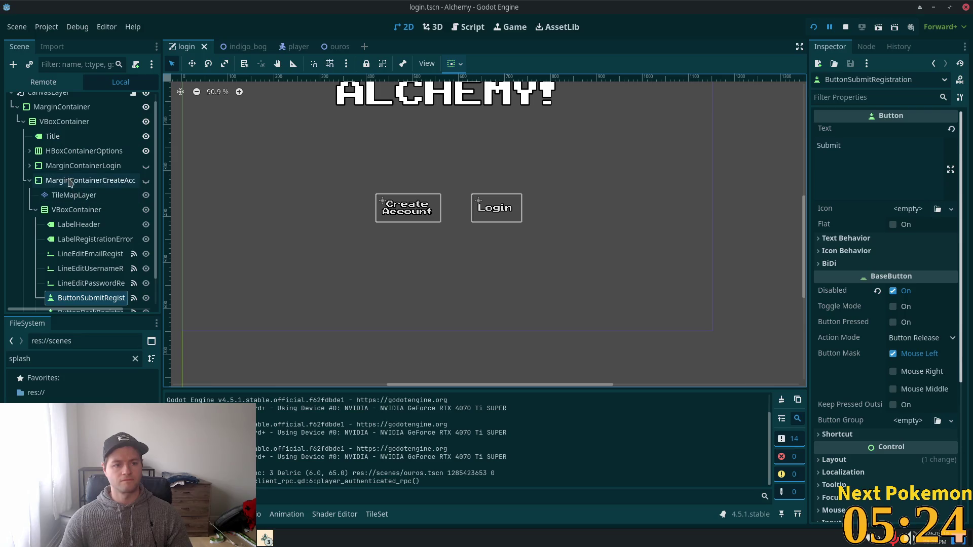
left_click(30, 180)
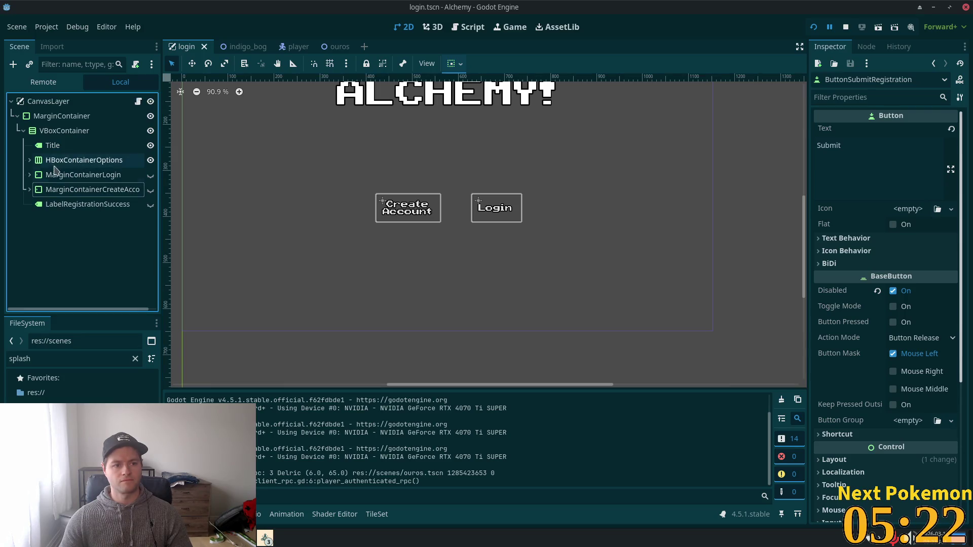
- Expand HBoxContainerOptions and select ButtonCreateAccount's TileMapLayer child
left_click(29, 160)
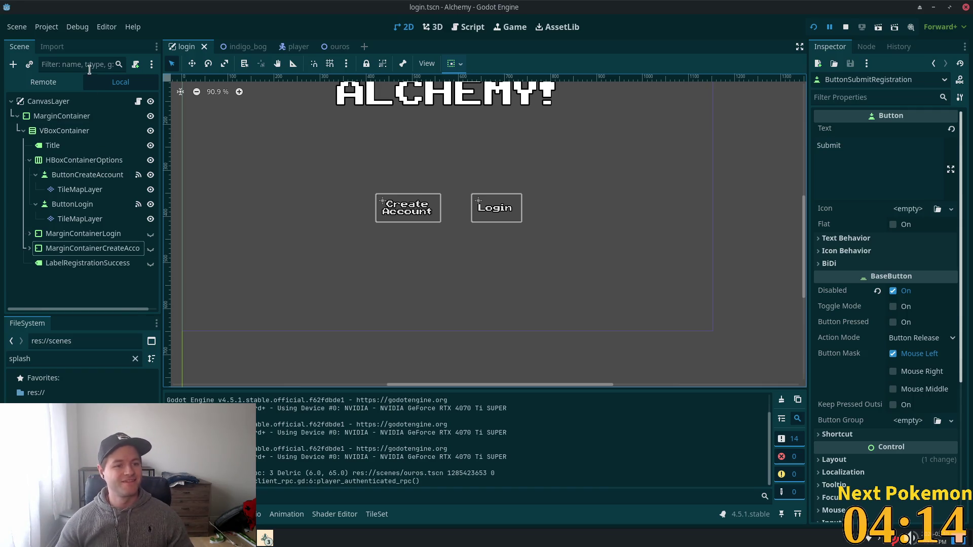
left_click(80, 191)
- Delete both buttons' TileMapLayer frames and select ButtonCreateAccount
left_click(82, 219, "ctrl")
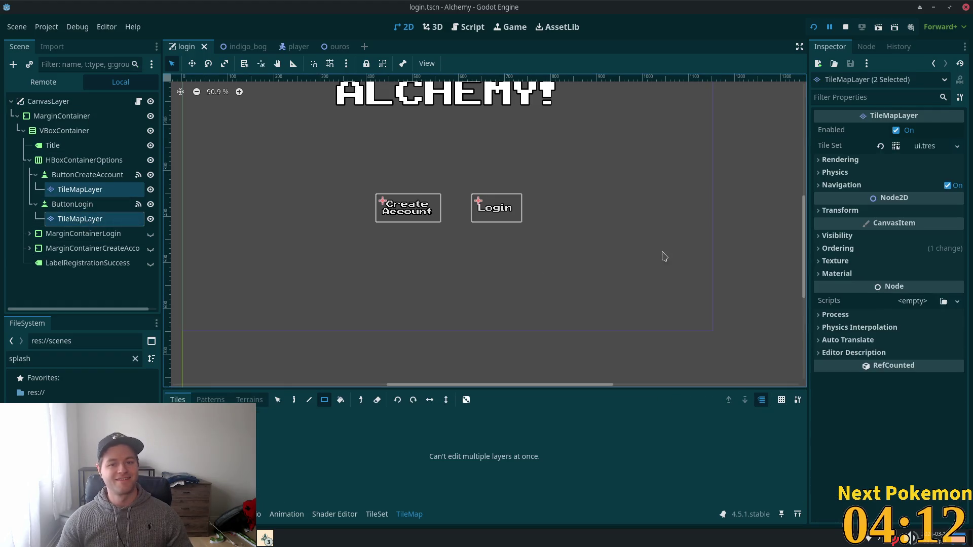
key("Delete")
left_click(513, 282)
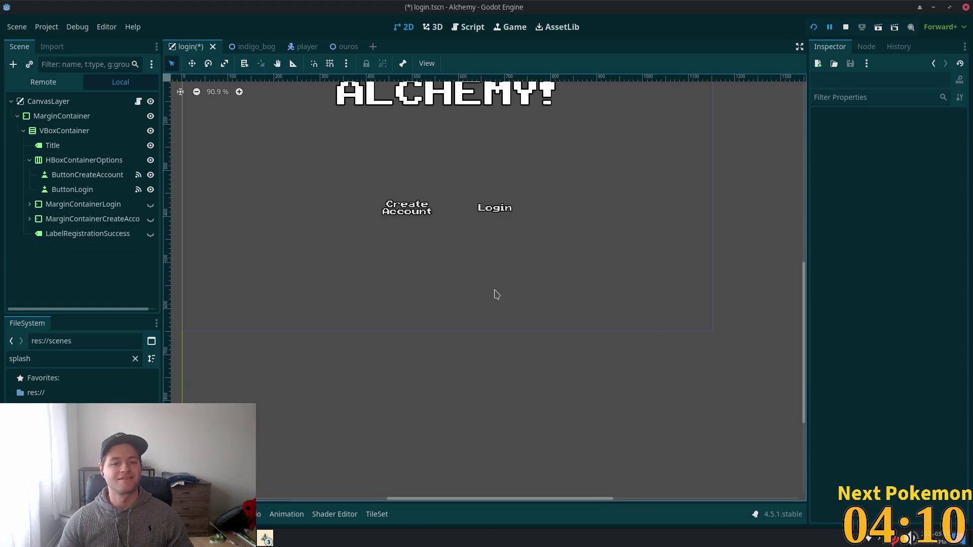
scroll(426, 223, "up", 3)
scroll(434, 310, "up", 1)
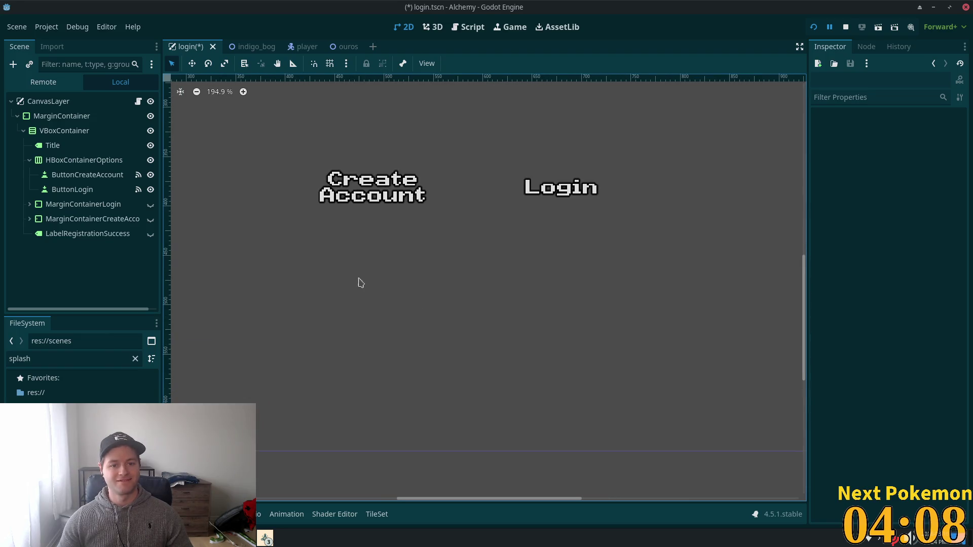
left_click(96, 175)
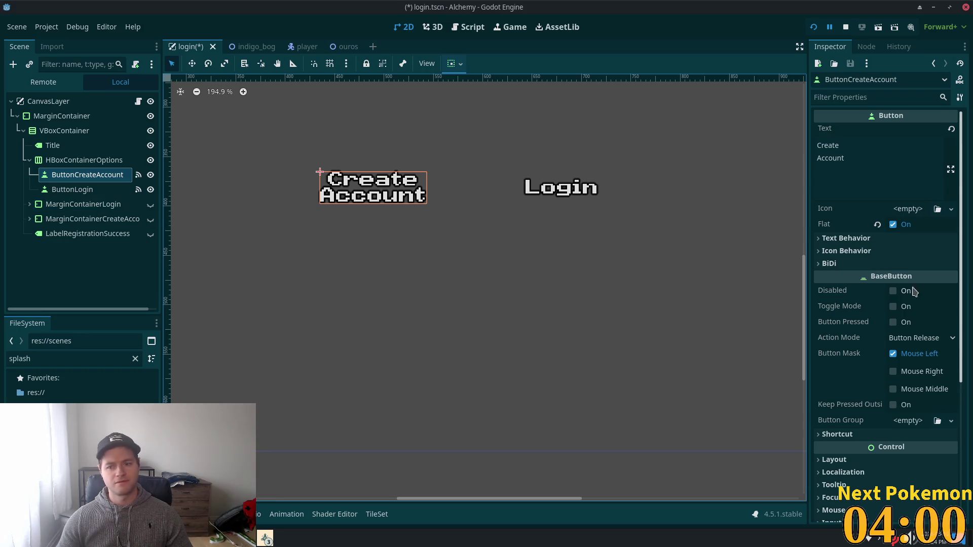
- With both buttons selected, try and remove a text outline size of 1, then open the Normal style options
left_click(72, 189, "ctrl")
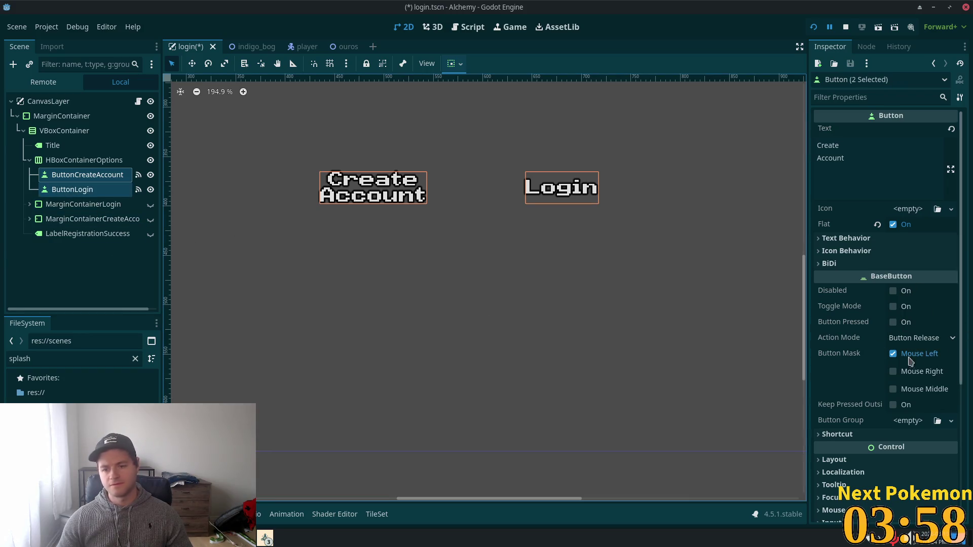
scroll(880, 365, "down", 3)
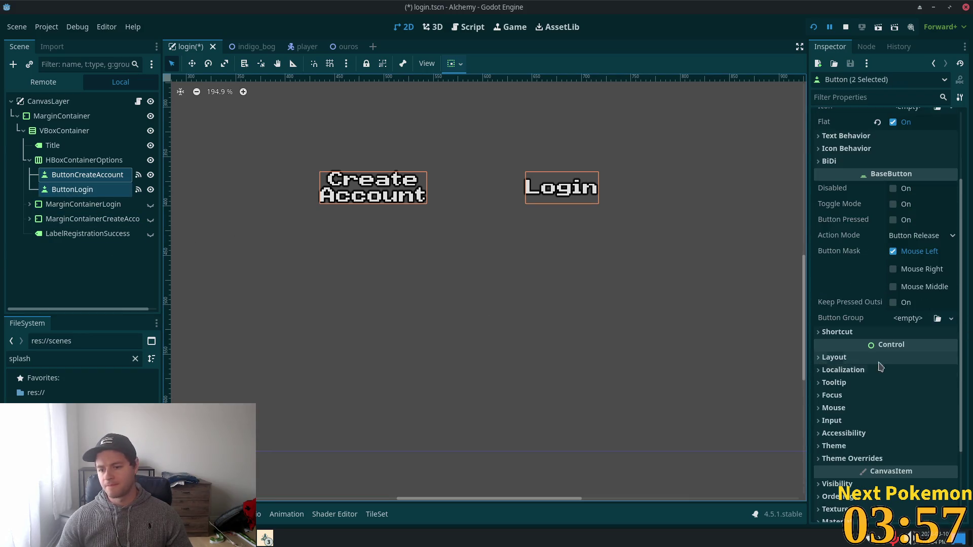
left_click(822, 459)
scroll(822, 462, "down", 4)
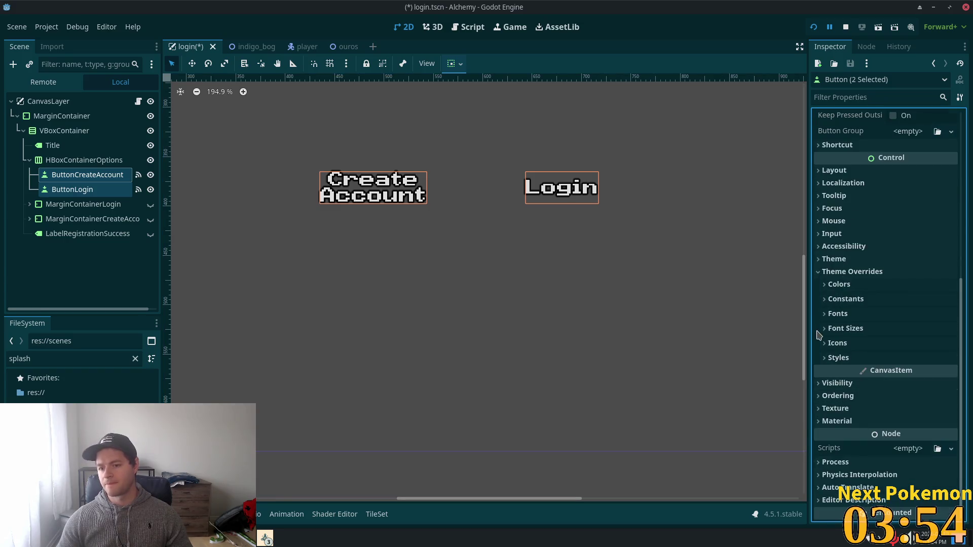
left_click(841, 299)
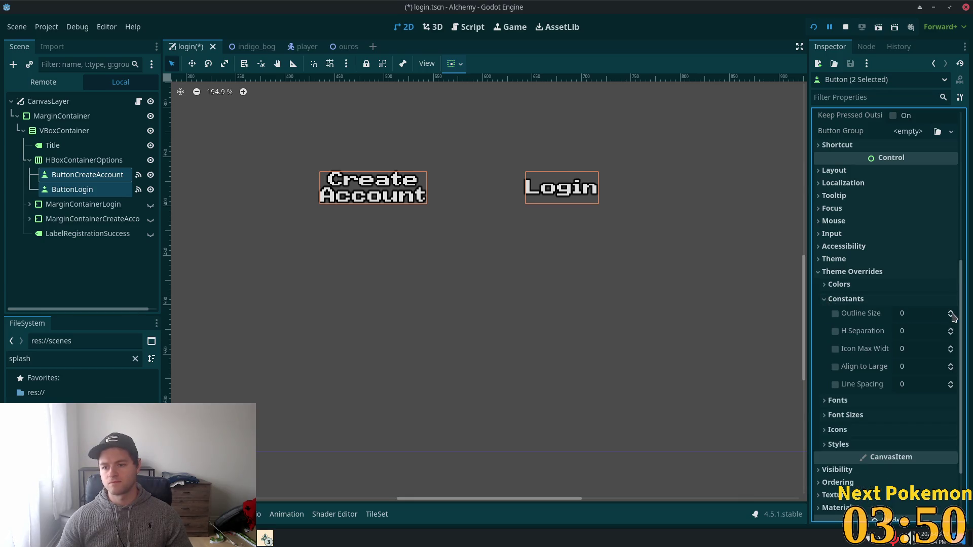
left_click(951, 313)
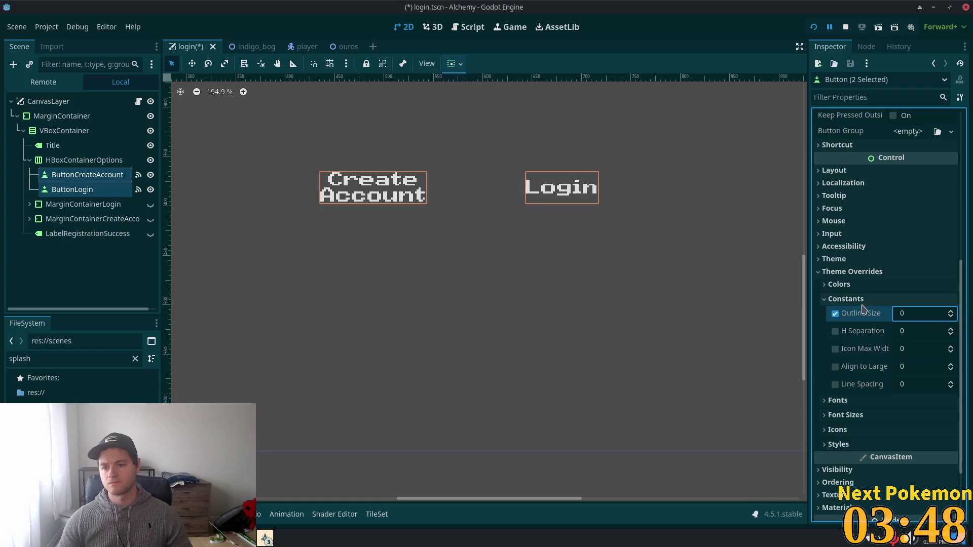
left_click(836, 315)
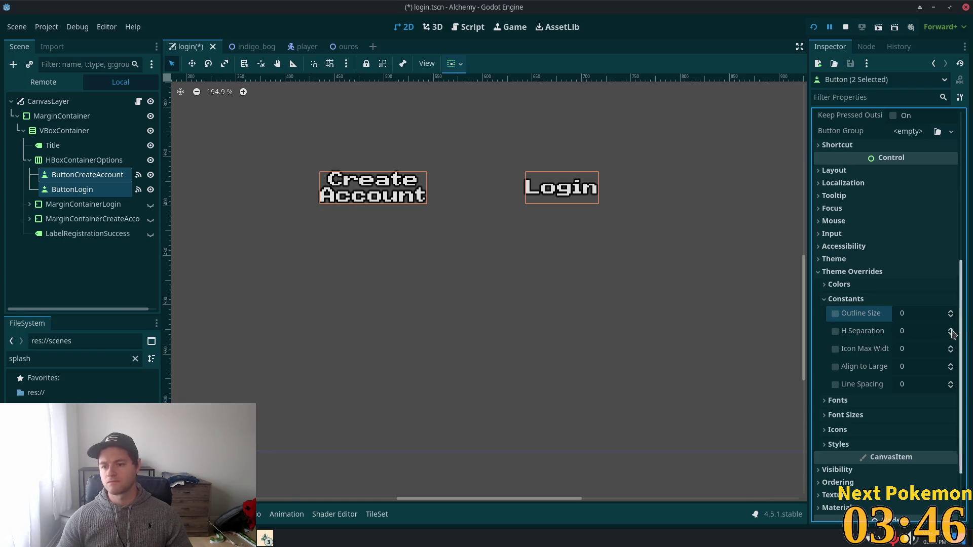
left_click(837, 445)
scroll(859, 405, "down", 3)
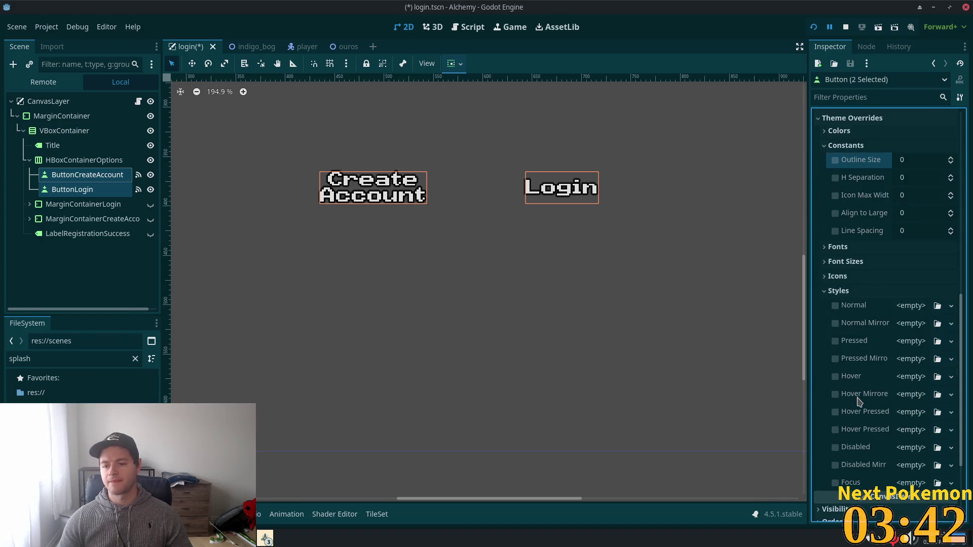
left_click(907, 306)
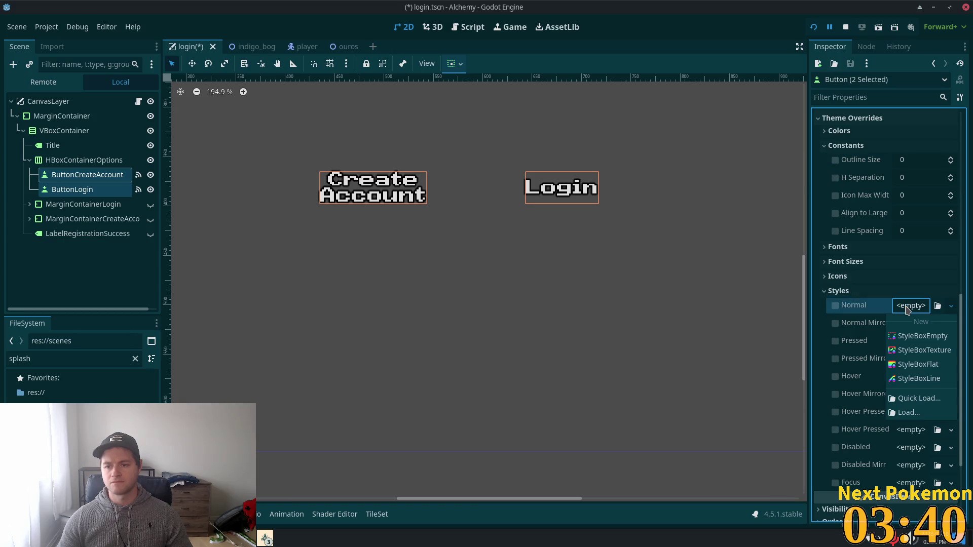
- Give both buttons a new StyleBoxFlat Normal style and turn off Flat
left_click(937, 369)
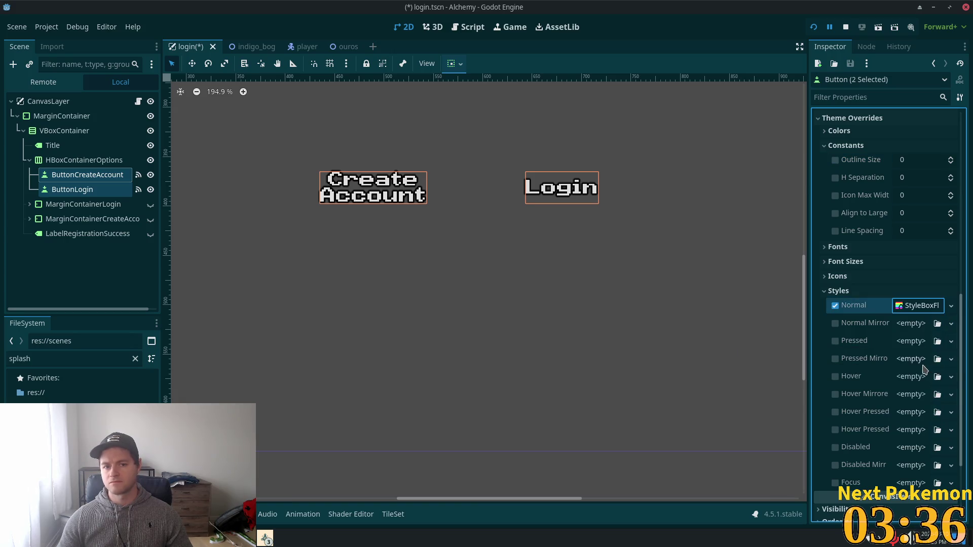
left_click(917, 309)
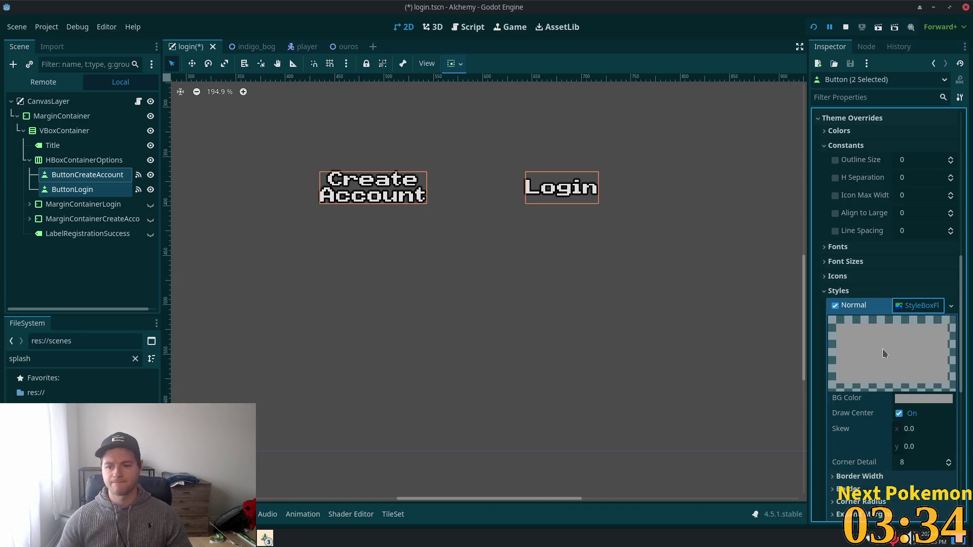
scroll(885, 299, "up", 8)
scroll(885, 292, "up", 1)
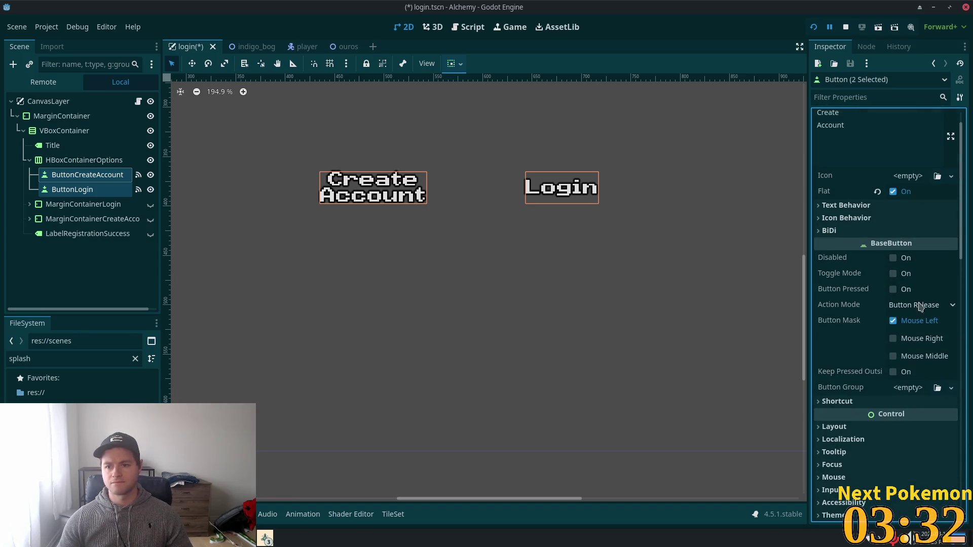
left_click(890, 193)
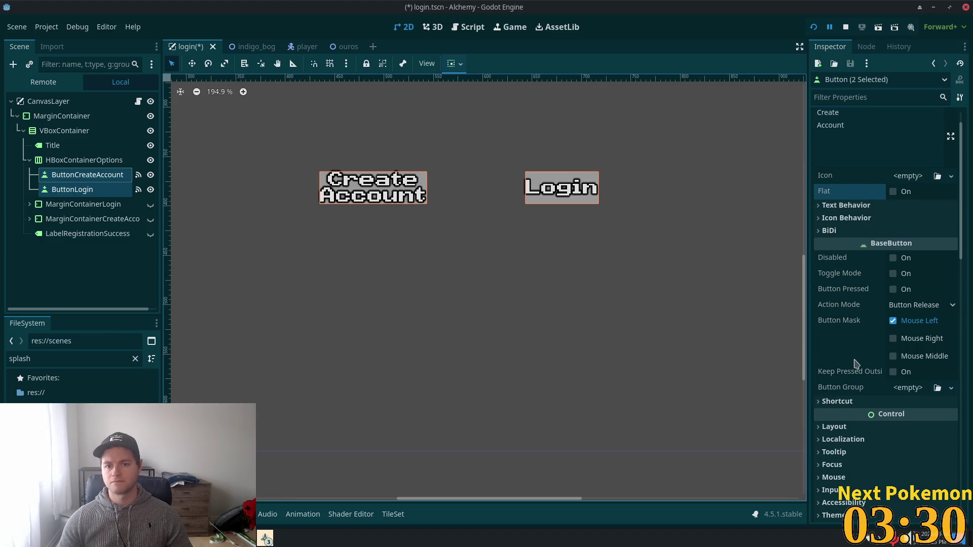
scroll(892, 355, "down", 10)
scroll(871, 380, "down", 2)
scroll(854, 352, "up", 2)
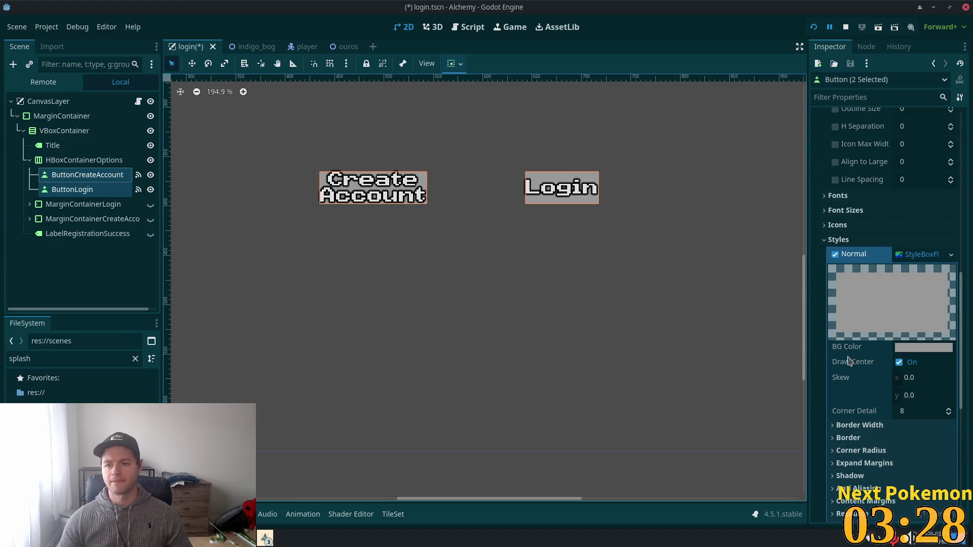
scroll(550, 311, "down", 4)
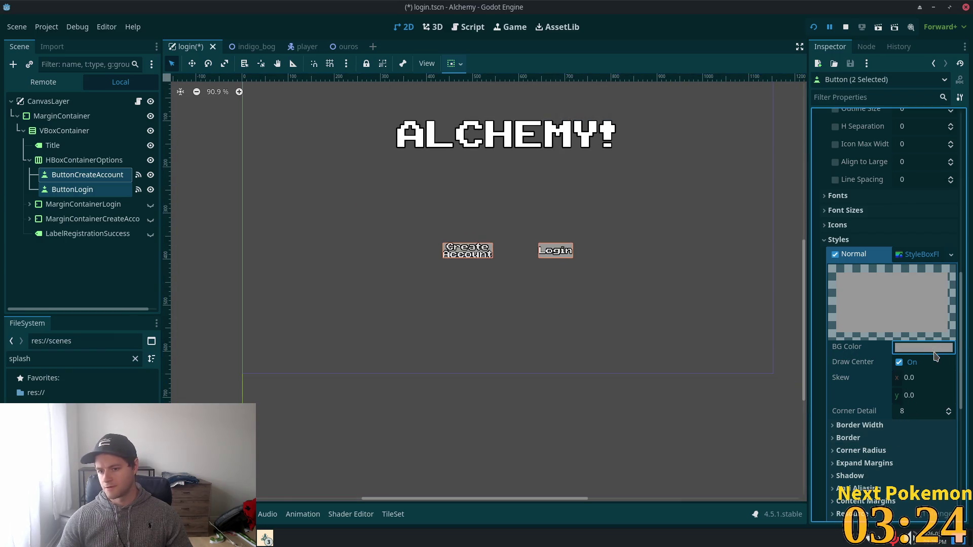
- Set the StyleBox background colour to nearly transparent black (#00000019)
left_click(934, 348)
mouse_move(886, 273)
left_mouse_down()
mouse_move(847, 280)
mouse_move(878, 283)
left_mouse_up()
left_click_drag(956, 105, 956, 162)
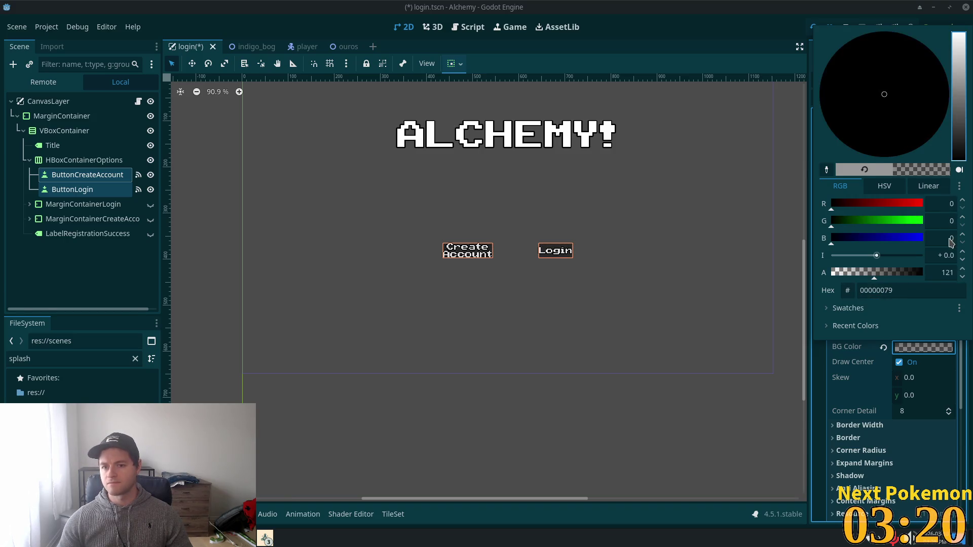
left_click_drag(872, 274, 840, 282)
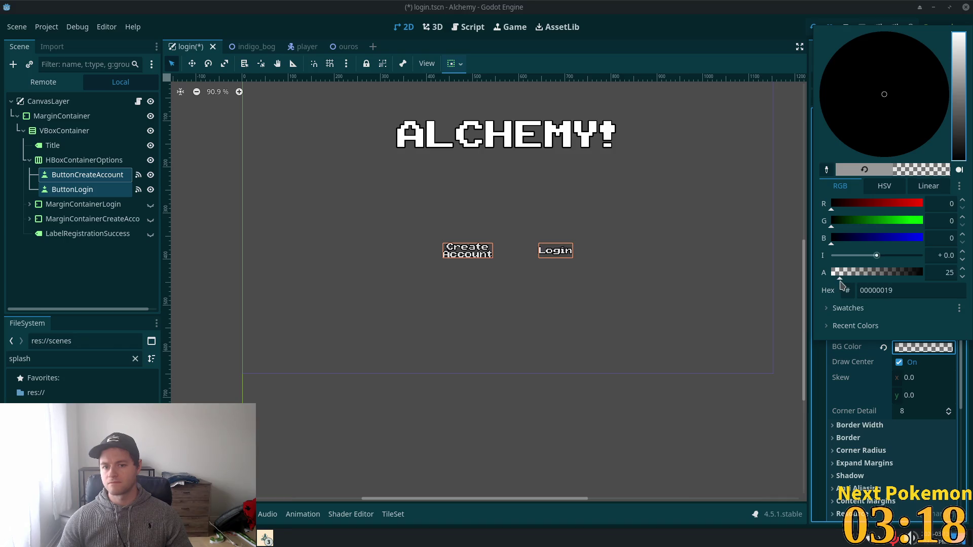
left_click(837, 408)
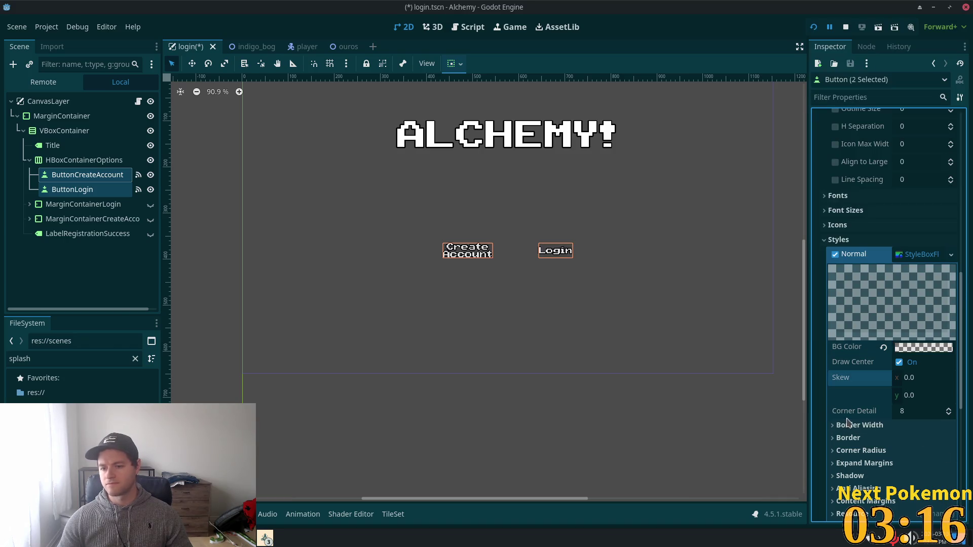
left_click(857, 426)
- Set the StyleBoxFlat border width to 5 px on all four sides
scroll(892, 401, "down", 3)
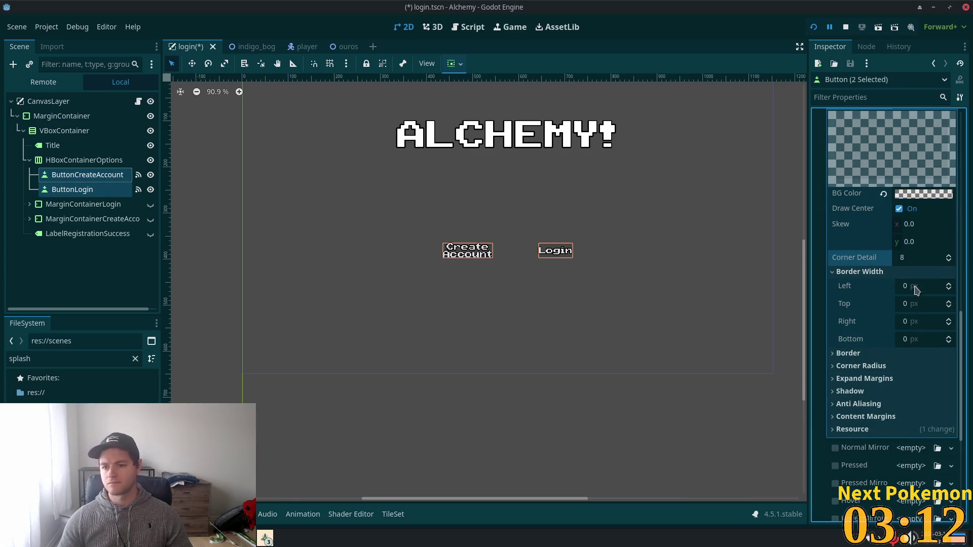
left_click(948, 284)
left_click(948, 284)
left_click(948, 284)
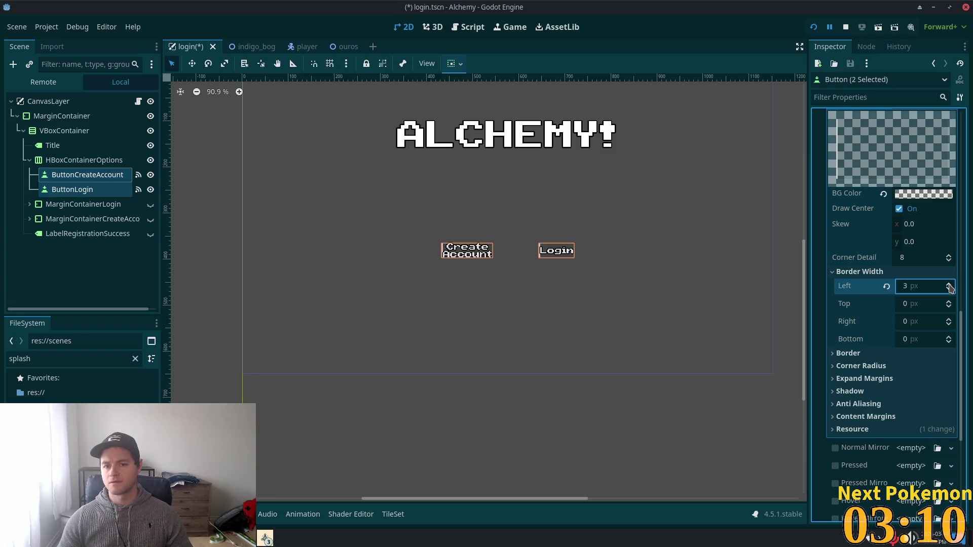
left_click(948, 284)
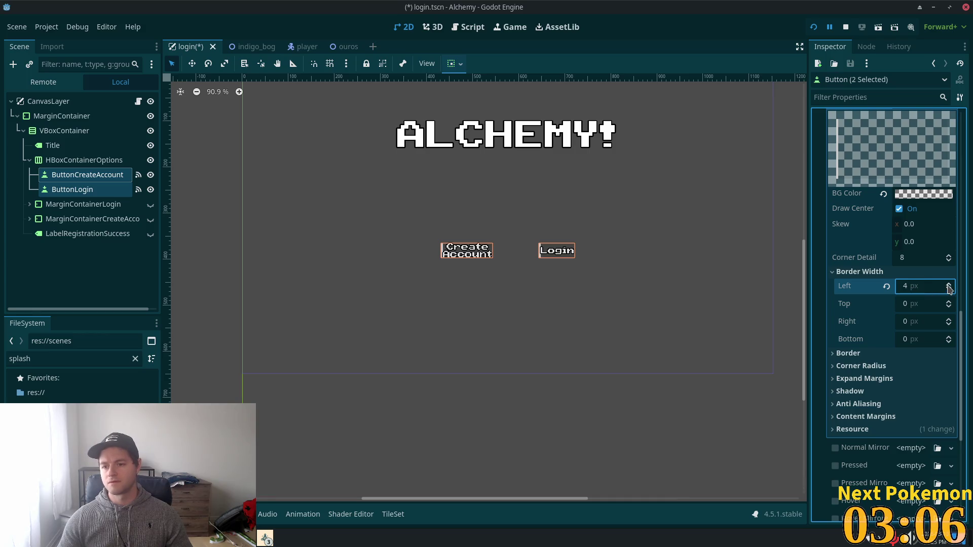
left_click(948, 284)
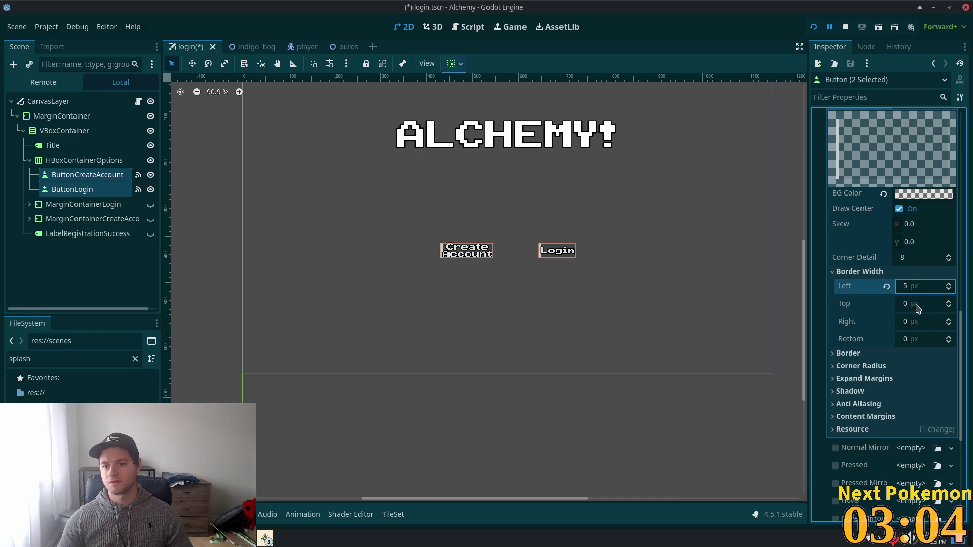
left_click(917, 306)
type("5")
key("Tab")
type("5")
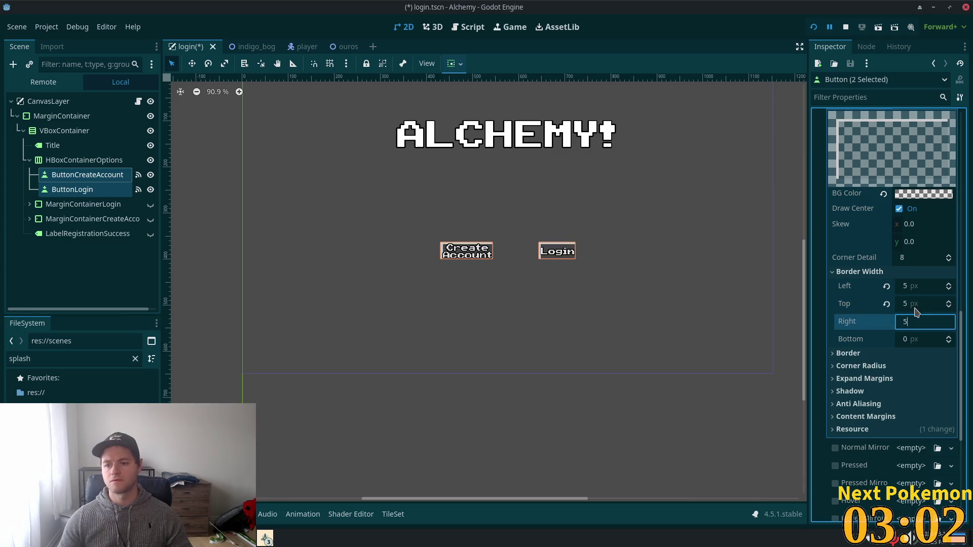
key("Tab")
type("5")
key("Tab")
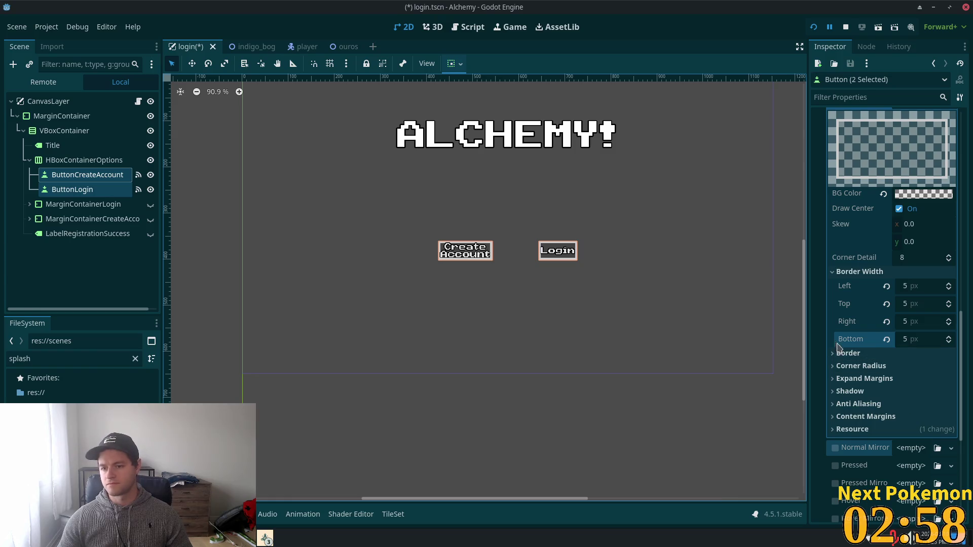
- Try 5 px corner radii, then undo the rounding
scroll(893, 250, "up", 3)
scroll(887, 274, "down", 4)
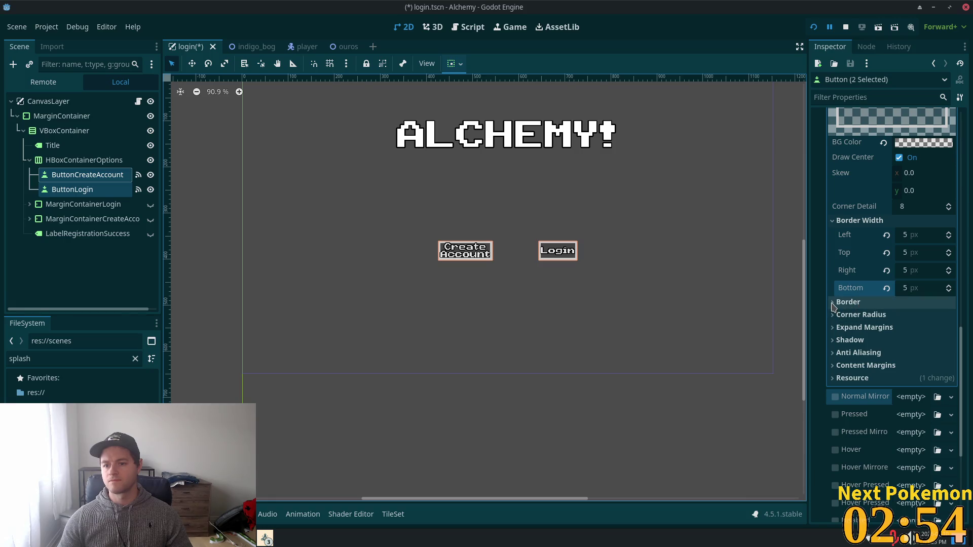
left_click(831, 304)
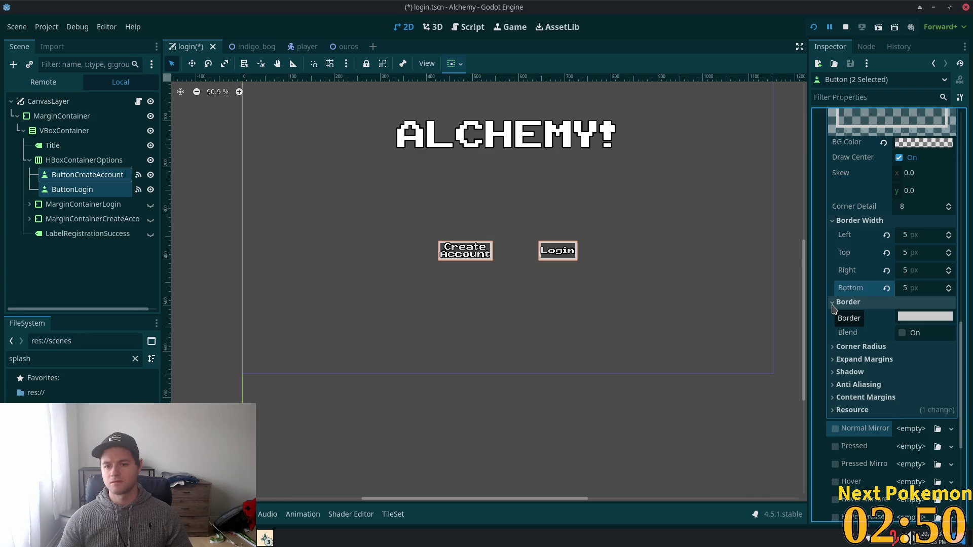
left_click(835, 346)
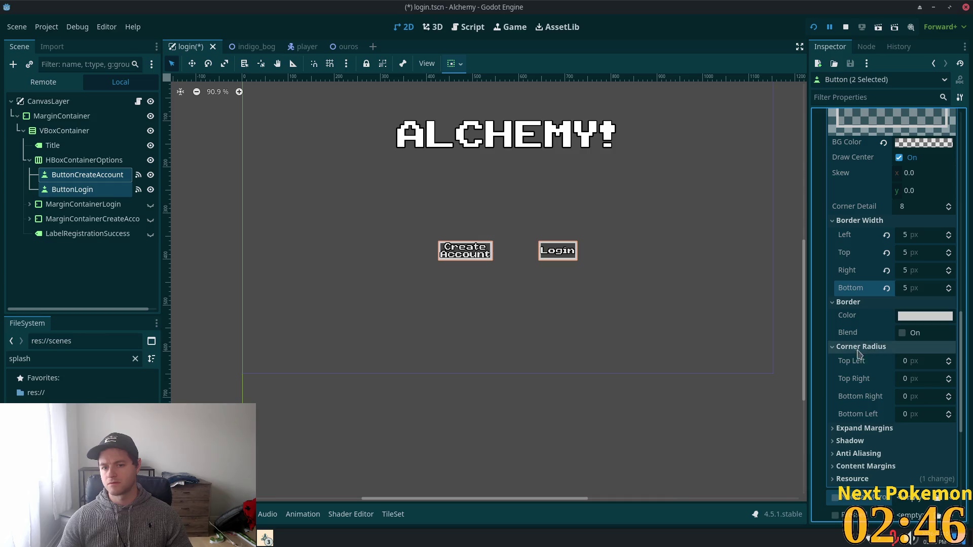
scroll(552, 259, "up", 10)
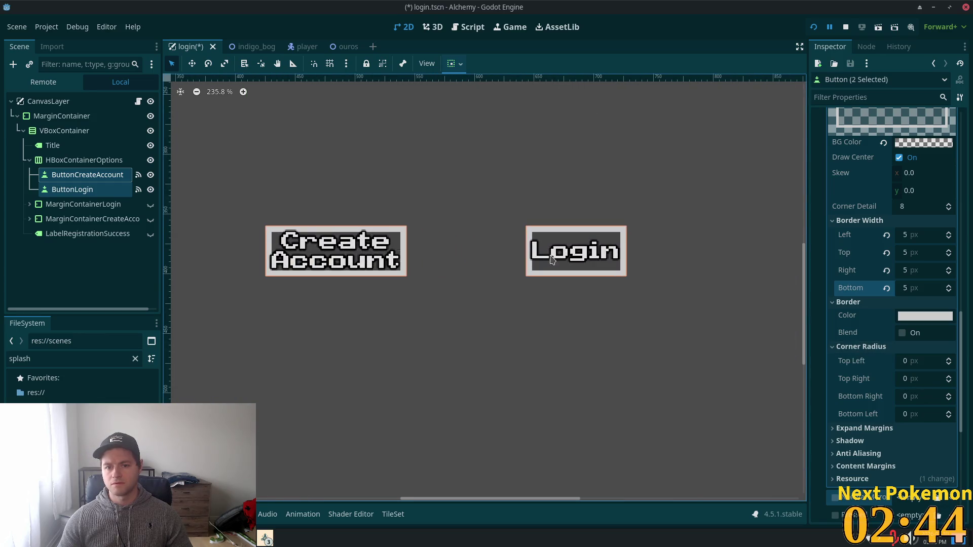
left_click(942, 361)
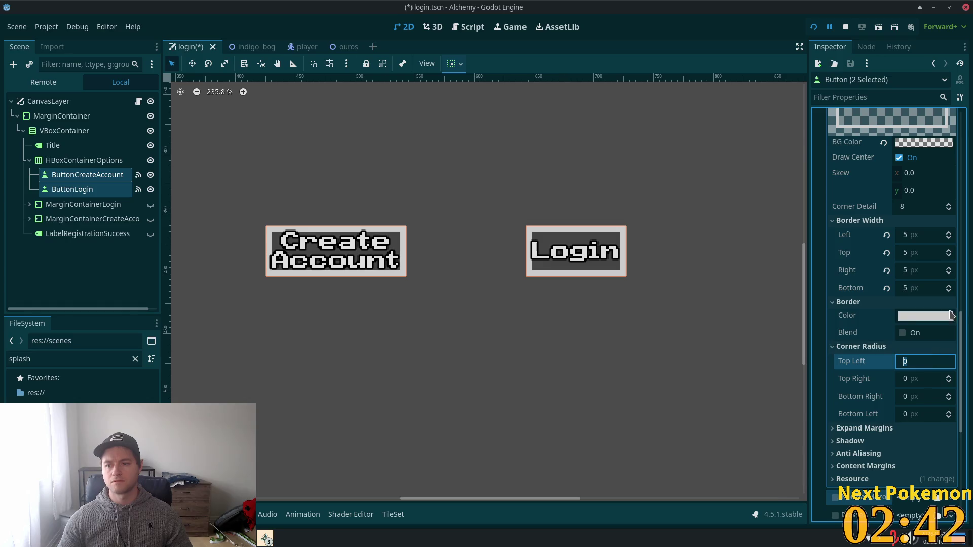
type("5")
key("Tab")
type("5")
key("Tab")
type("5")
key("Tab")
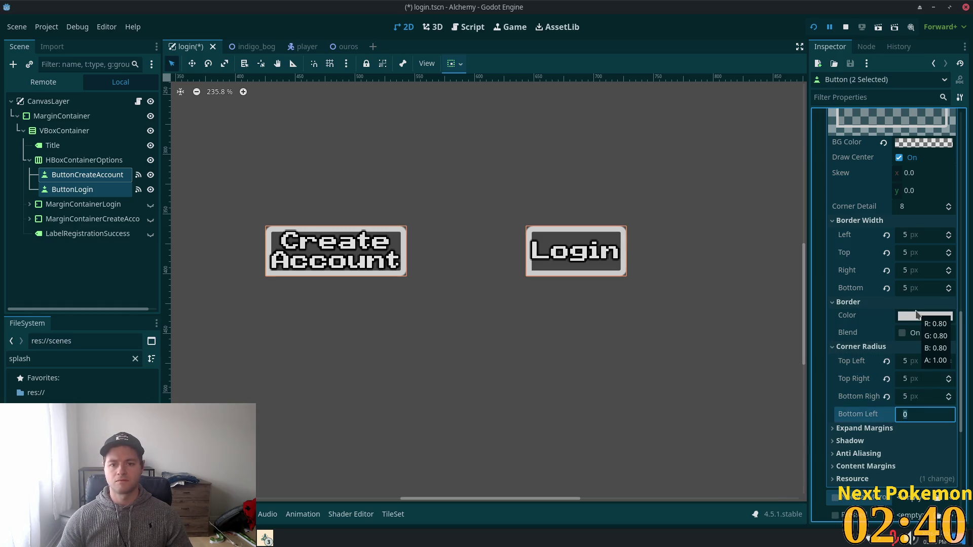
type("5")
key("Return")
key("ctrl+z")
key("ctrl+z")
key("ctrl+z")
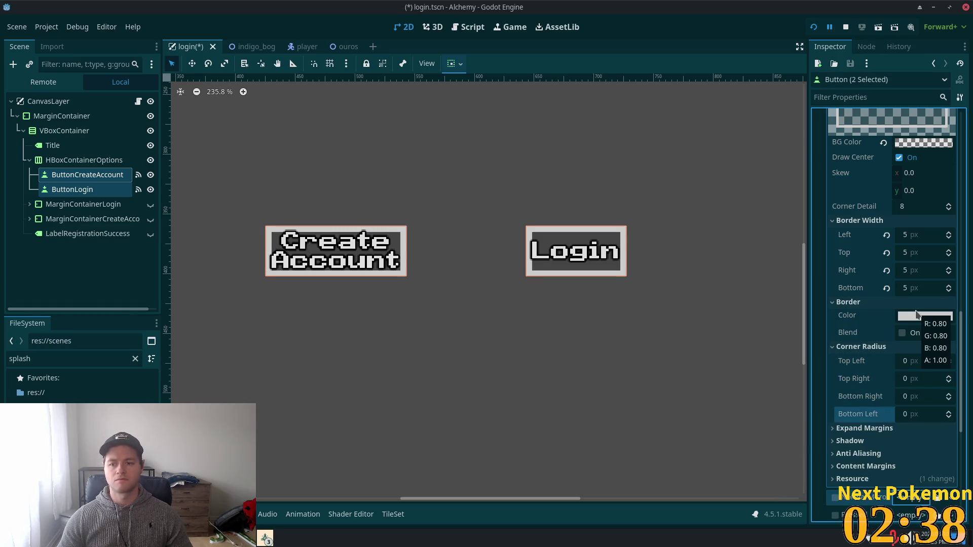
- Set the corner radii to 1, 2, 2 and 2 px
left_click(932, 362)
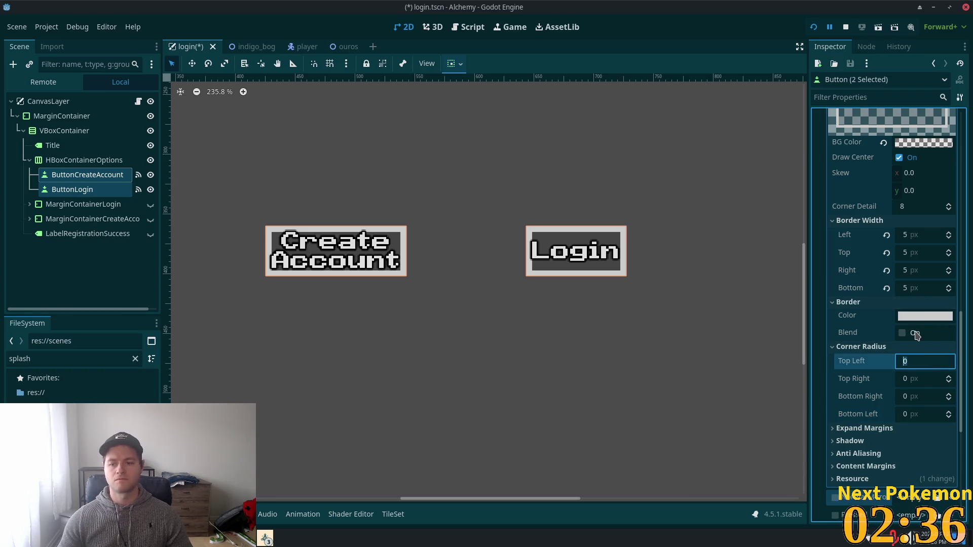
type("1")
key("Tab")
type("1")
key("Tab")
type("1")
key("Tab")
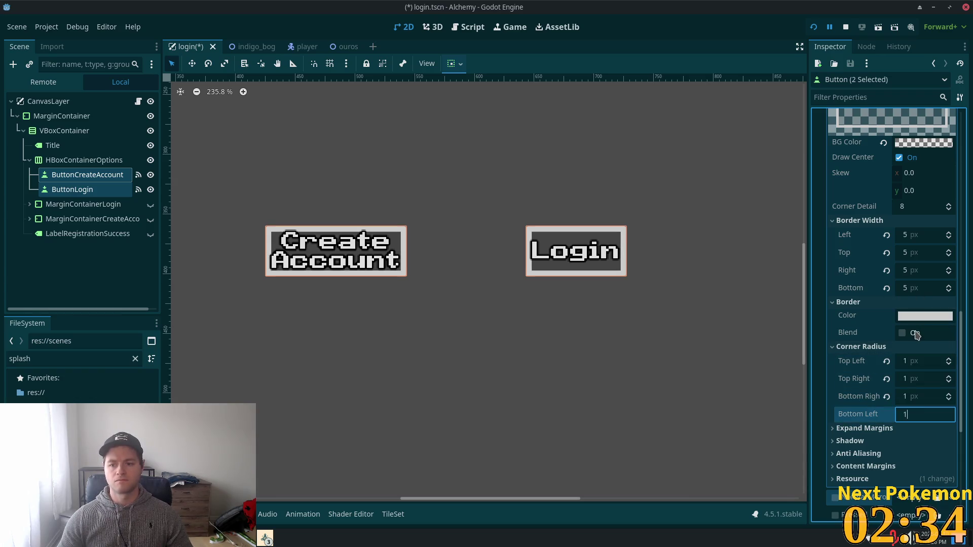
key("Return")
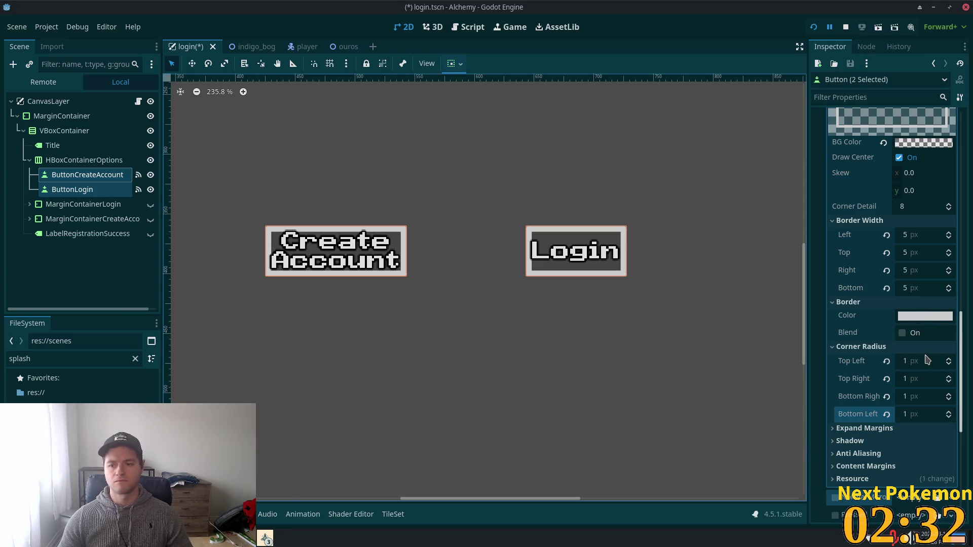
left_click(922, 361)
key("Tab")
type("2")
key("Tab")
type("2")
key("Tab")
type("2")
key("Return")
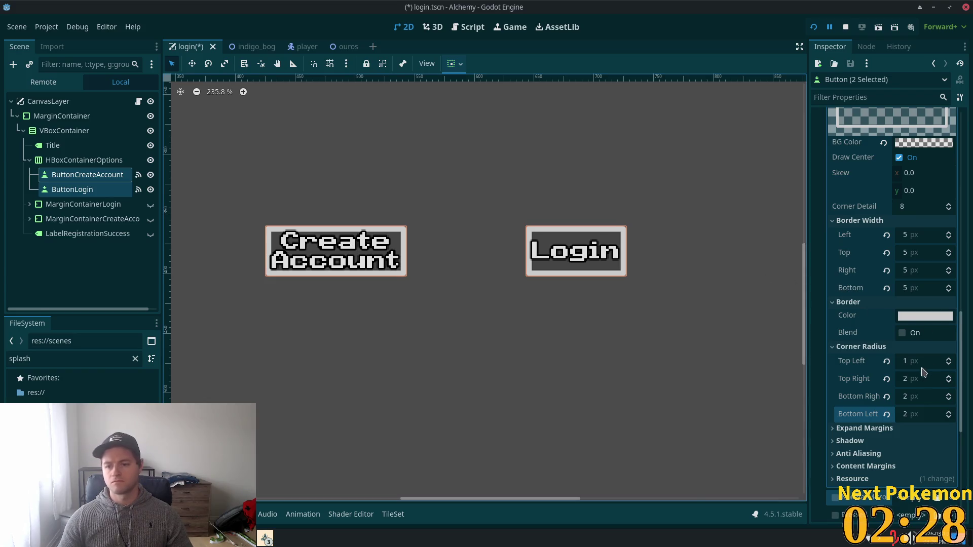
left_click(864, 428)
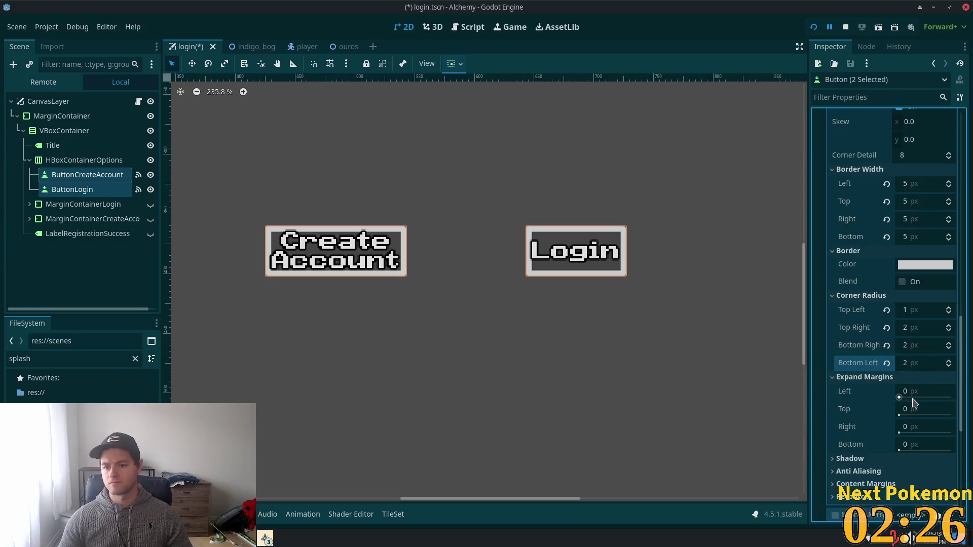
- Set the expand margins to 10 px left and right and 5 px top and bottom
left_click(913, 397)
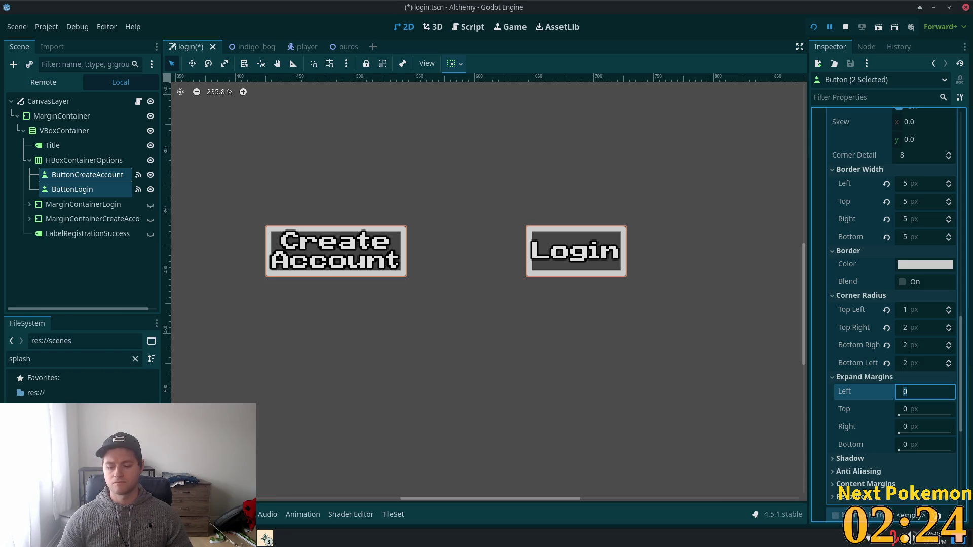
type("10")
key("Tab")
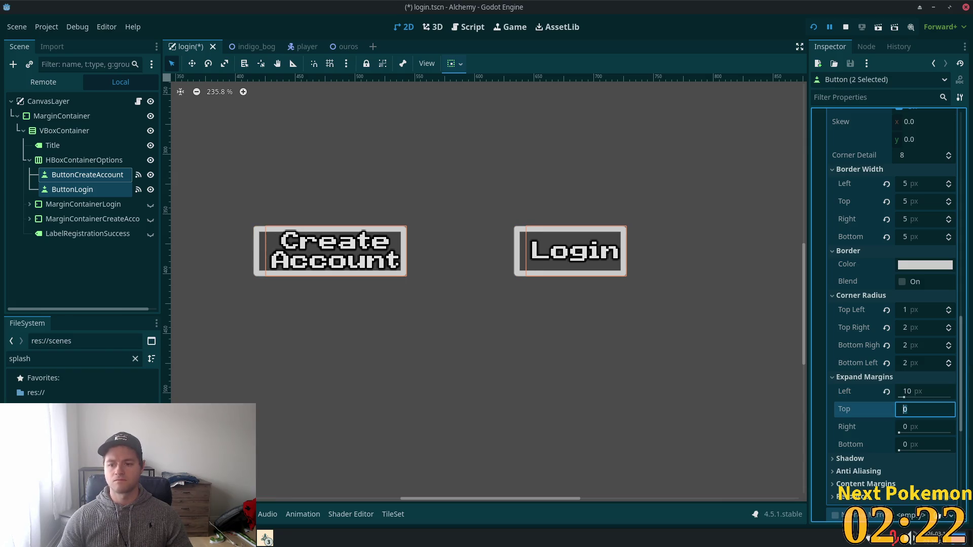
key("Tab")
key("Tab")
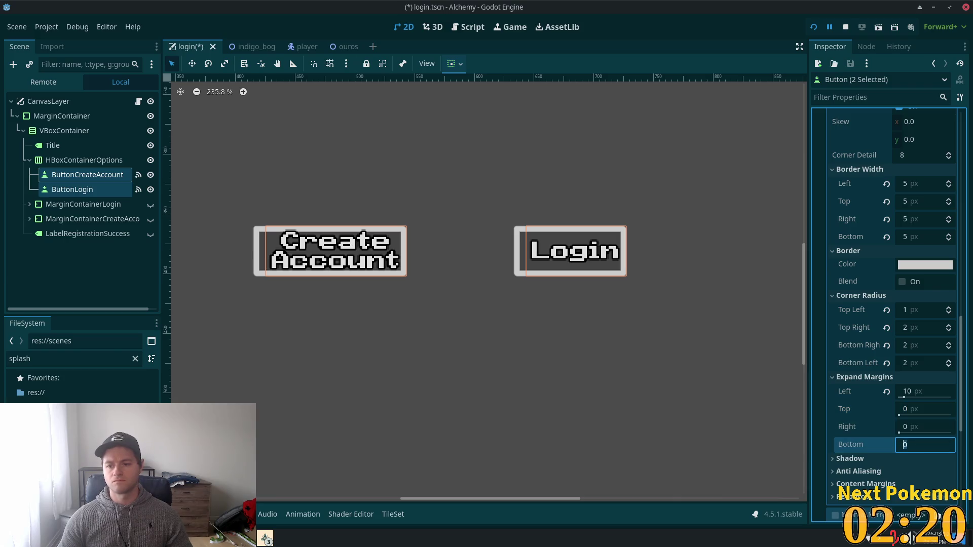
key("shift+Tab")
type("10")
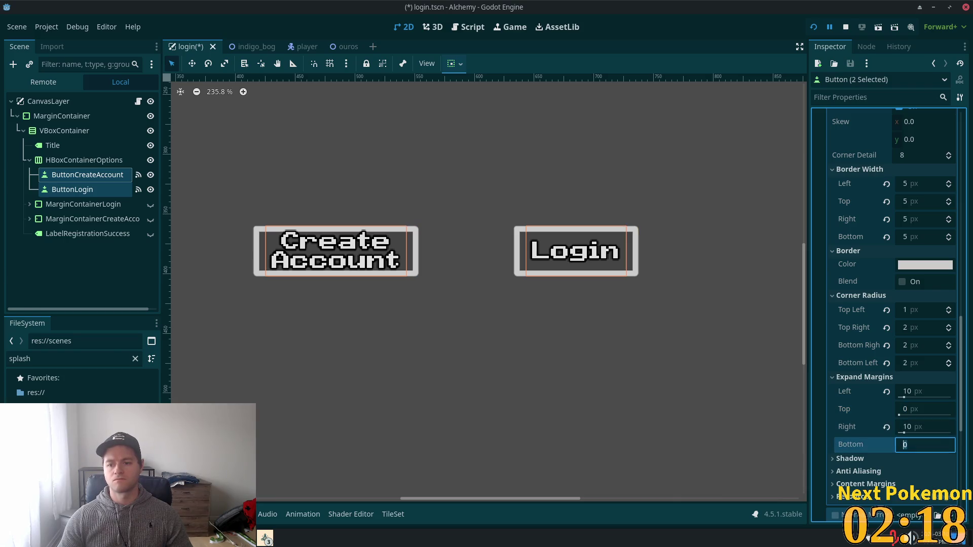
key("Tab")
key("shift+Tab")
key("shift+Tab")
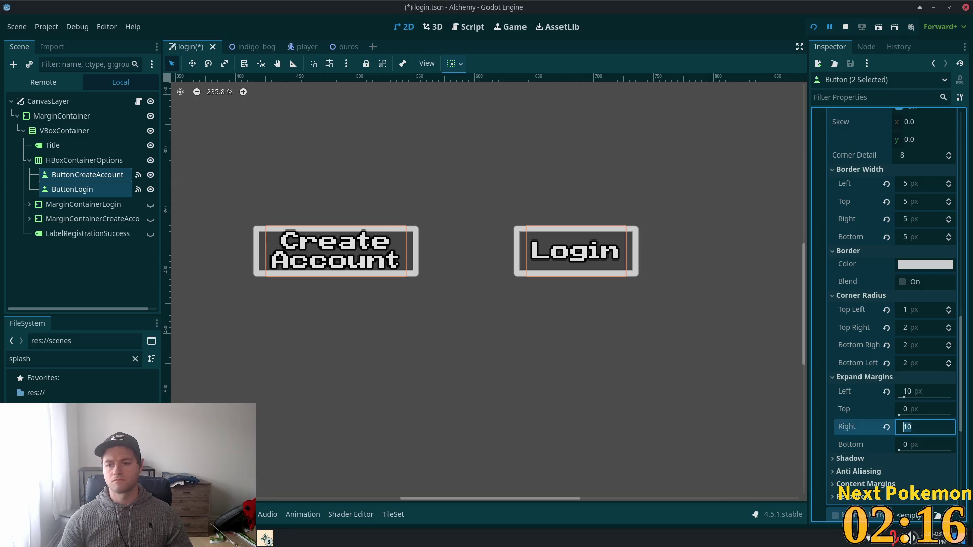
type("0")
key("Tab")
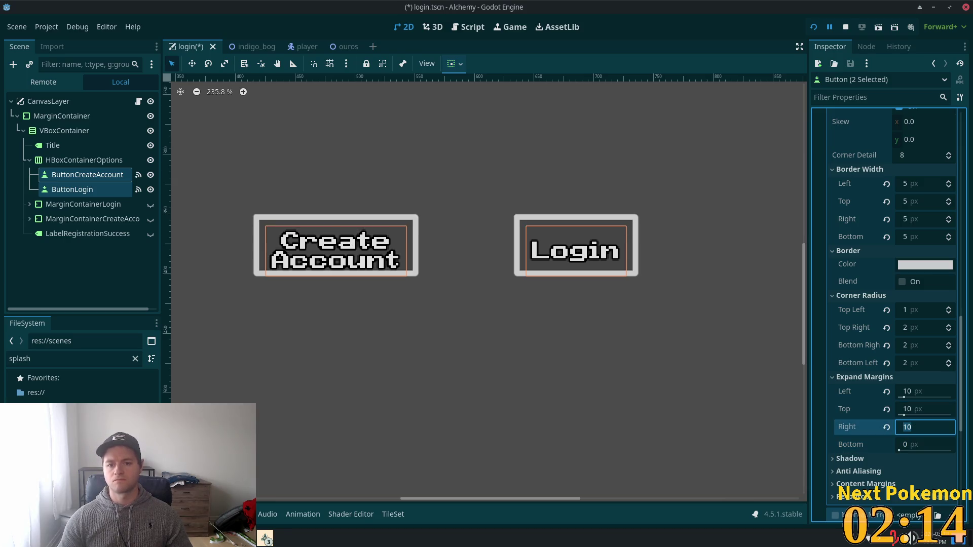
key("Left")
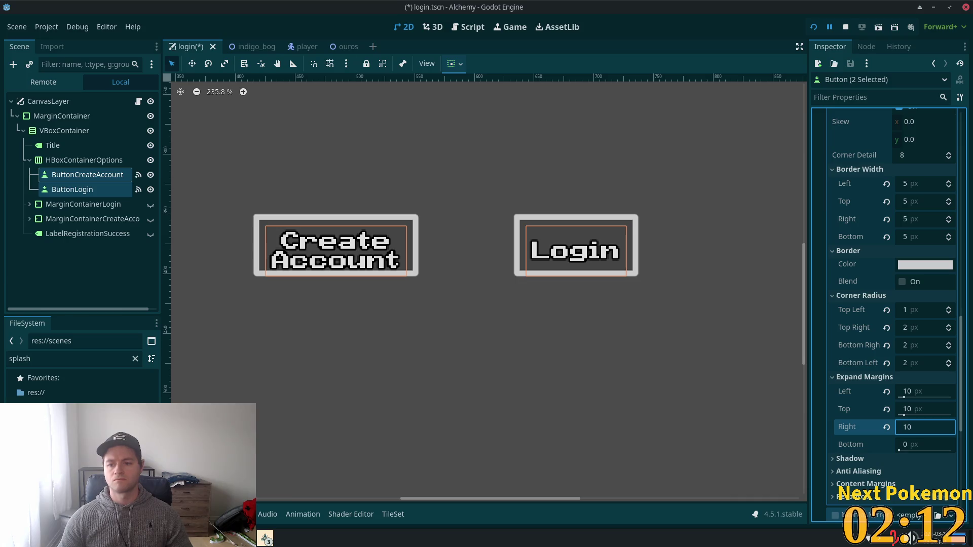
scroll(938, 409, "down", 5)
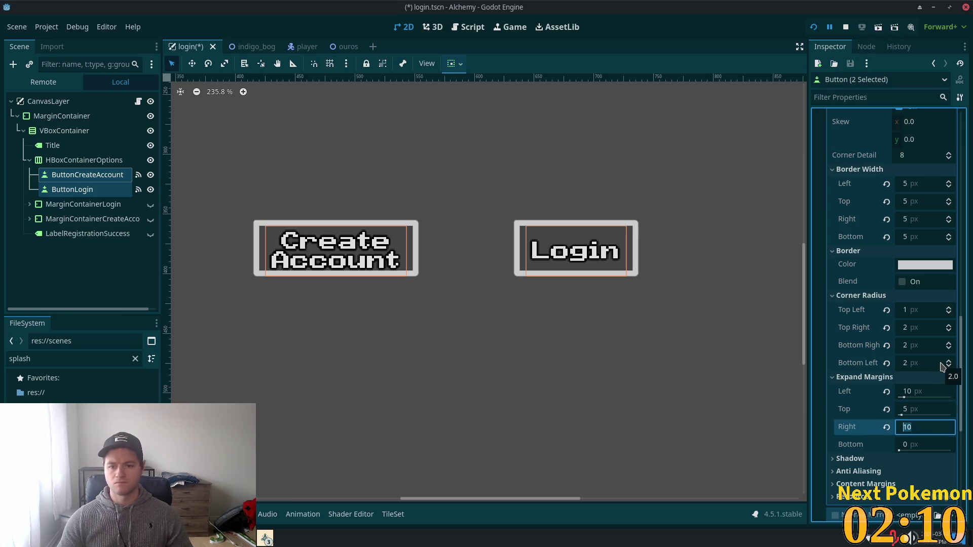
key("Tab")
type("5")
key("Return")
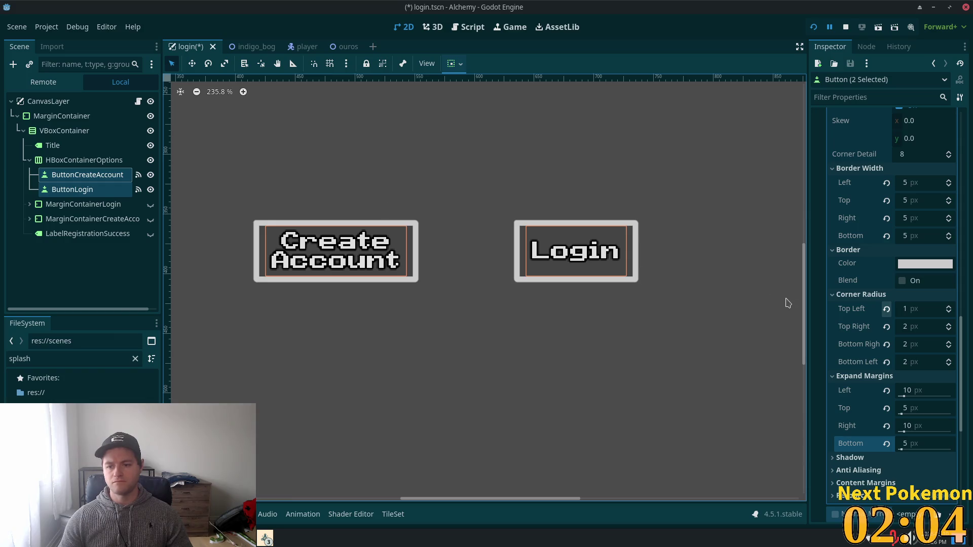
- Save the login scene
scroll(887, 400, "down", 4)
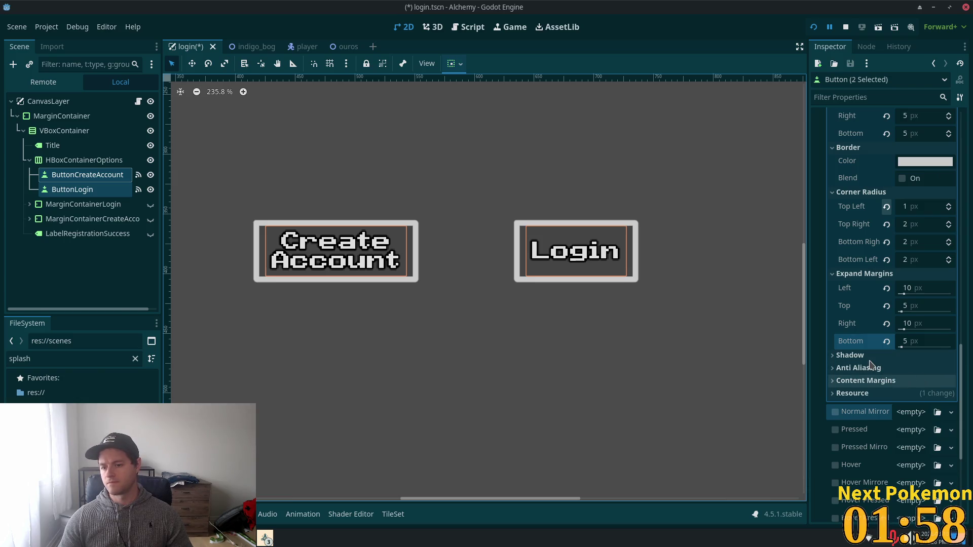
scroll(872, 365, "up", 5)
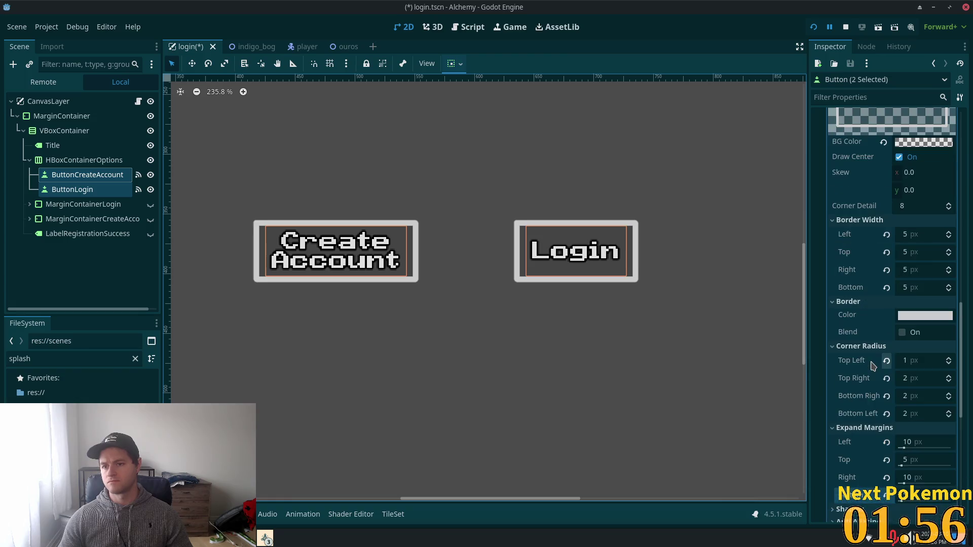
scroll(880, 338, "up", 2)
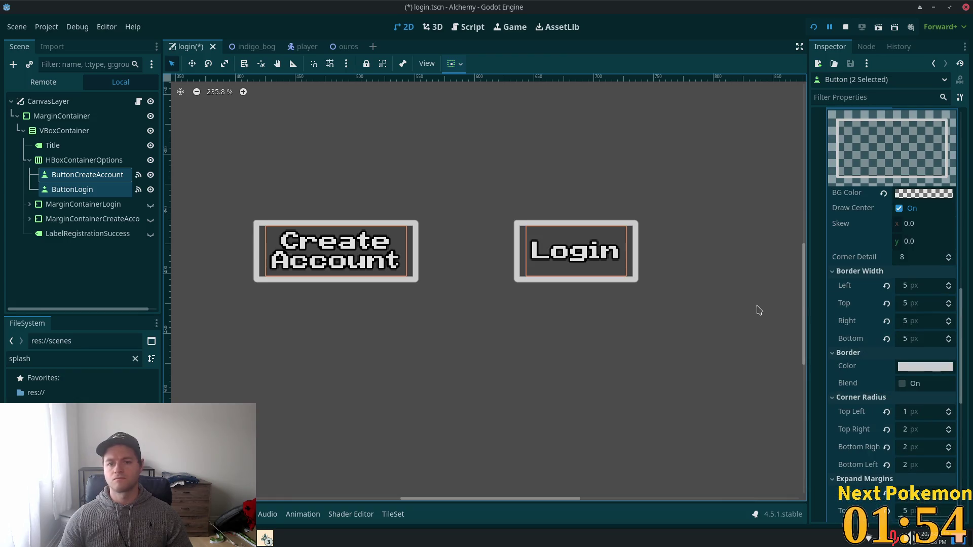
key("ctrl+s")
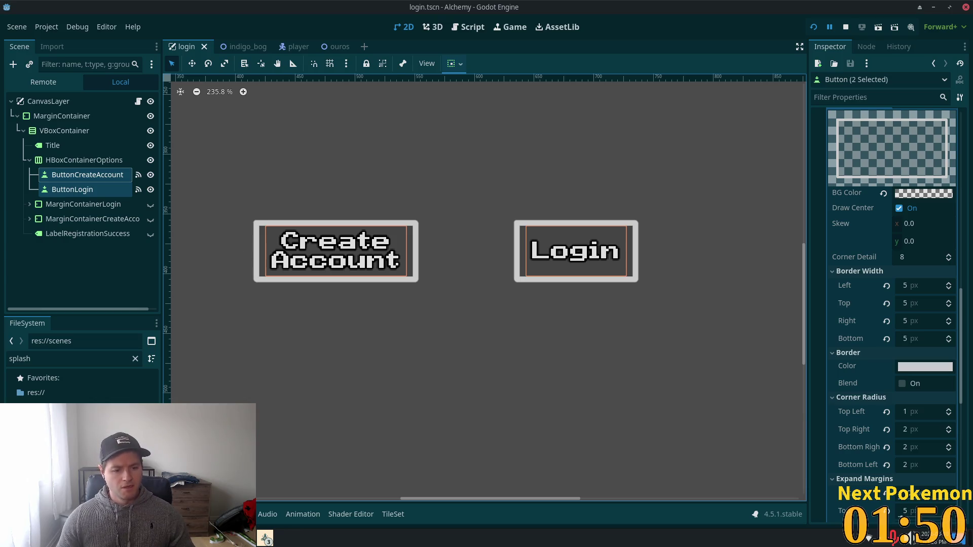
- Launch GIMP from the application launcher, dismiss its welcome dialog, and close it
key("super")
type("gimp")
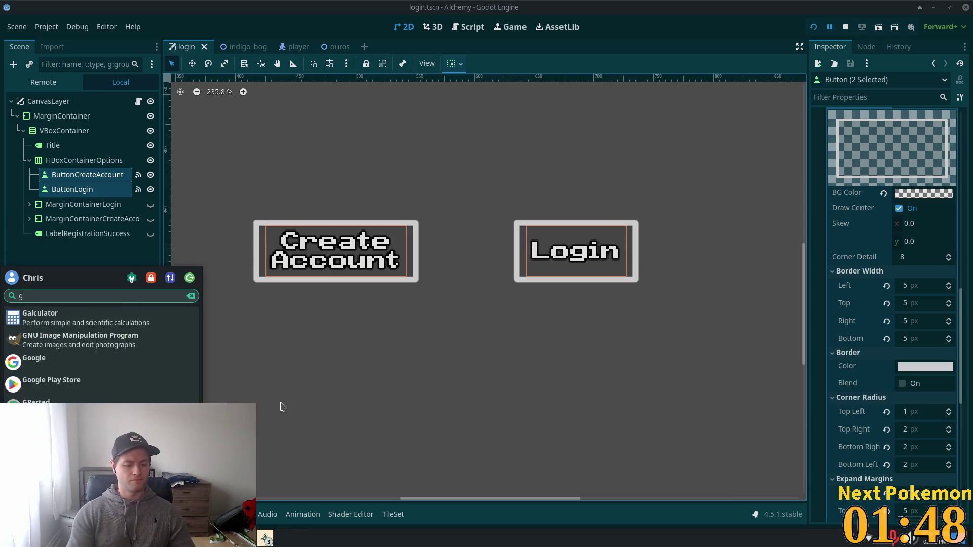
key("Return")
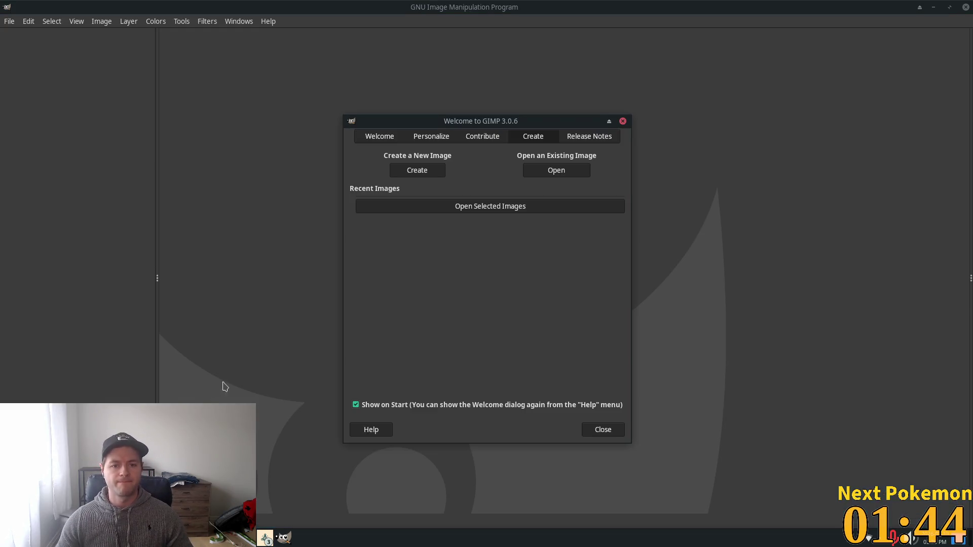
left_click(623, 121)
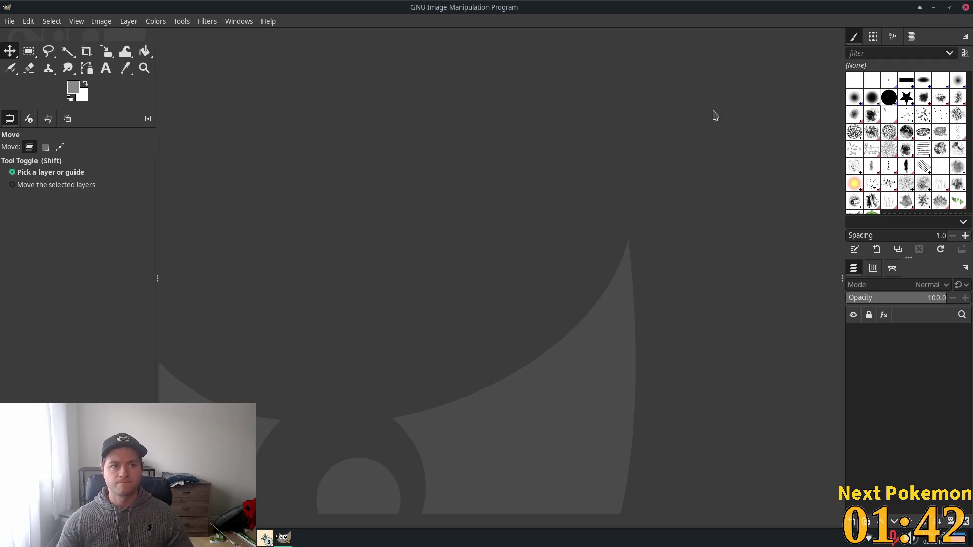
left_click(966, 7)
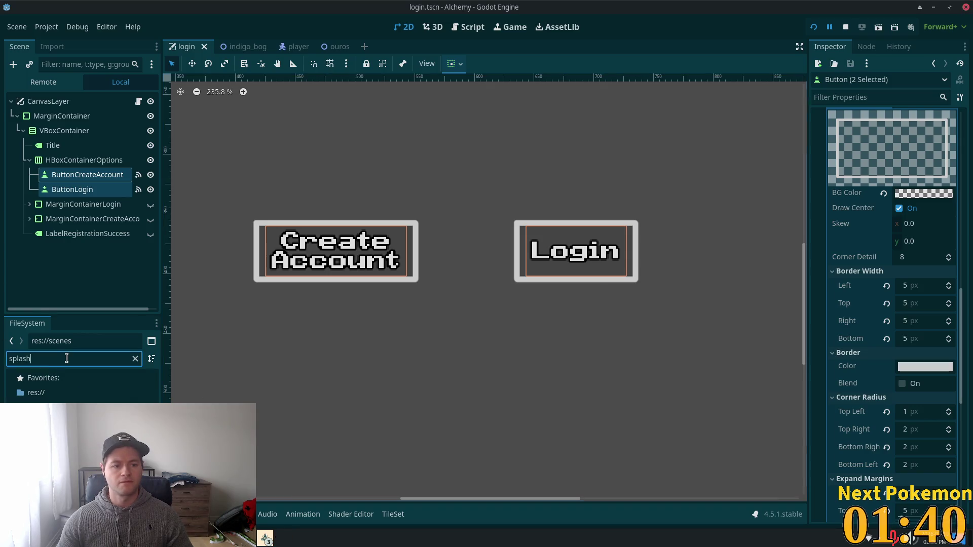
- Filter the FileSystem dock to 'ui' and show ui_tiles.PNG's texture details
double_click(66, 358)
type("gimp")
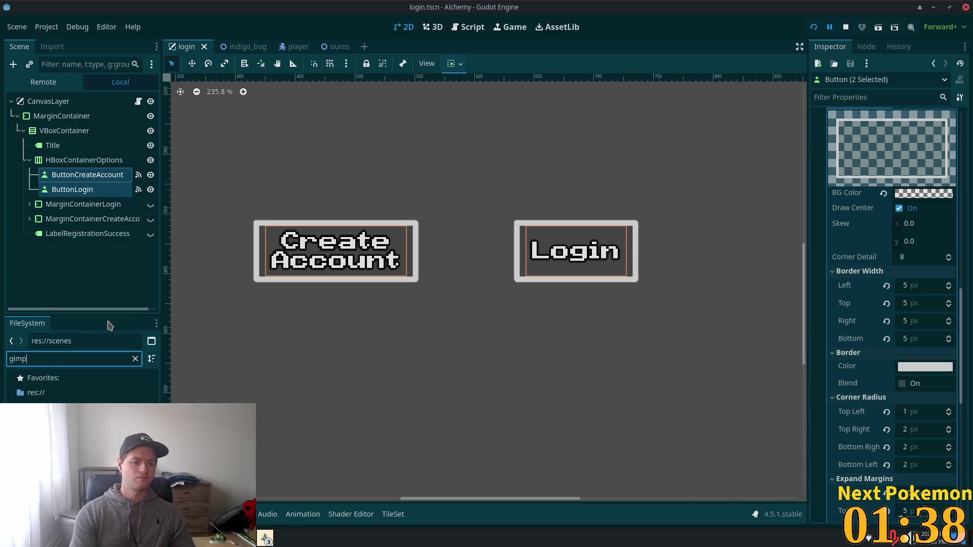
left_click_drag(35, 363, 2, 319)
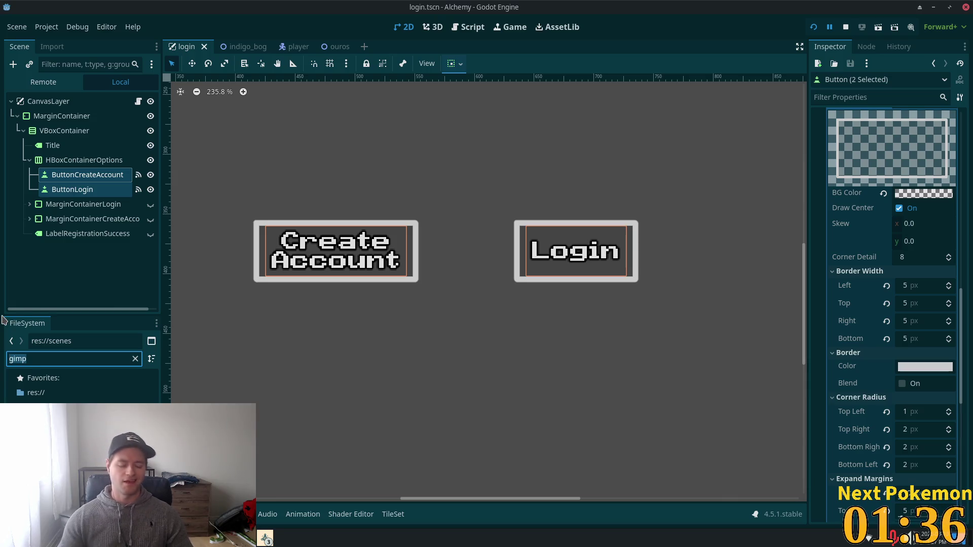
type("ui")
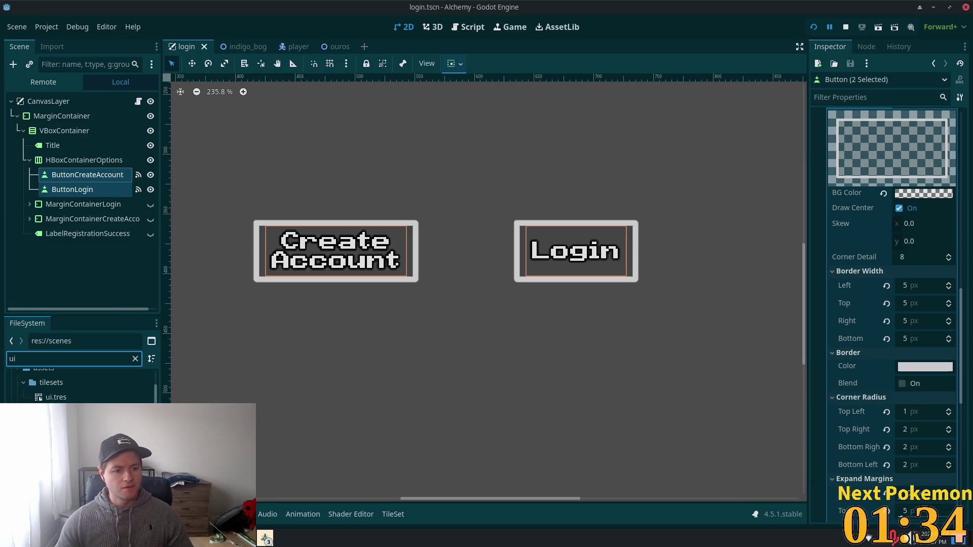
right_click(51, 382)
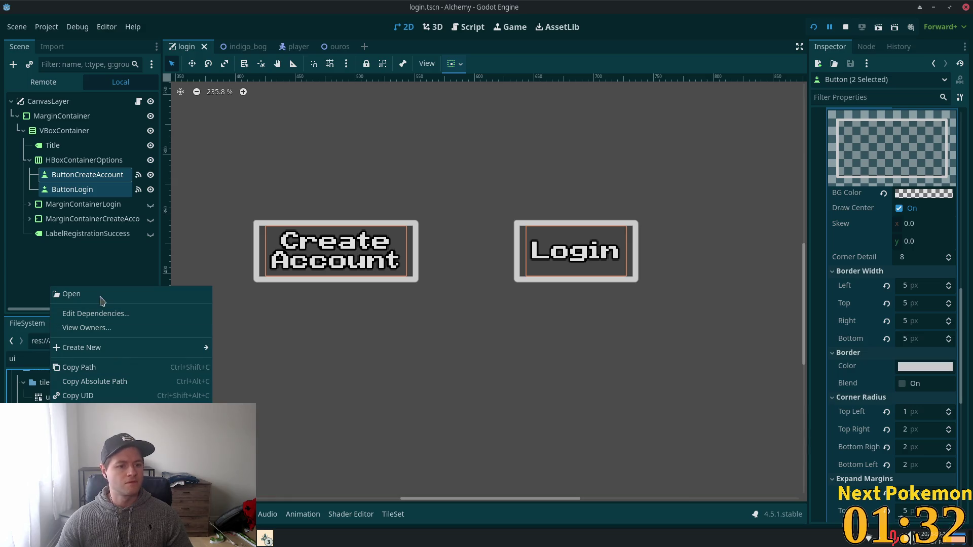
left_click(95, 296)
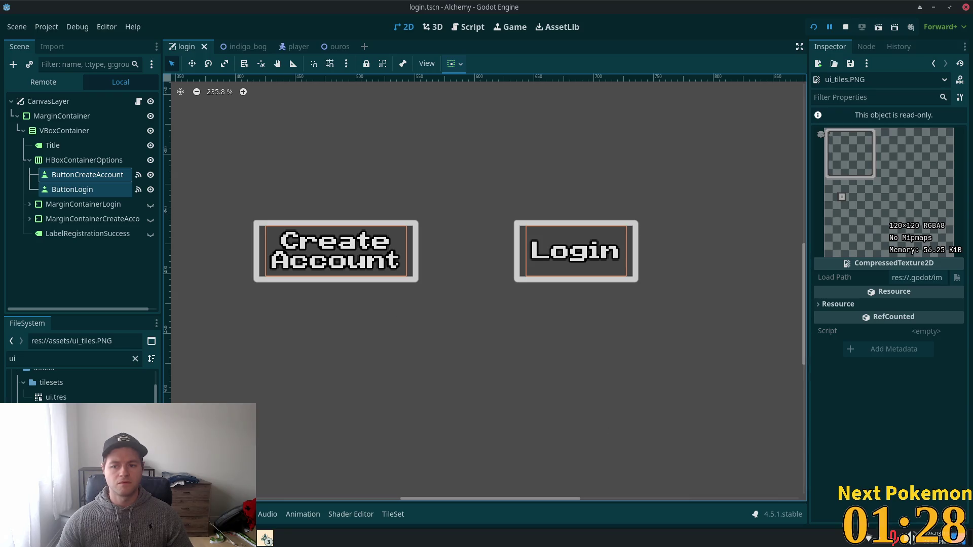
- View ui_tiles.PNG in an external image viewer, then close the viewer
right_click(91, 411)
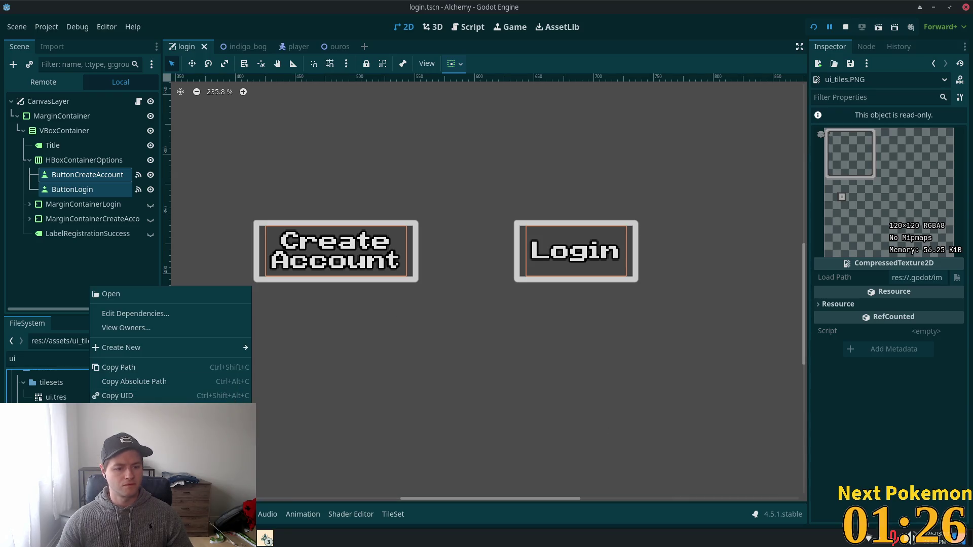
left_click(111, 294)
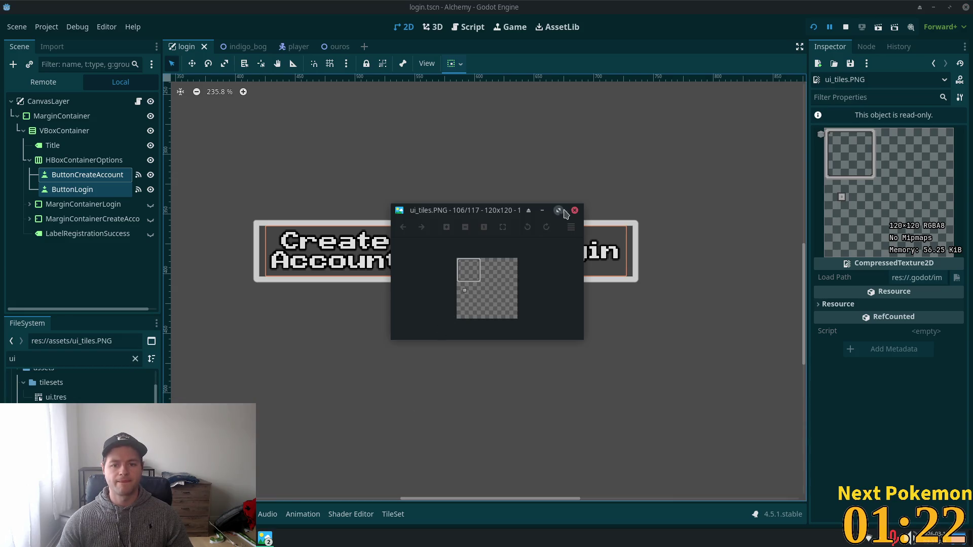
left_click(574, 210)
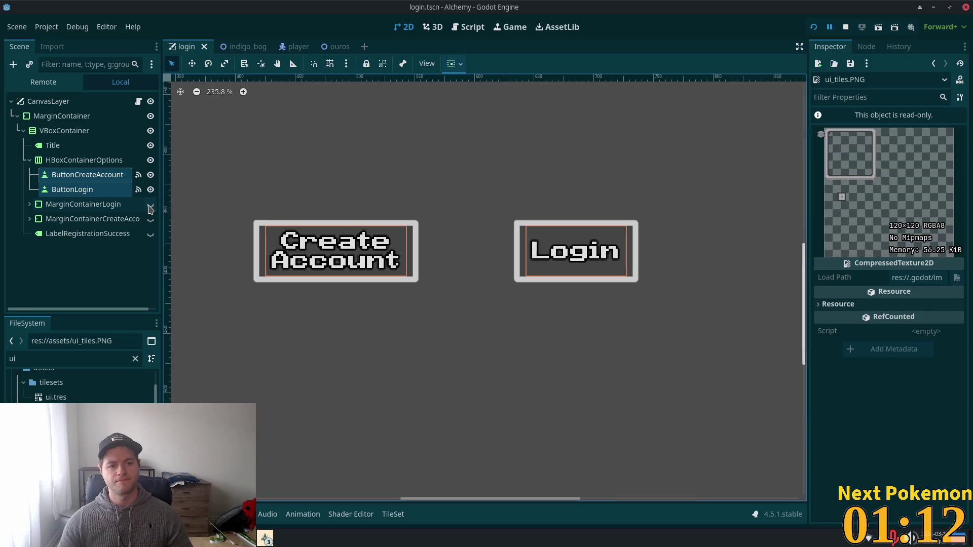
- Show MarginContainerLogin on the canvas and select both the Create Account and Login buttons
left_click(151, 204)
scroll(502, 236, "up", 1)
scroll(496, 238, "down", 3)
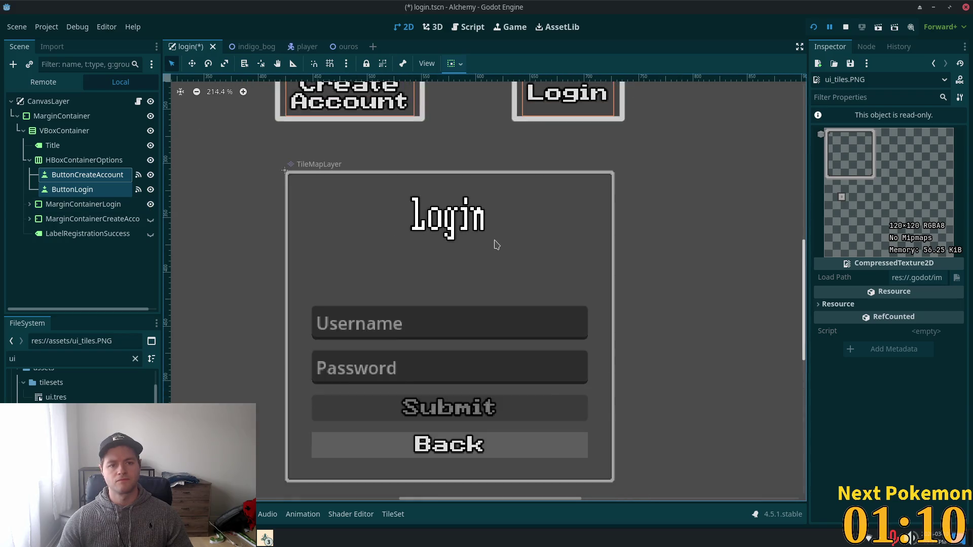
left_click(87, 175)
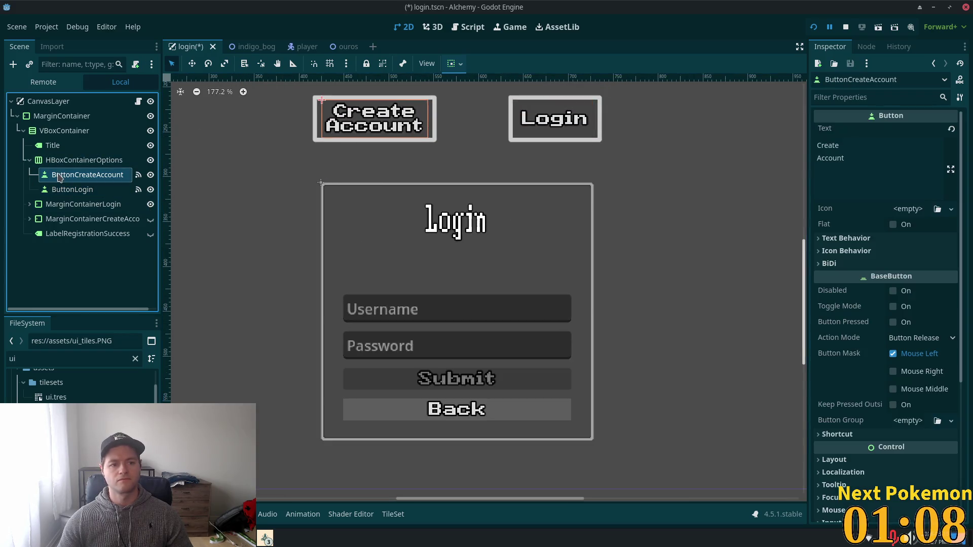
left_click(47, 191, "shift")
- Expand the buttons' Theme Overrides > Styles and unfold the Normal StyleBoxFlat settings
scroll(861, 355, "down", 4)
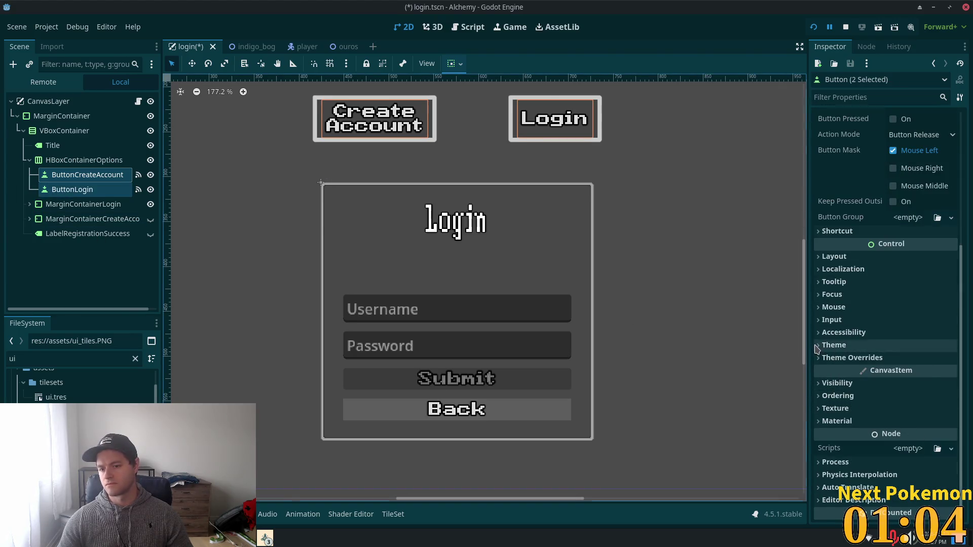
left_click(818, 348)
left_click(818, 348)
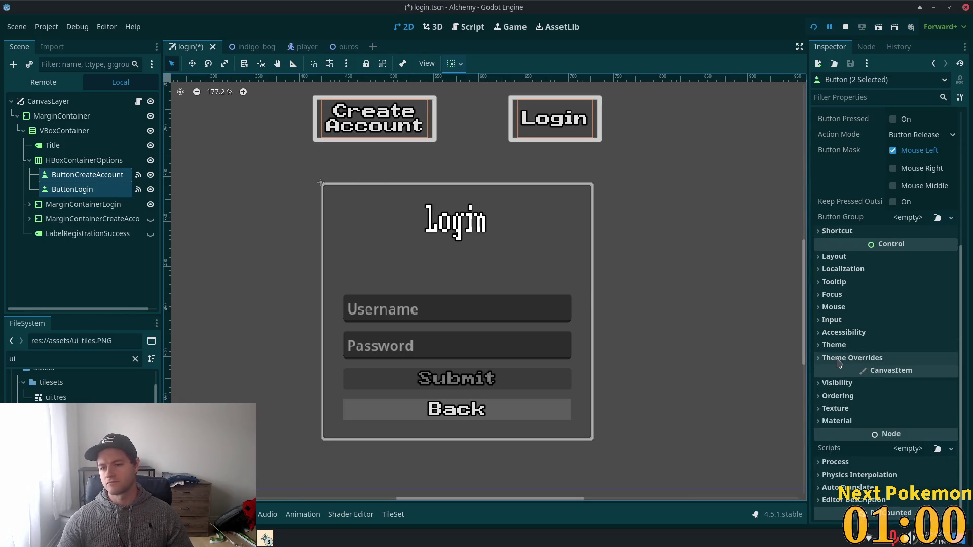
left_click(839, 360)
left_click(839, 361)
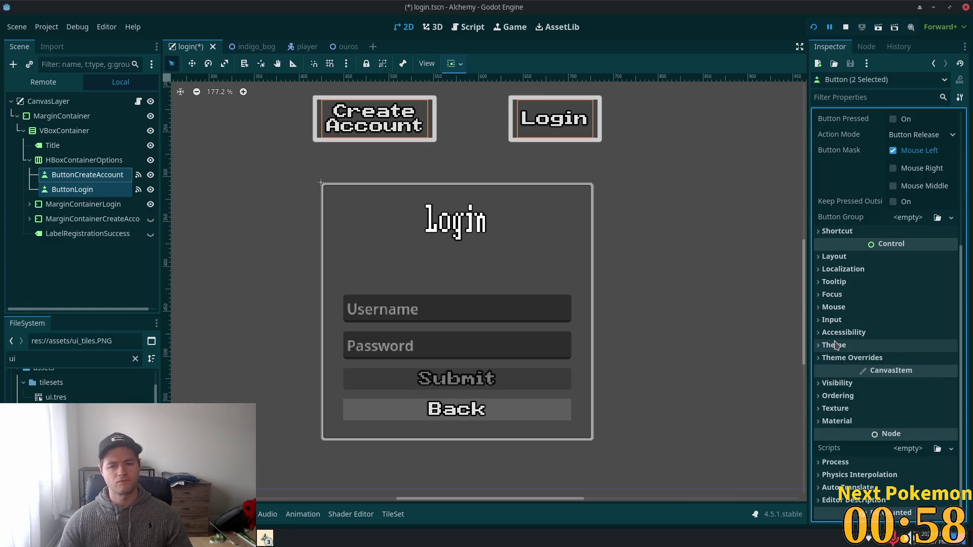
left_click(836, 346)
left_click(836, 346)
left_click(841, 358)
left_click(842, 445)
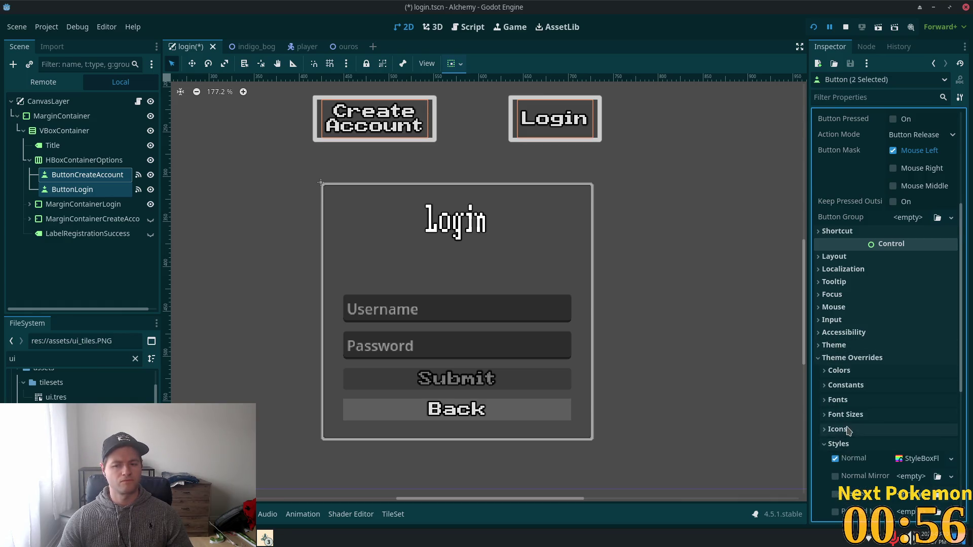
scroll(898, 357, "down", 3)
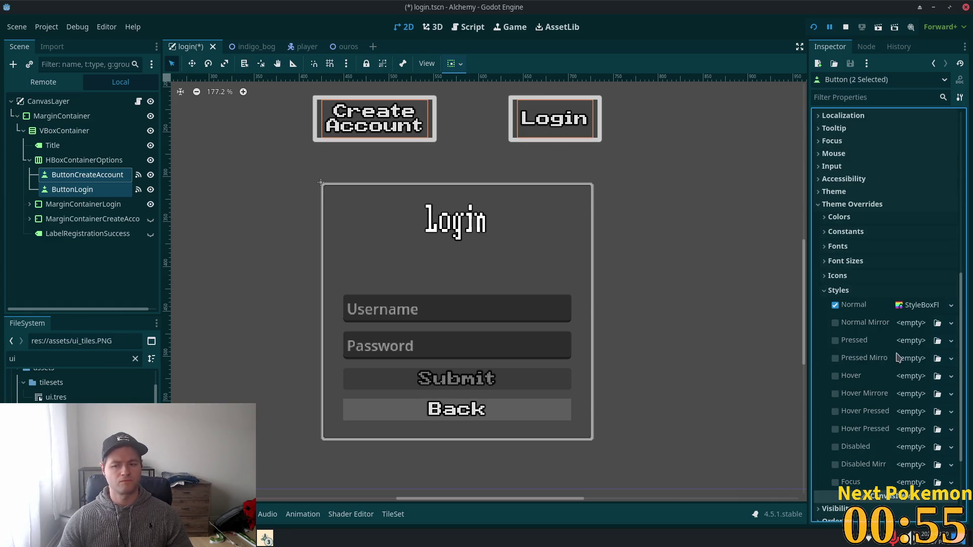
left_click(914, 305)
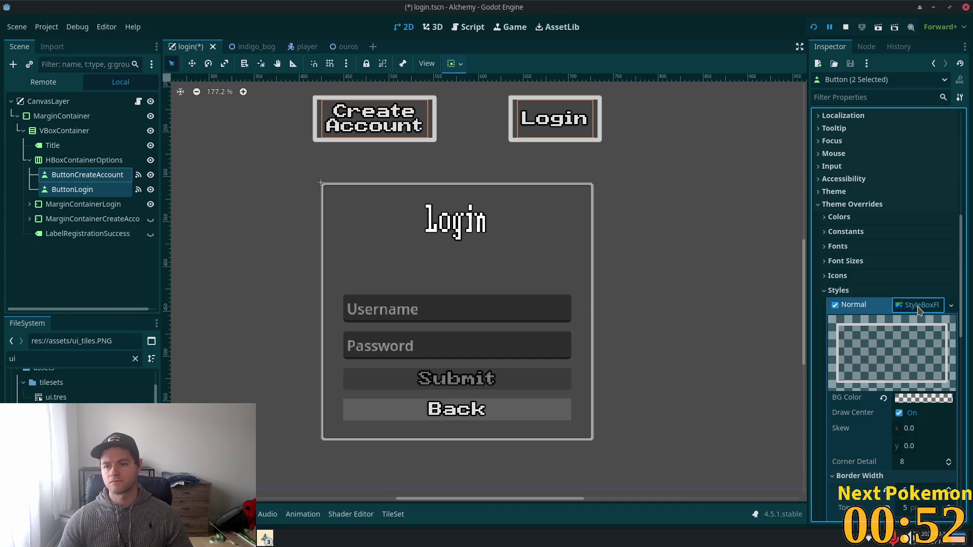
scroll(923, 388, "down", 2)
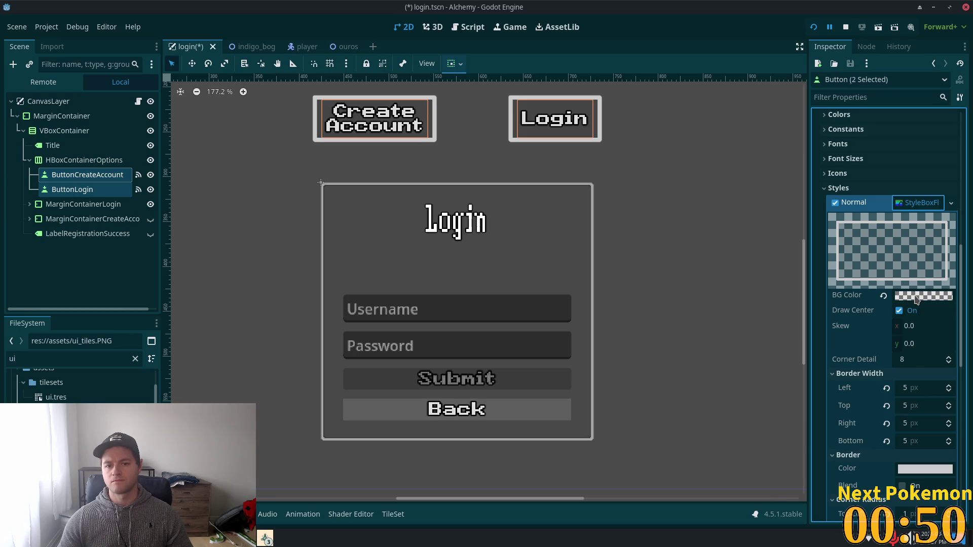
- Set the Normal style's BG Color to the login panel's grey 474747 using the eyedropper
mouse_move(916, 300)
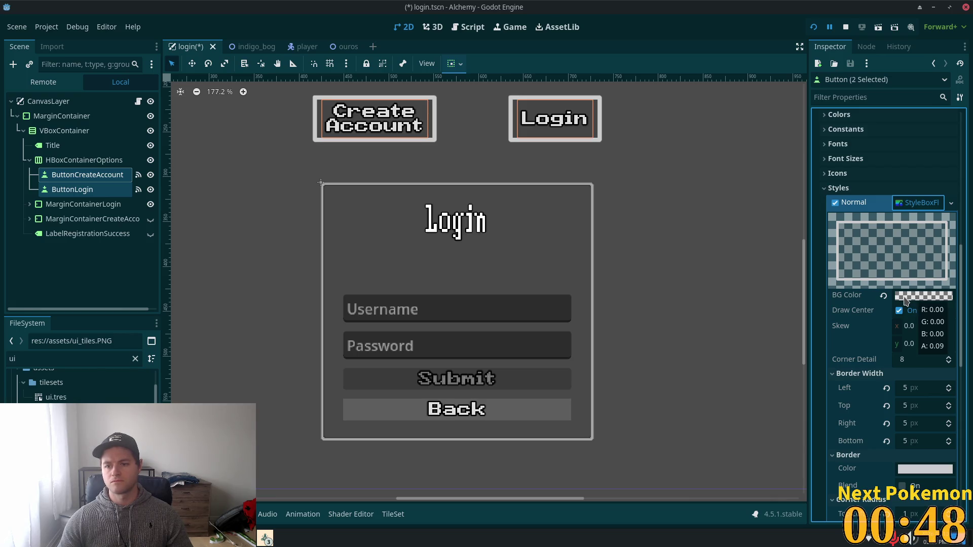
left_click(906, 299)
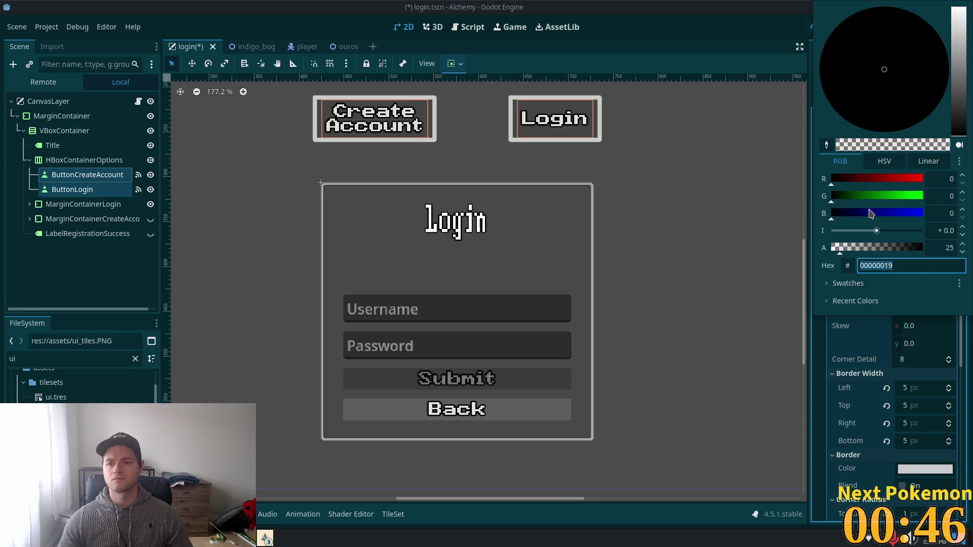
left_click(826, 145)
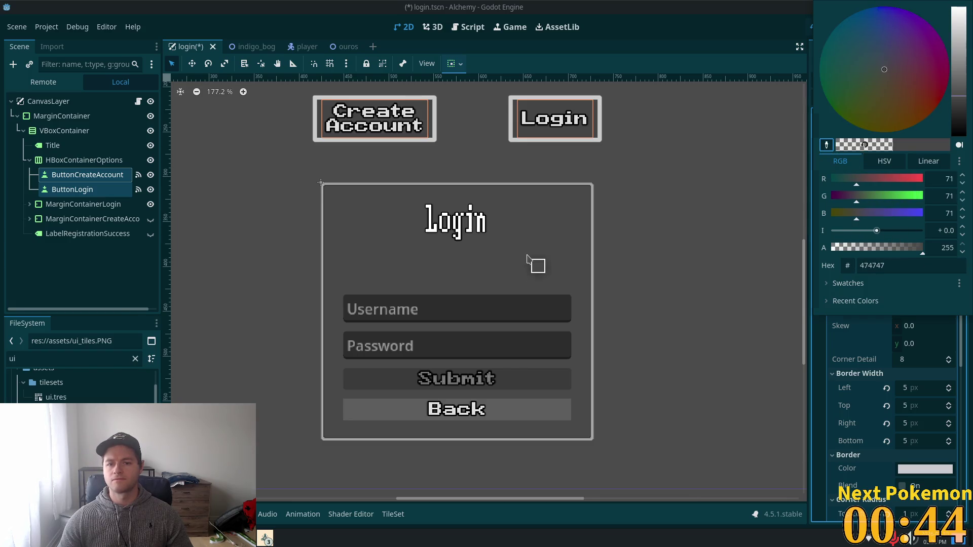
left_click(527, 256)
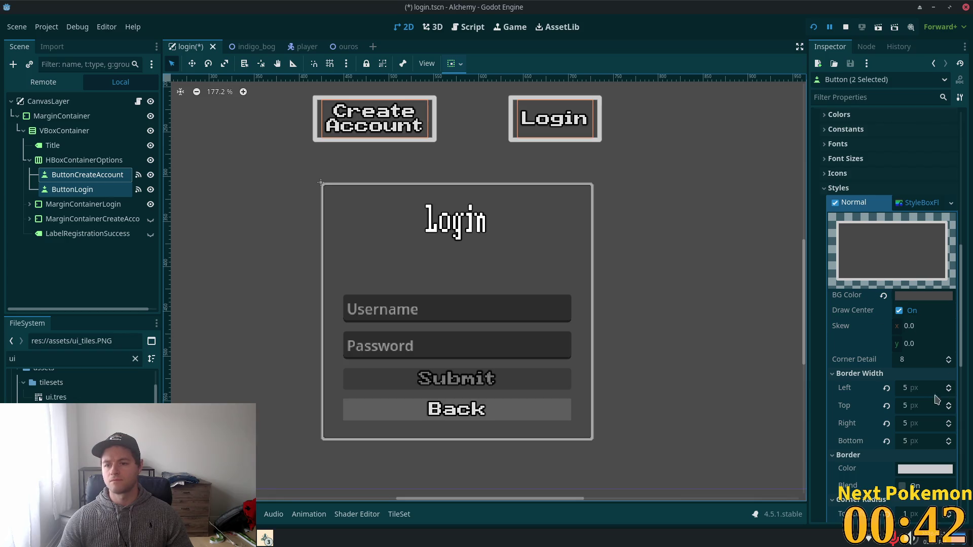
- Sample the login panel's outline colour #acacac as the buttons' Border Color
left_click(918, 471)
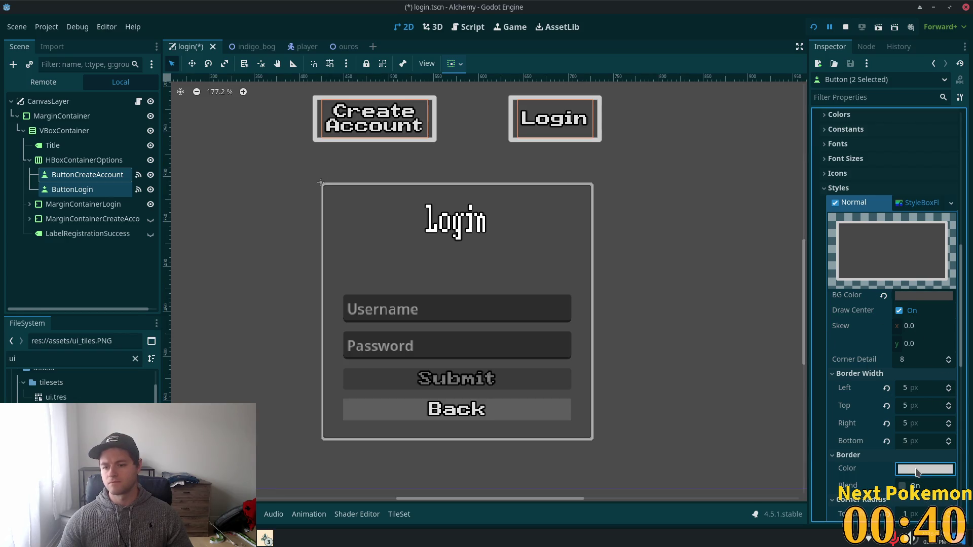
left_click(918, 471)
left_click(827, 291)
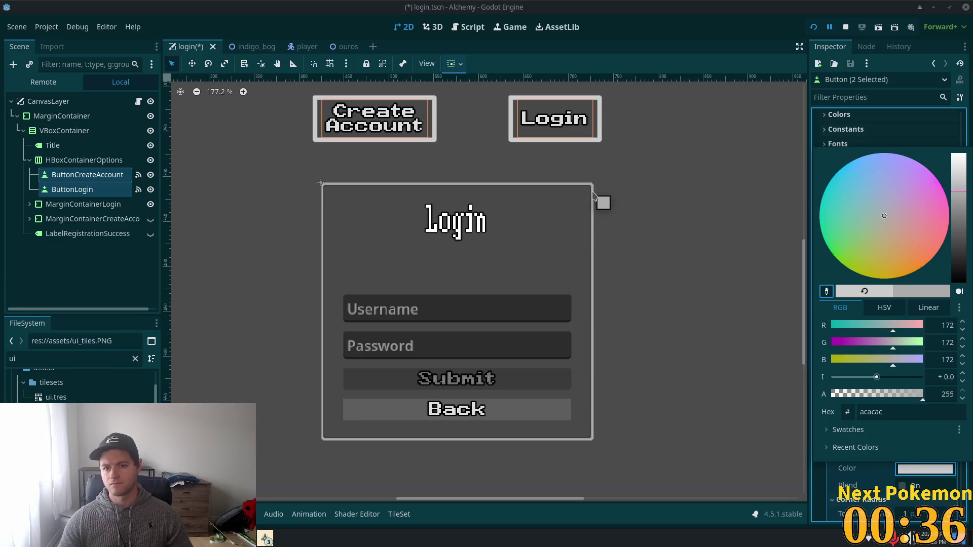
left_click(591, 196)
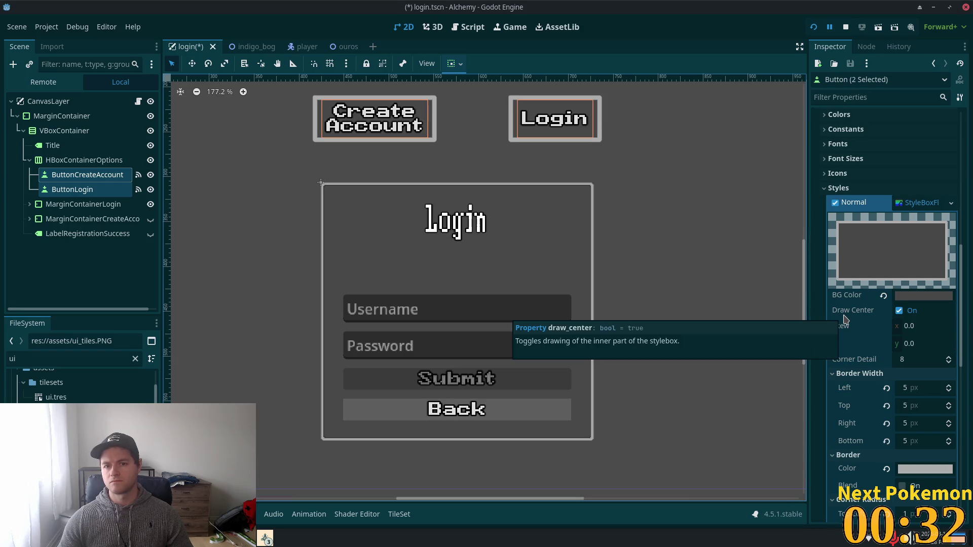
- Save the login.tscn scene
scroll(679, 287, "down", 4)
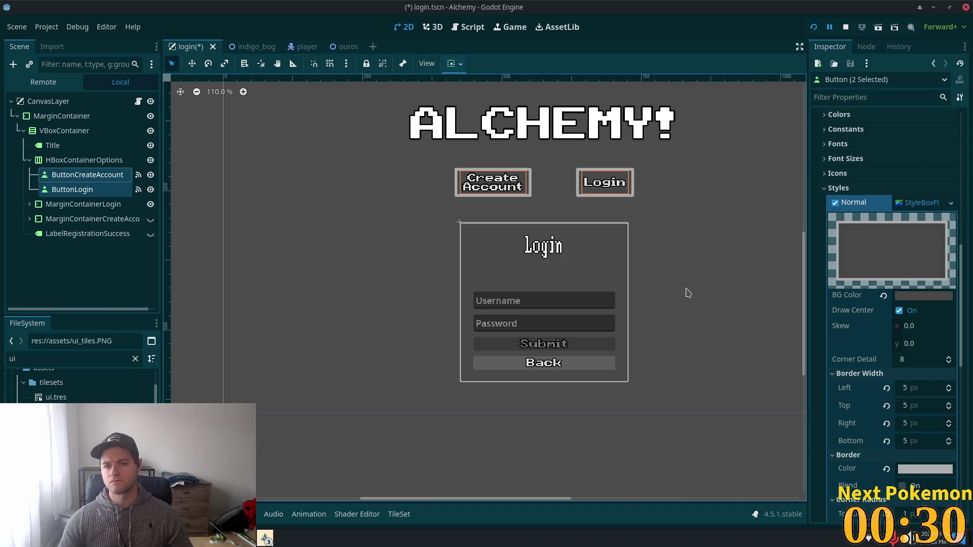
scroll(695, 299, "down", 1)
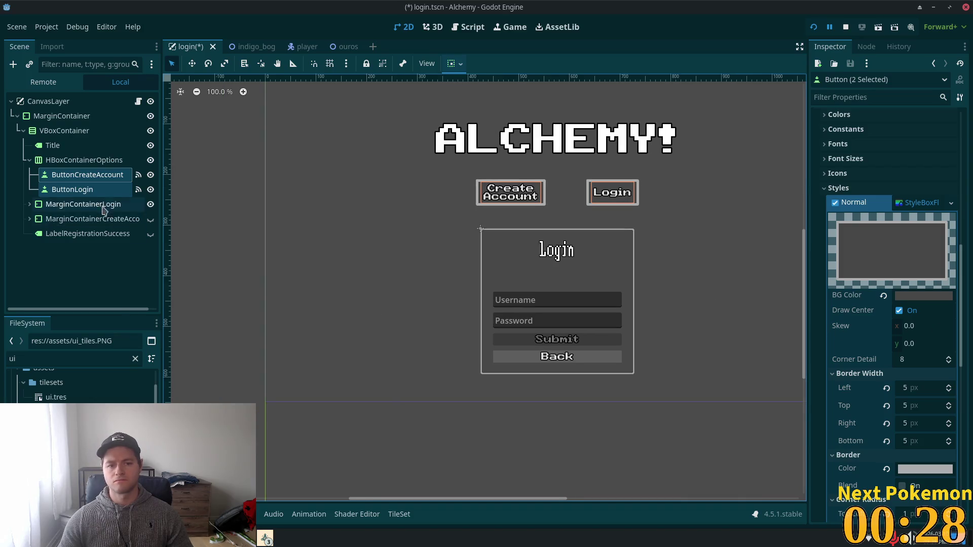
key("ctrl+s")
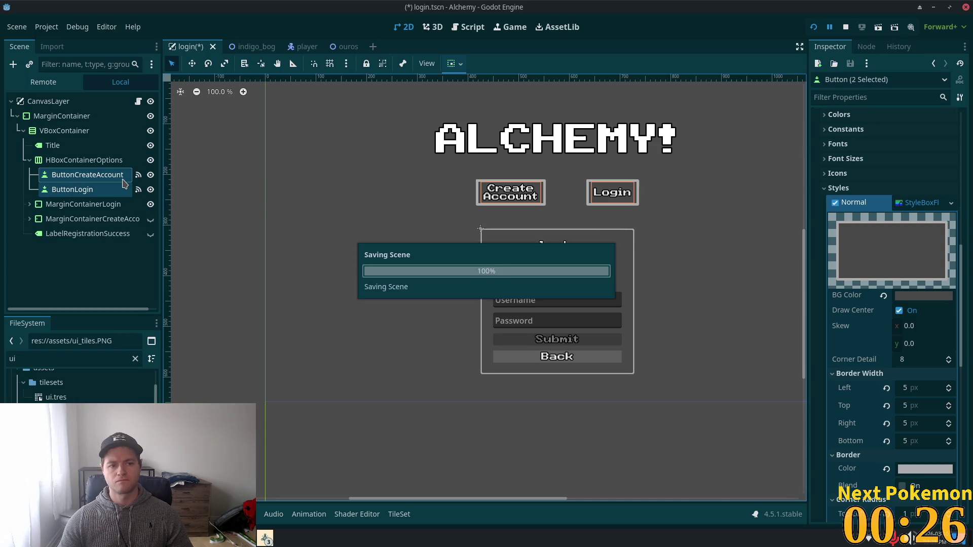
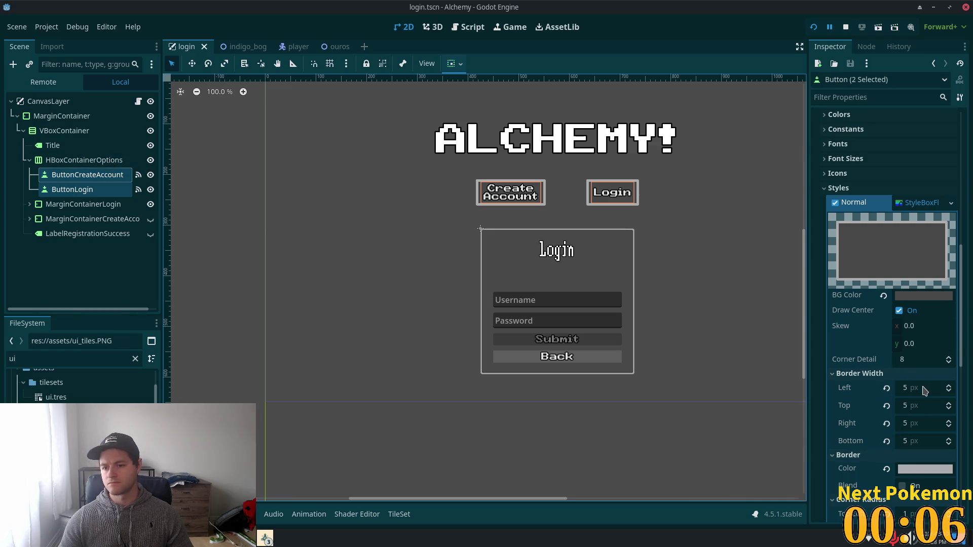
- Set the buttons' StyleBoxFlat border widths to 2 px and save the login scene
left_click(922, 388)
type("2")
key("Tab")
type("2")
key("Tab")
type("2")
key("Tab")
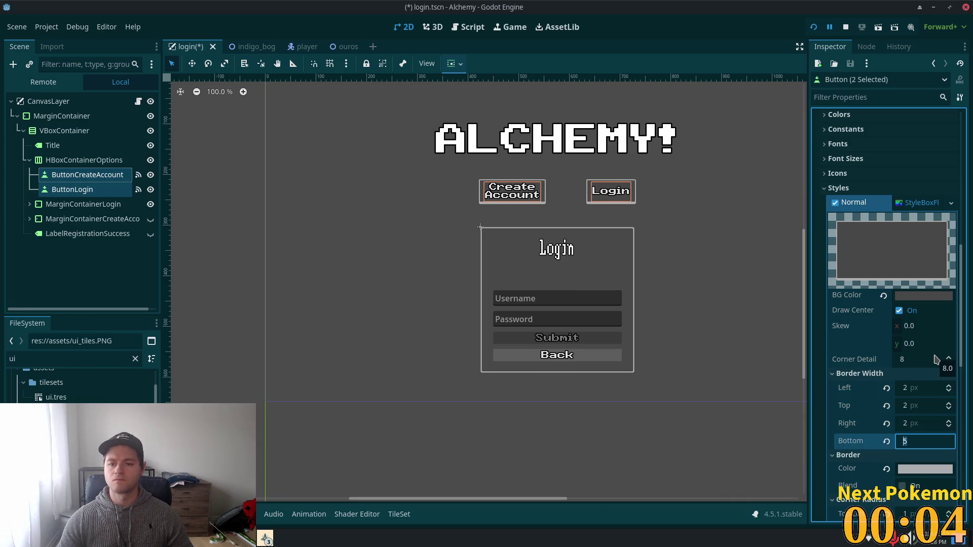
key("Tab")
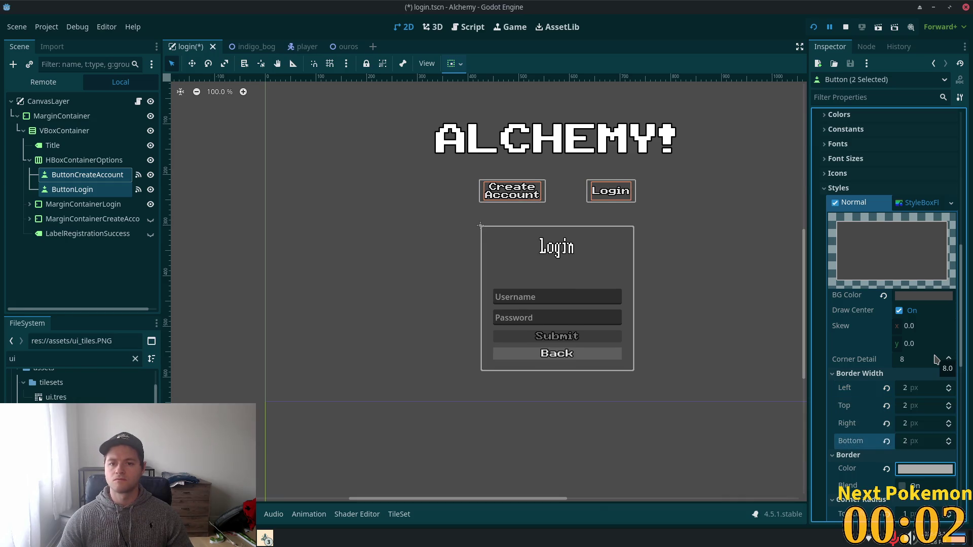
key("ctrl+s")
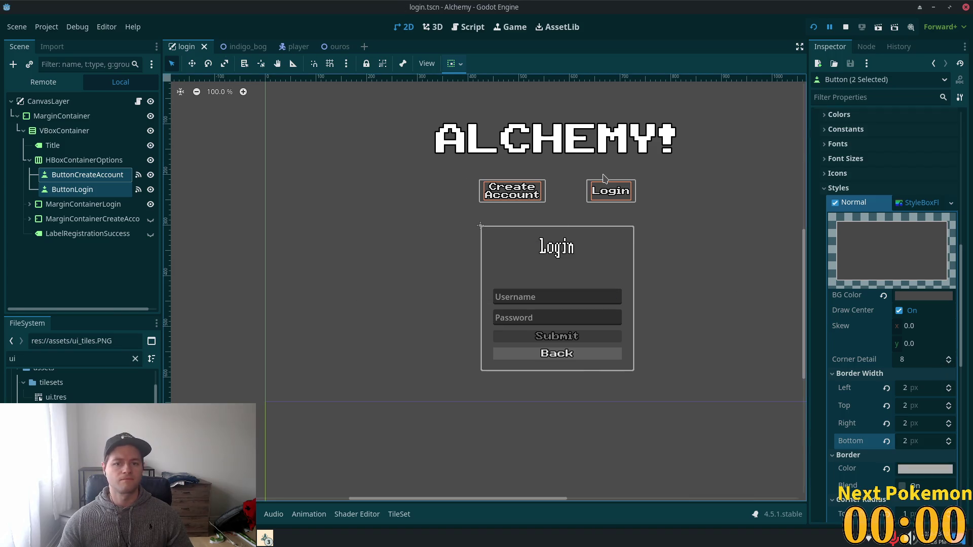
scroll(564, 231, "up", 4)
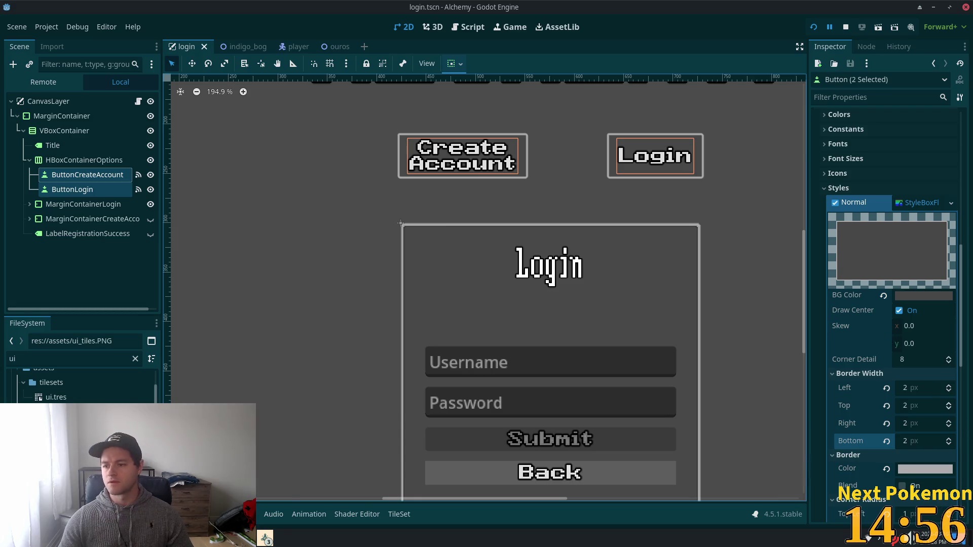
scroll(915, 431, "down", 3)
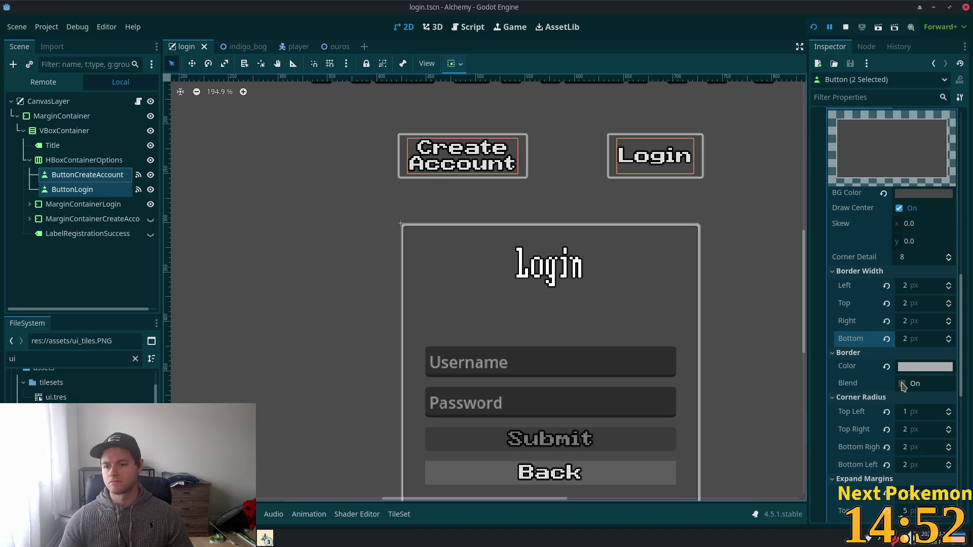
- Toggle Border Blend off and on, then try 5 px border widths
left_click(901, 384)
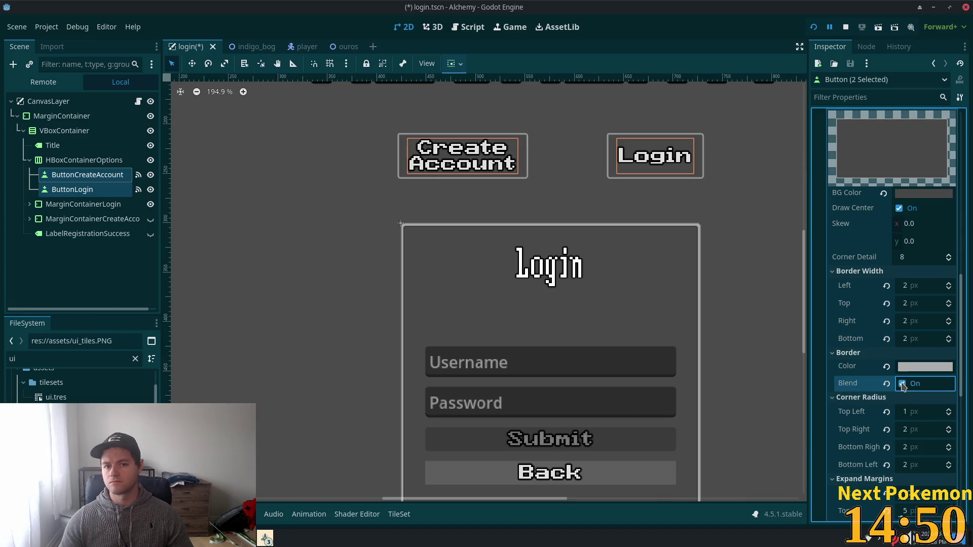
left_click(902, 384)
left_click(902, 384)
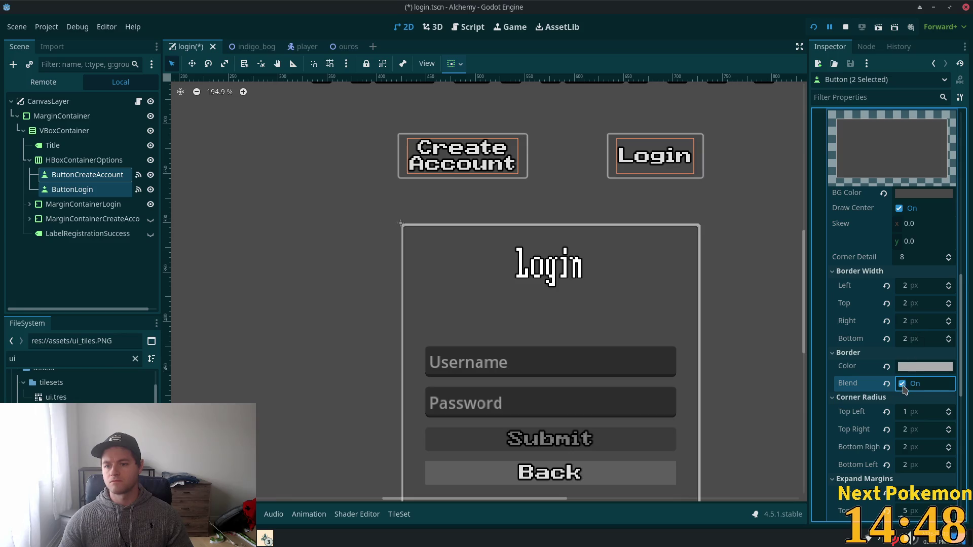
left_click(914, 282)
type("5")
key("Tab")
type("5")
key("Tab")
type("5")
key("Tab")
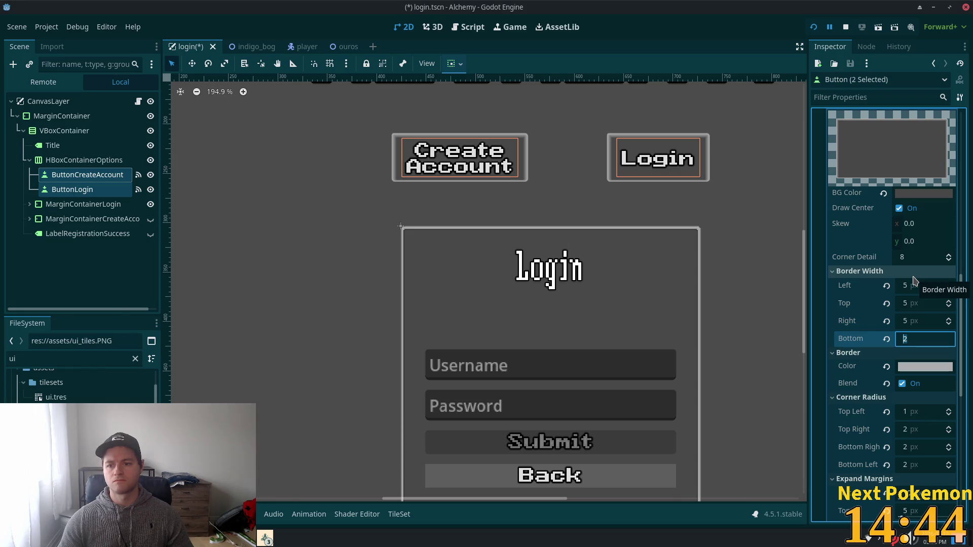
- Return the border widths to 2 px and leave Border Blend unchecked
left_click(914, 283)
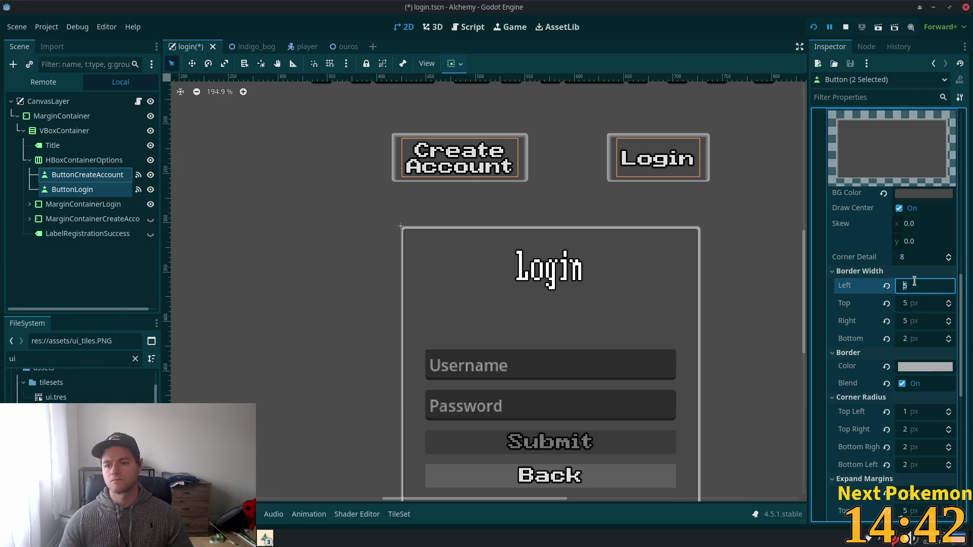
type("2")
key("Tab")
type("2")
key("Tab")
type("2")
key("Tab")
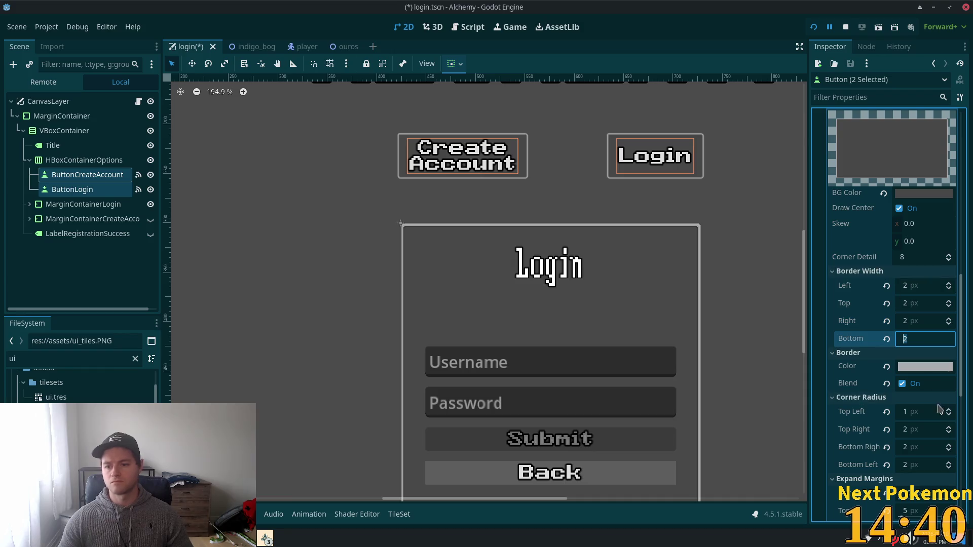
left_click(901, 384)
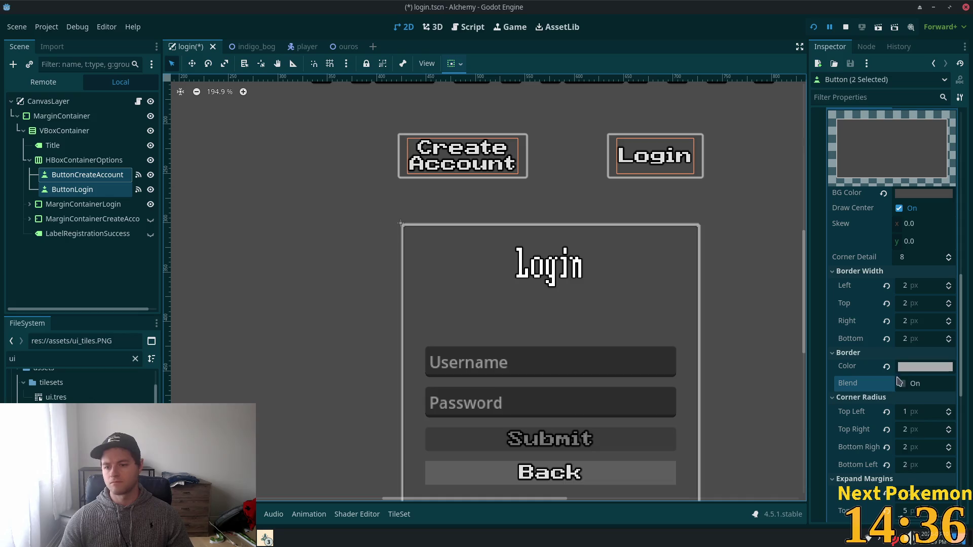
scroll(899, 360, "down", 5)
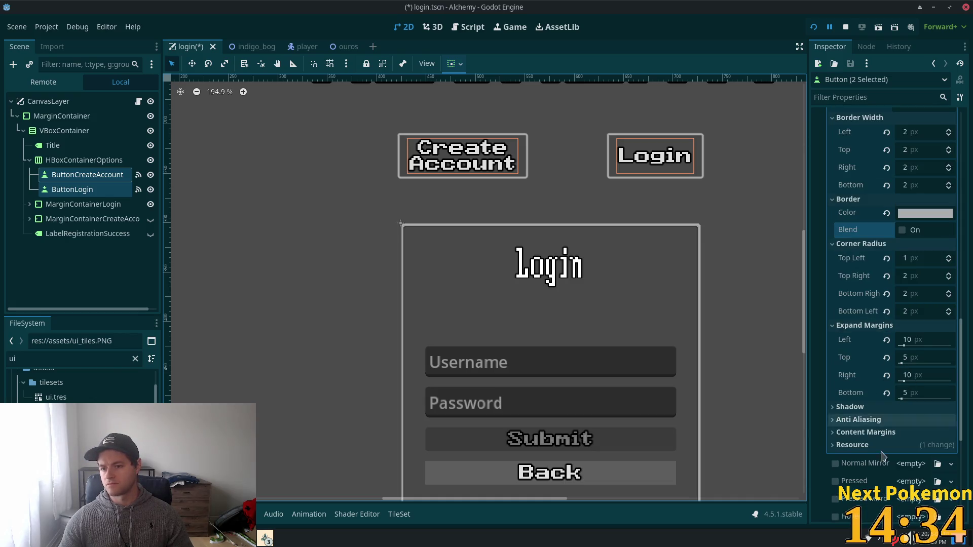
left_click(858, 408)
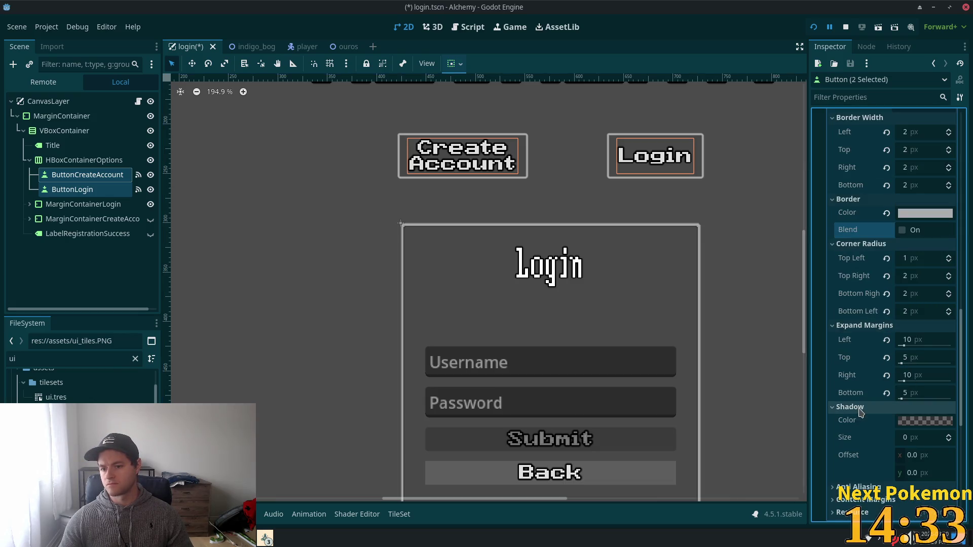
left_click(924, 422)
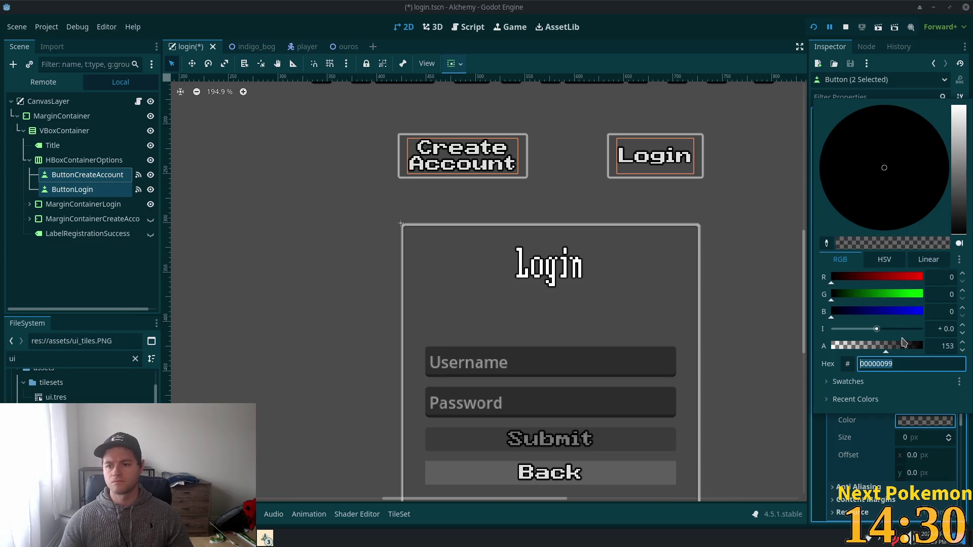
left_click_drag(905, 346, 927, 346)
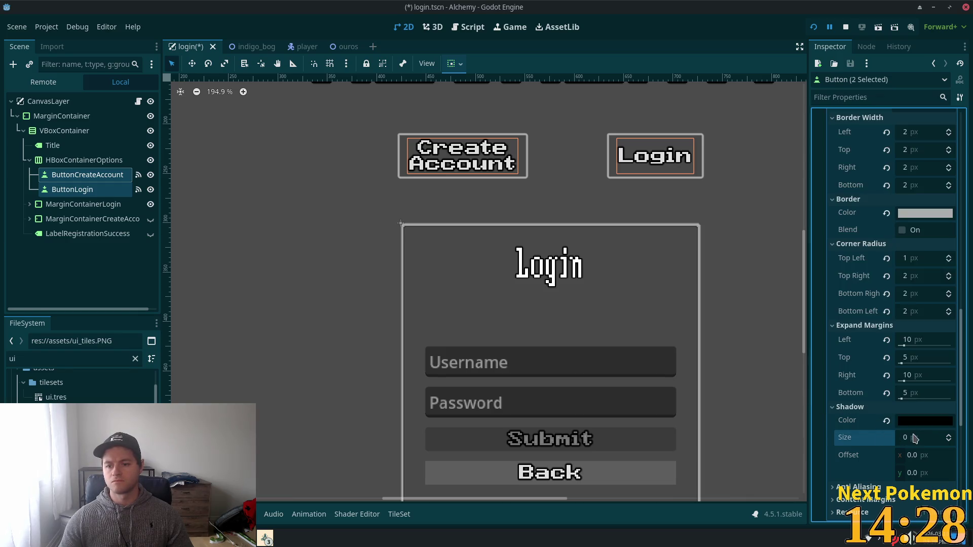
left_click(889, 438)
left_click(912, 437)
type("1")
key("Tab")
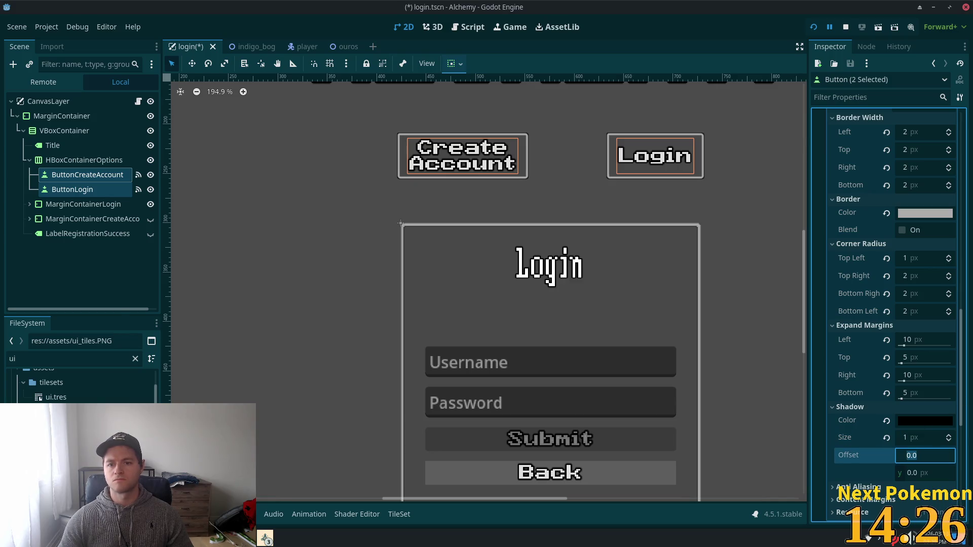
key("BackSpace")
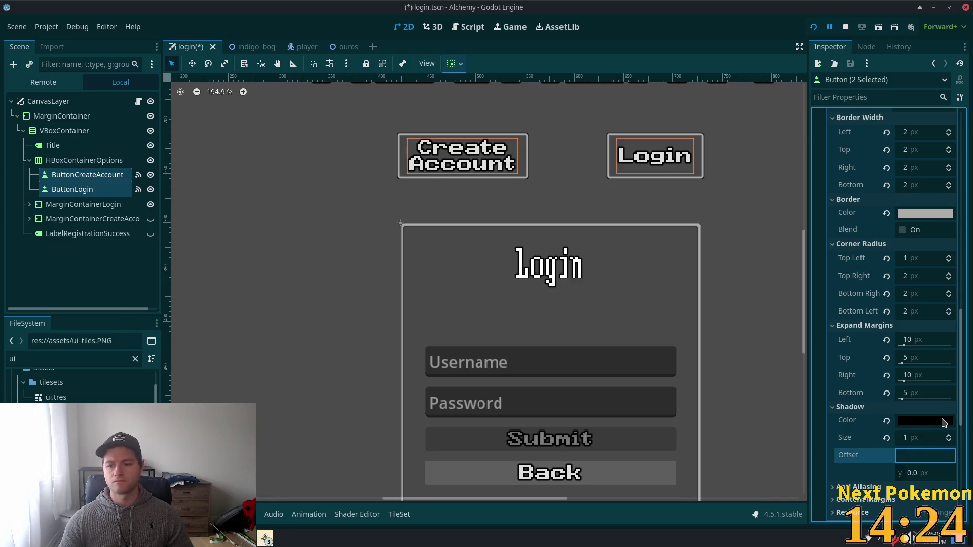
left_click(887, 438)
left_click(886, 421)
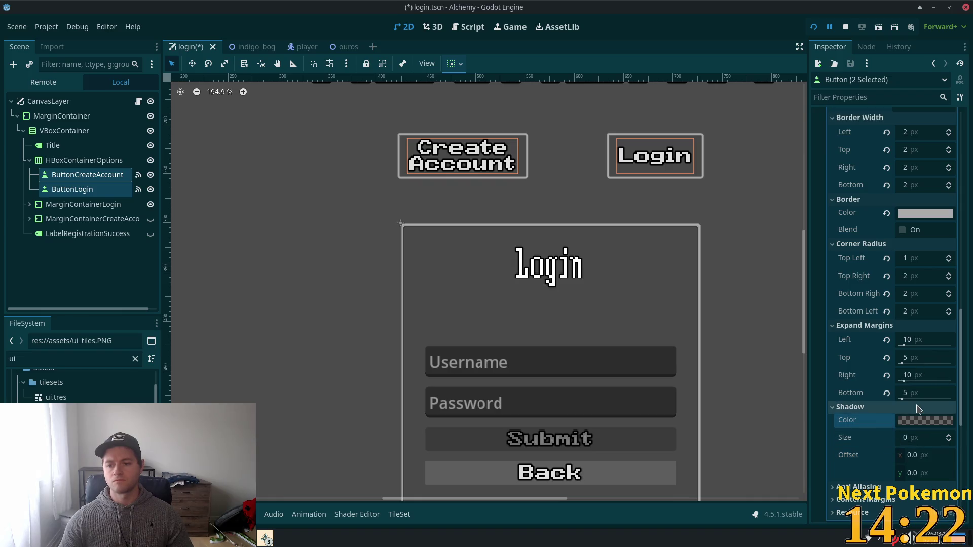
scroll(911, 413, "down", 1)
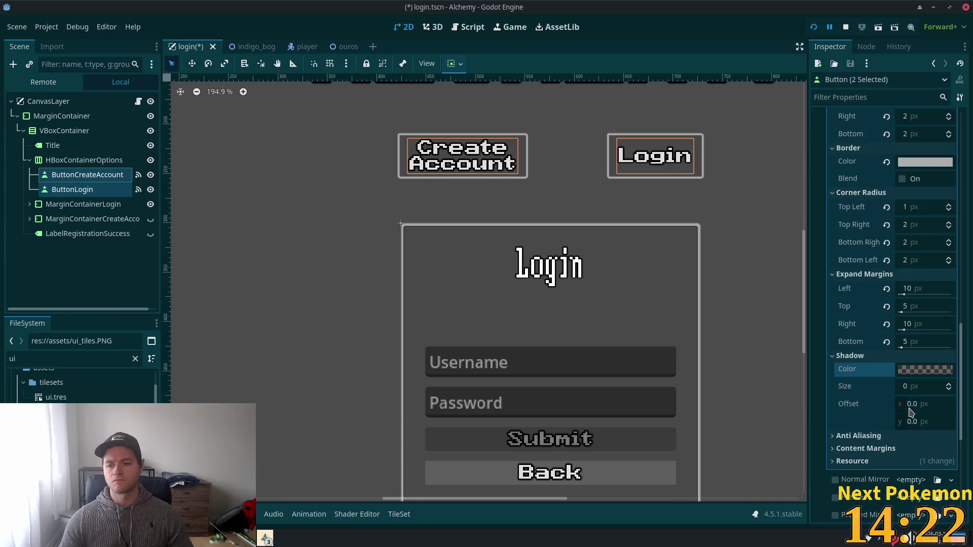
left_click(833, 437)
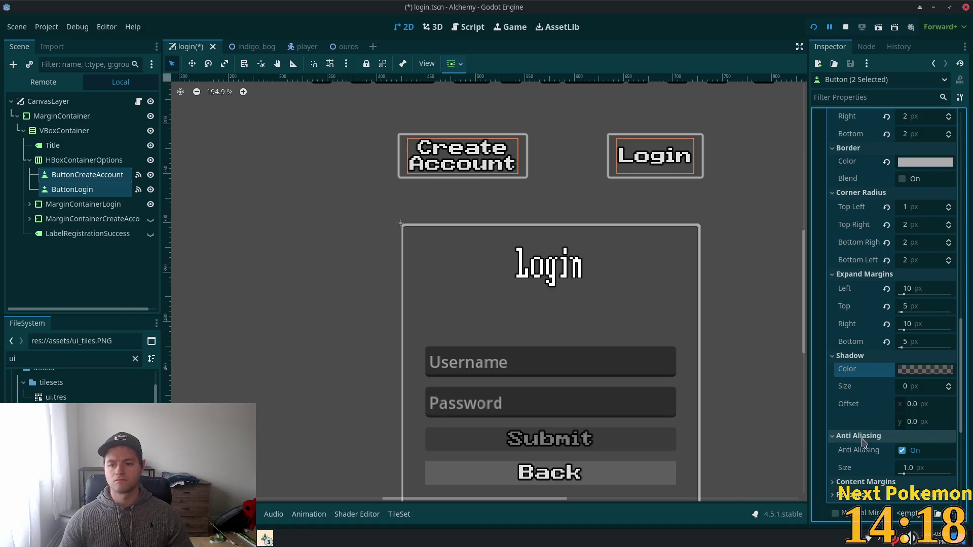
scroll(875, 427, "up", 2)
scroll(875, 427, "down", 1)
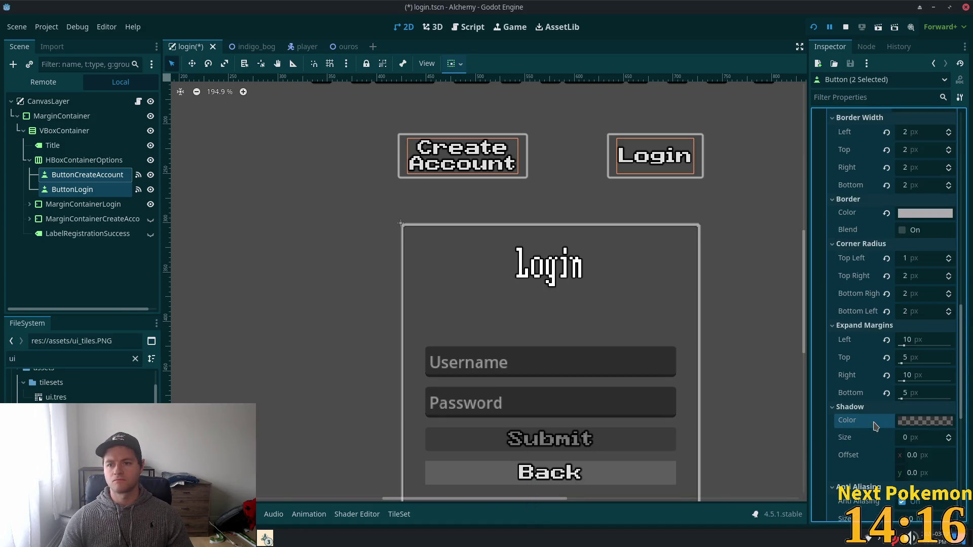
scroll(875, 427, "down", 3)
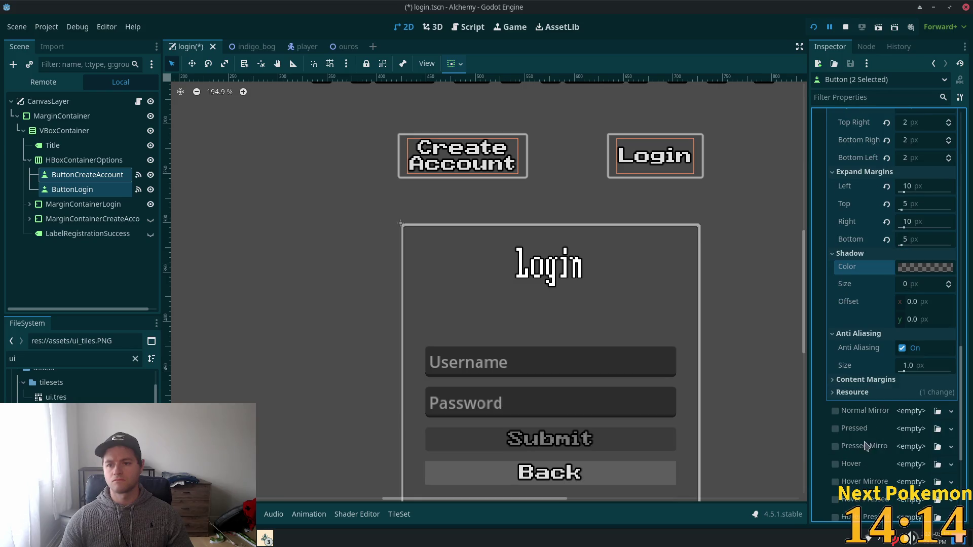
scroll(866, 421, "down", 4)
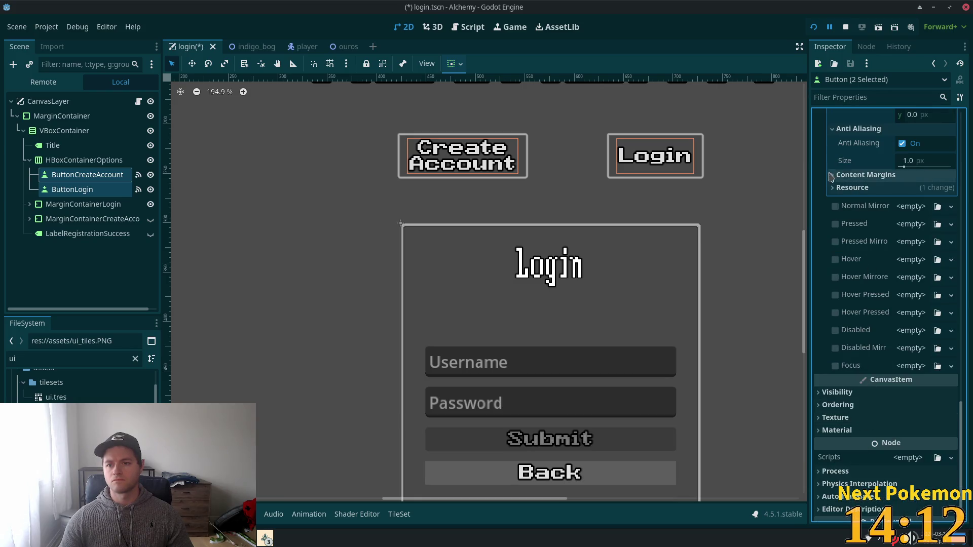
- Give the buttons' style 5 px left and right content margins and save login.tscn
left_click(833, 176)
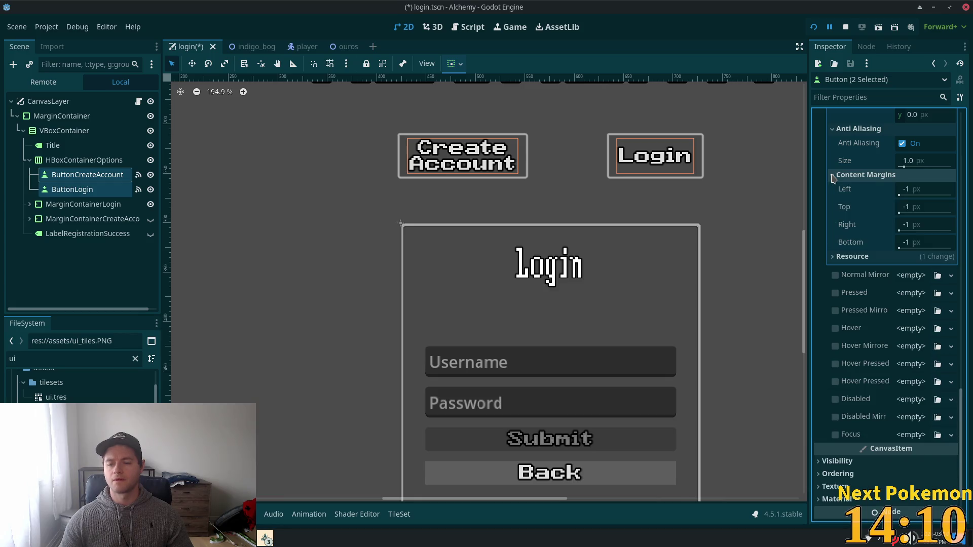
scroll(868, 300, "up", 1)
scroll(868, 300, "up", 2)
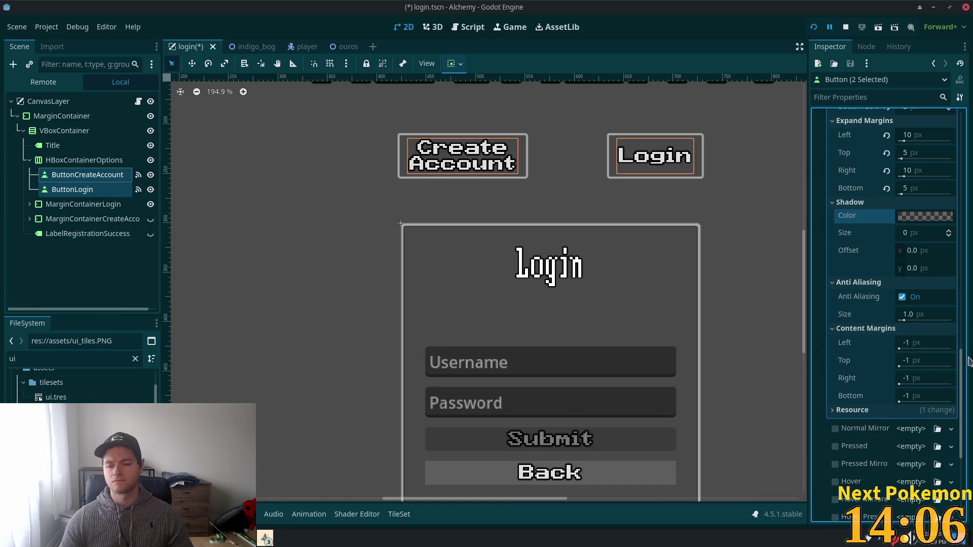
left_click(921, 347)
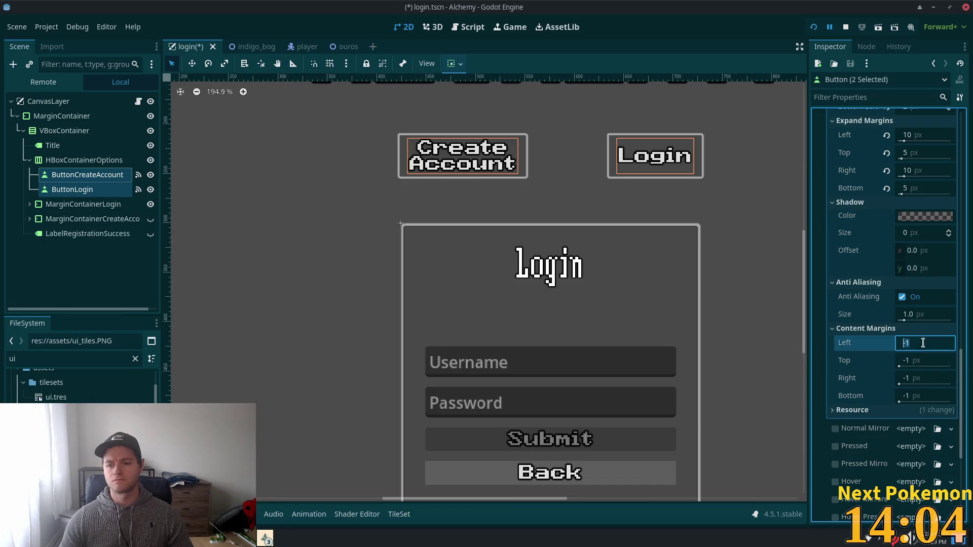
key("Tab")
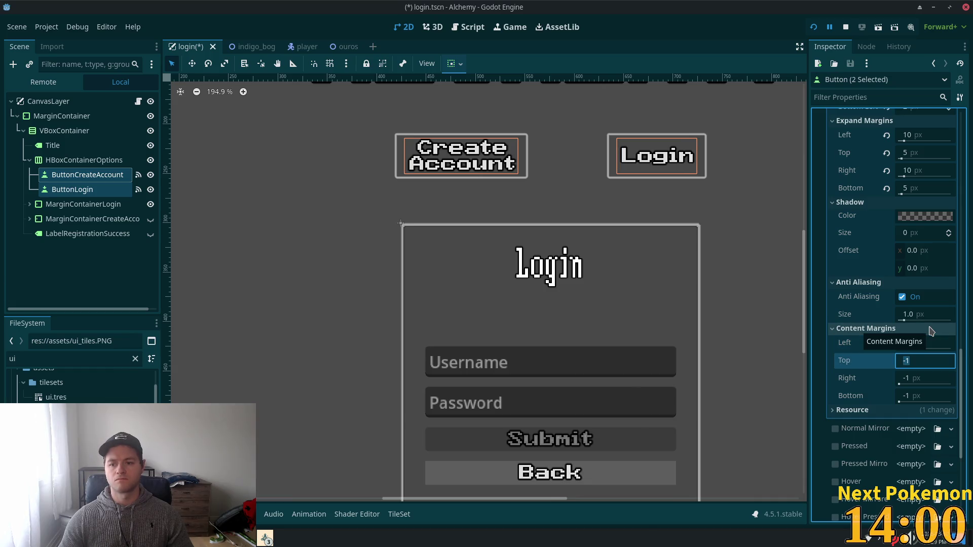
key("Tab")
type("5")
key("Tab")
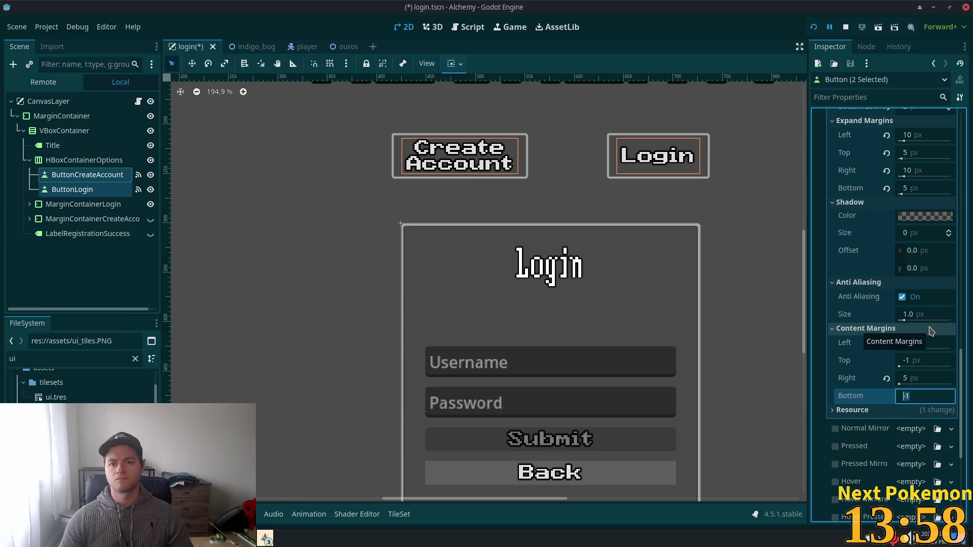
key("ctrl+s")
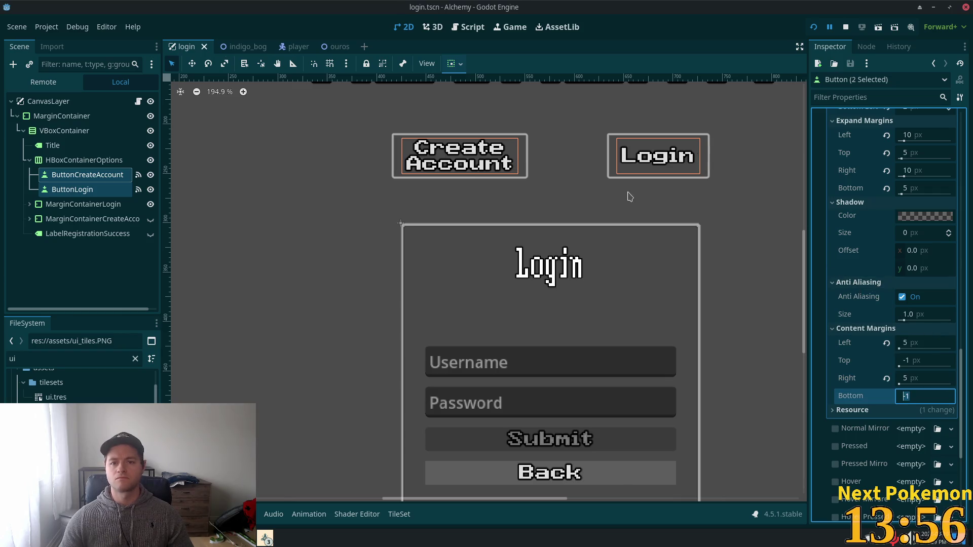
left_click(73, 136)
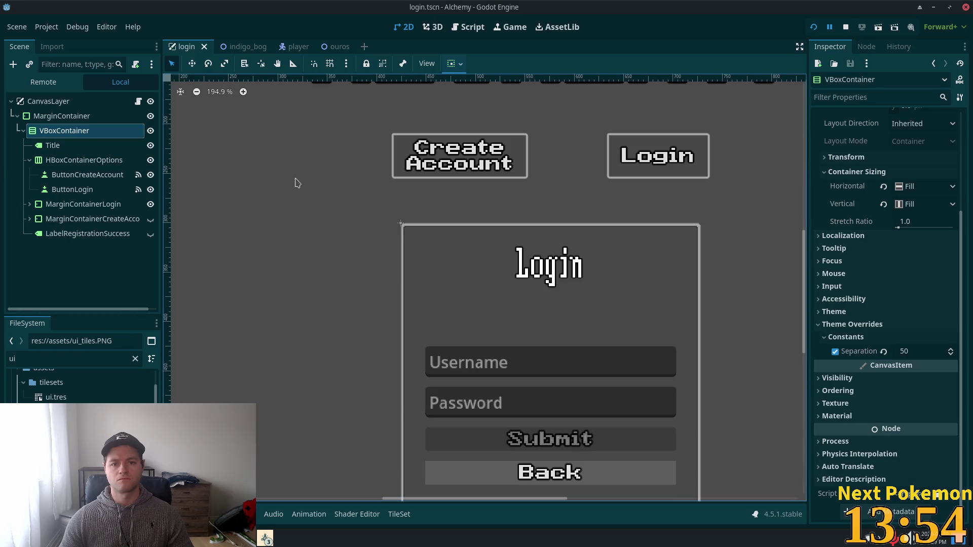
- Run the project to preview the login screen over the forest, then stop it
left_click(813, 27)
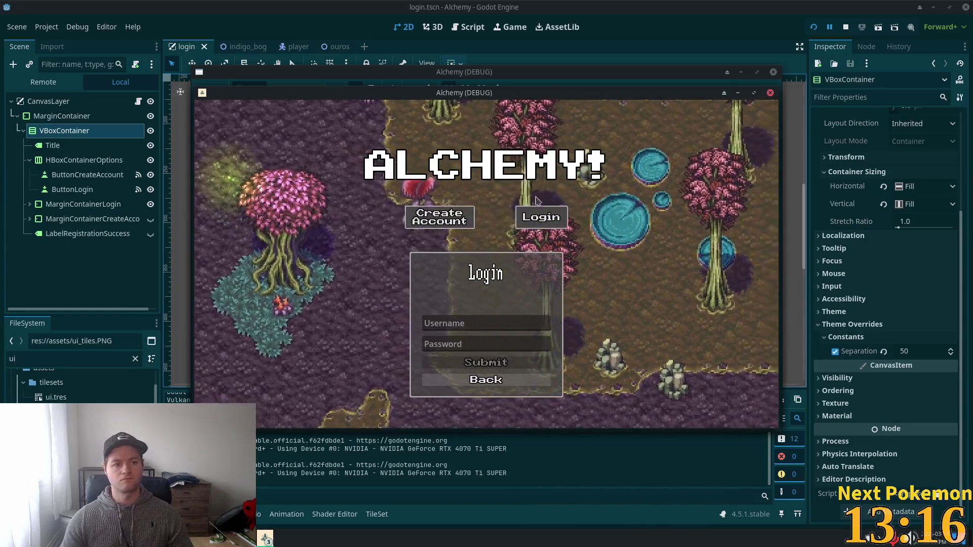
key("F8")
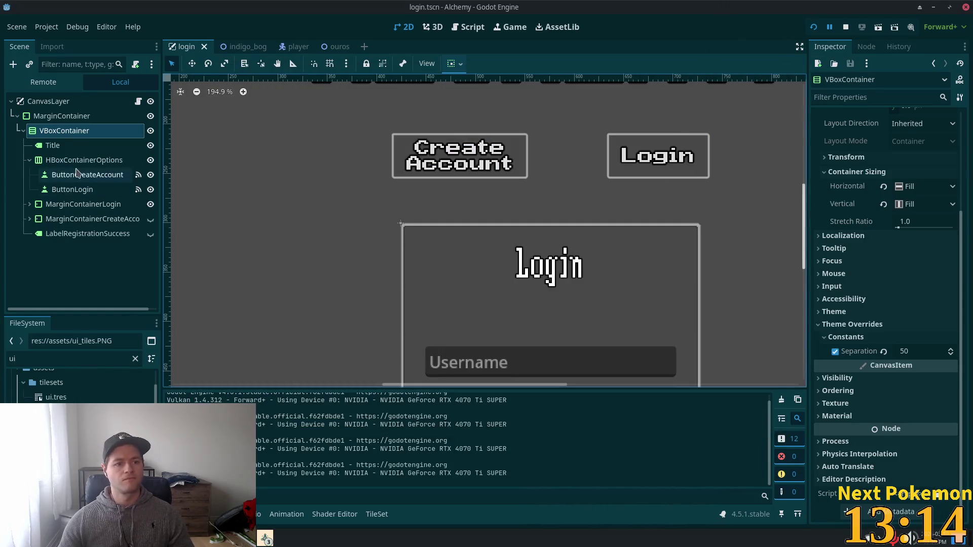
- Select the Create Account and Login buttons and expand their Theme Overrides > Styles
left_click(76, 177)
left_click(76, 203, "shift")
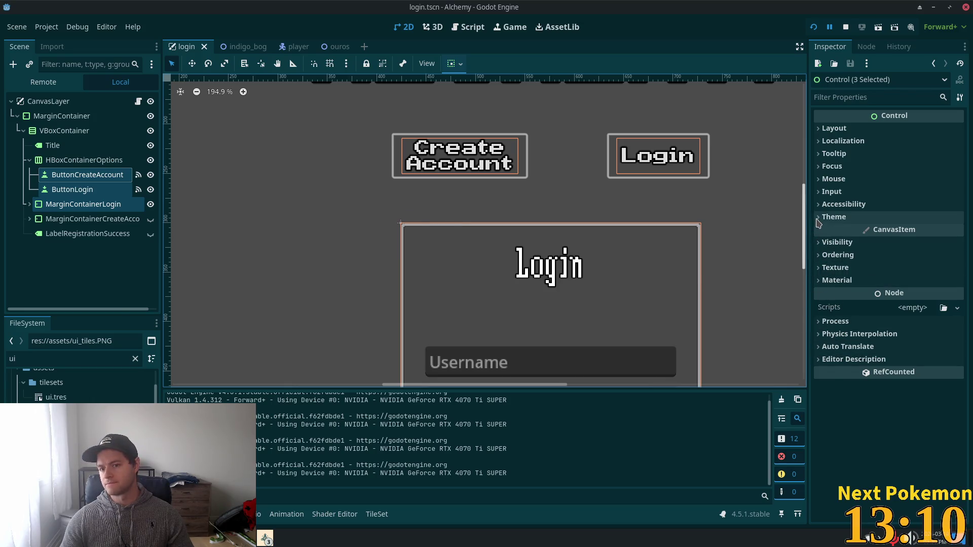
left_click(818, 217)
left_click(818, 219)
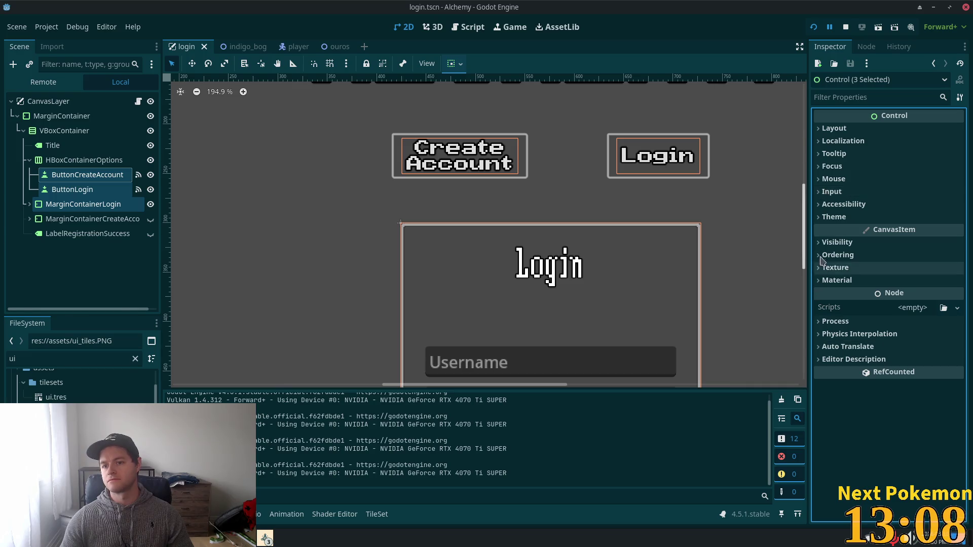
left_click(81, 204, "ctrl")
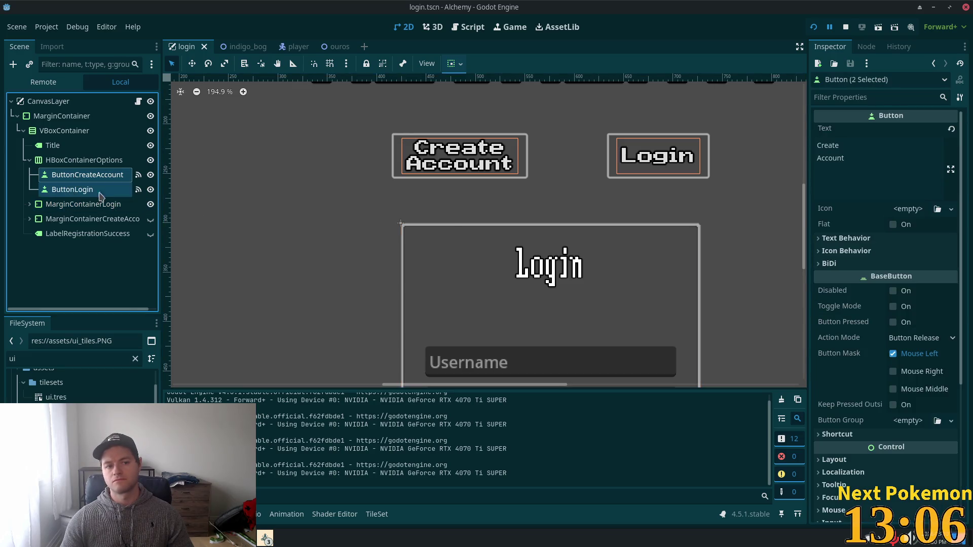
scroll(855, 358, "down", 5)
left_click(852, 330)
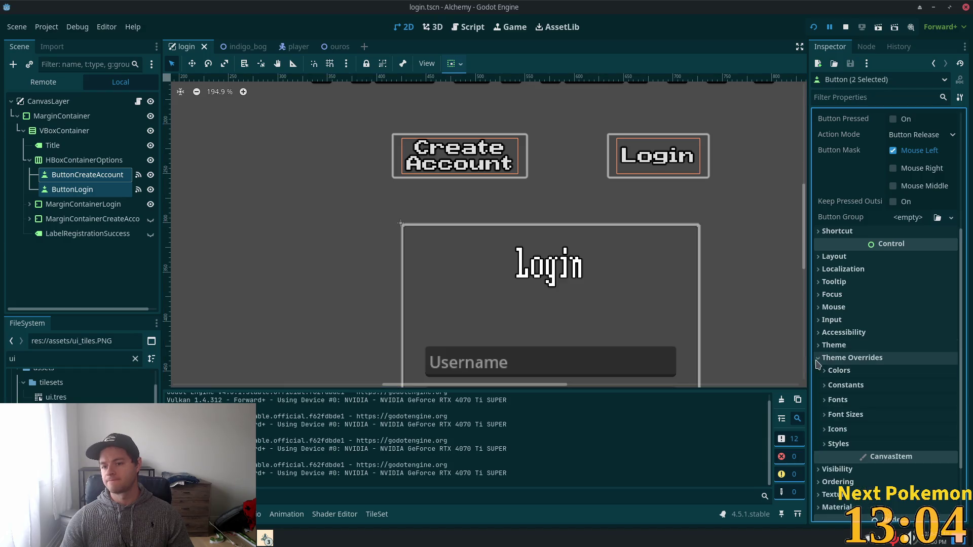
scroll(879, 365, "down", 1)
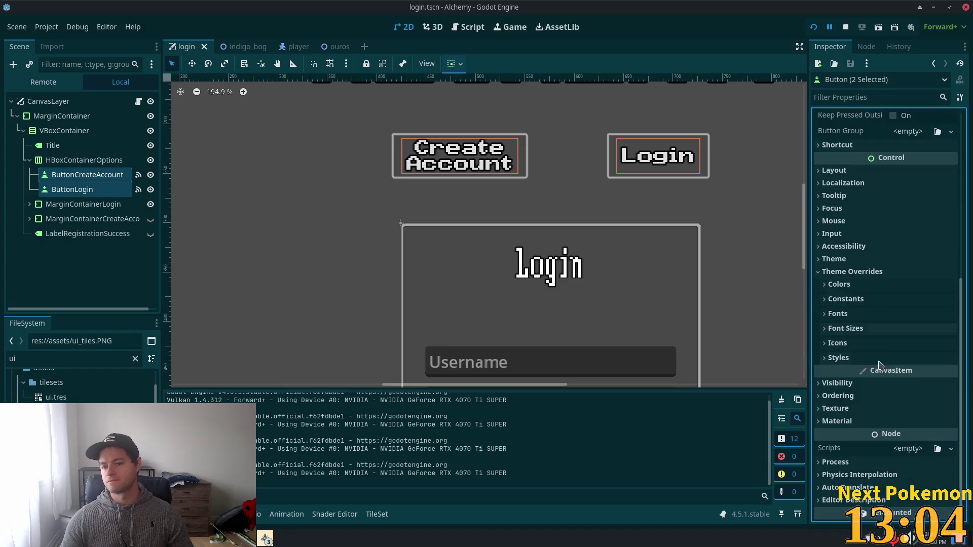
left_click(827, 357)
scroll(894, 388, "down", 2)
scroll(894, 387, "down", 2)
- Copy the Normal StyleBoxFlat and paste it into the Focus style slot
right_click(910, 272)
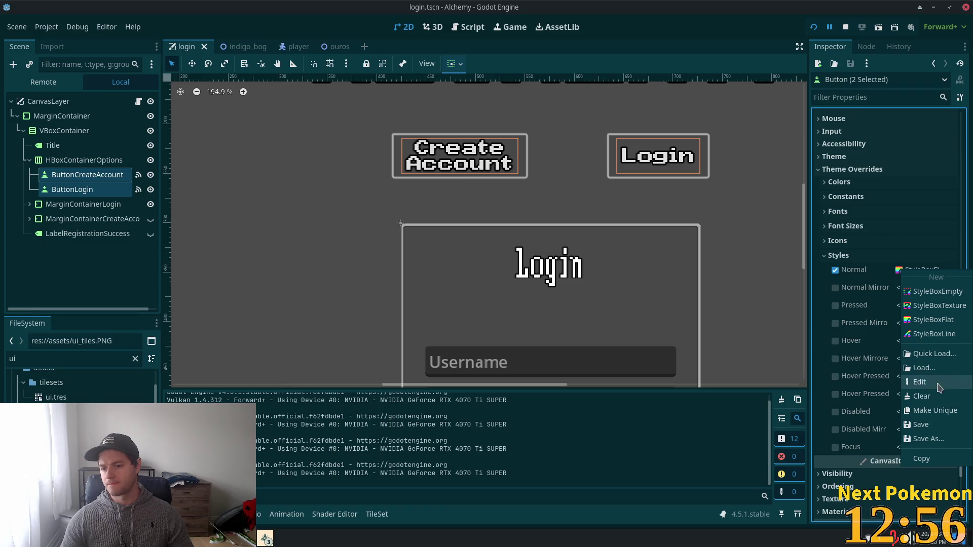
left_click(925, 459)
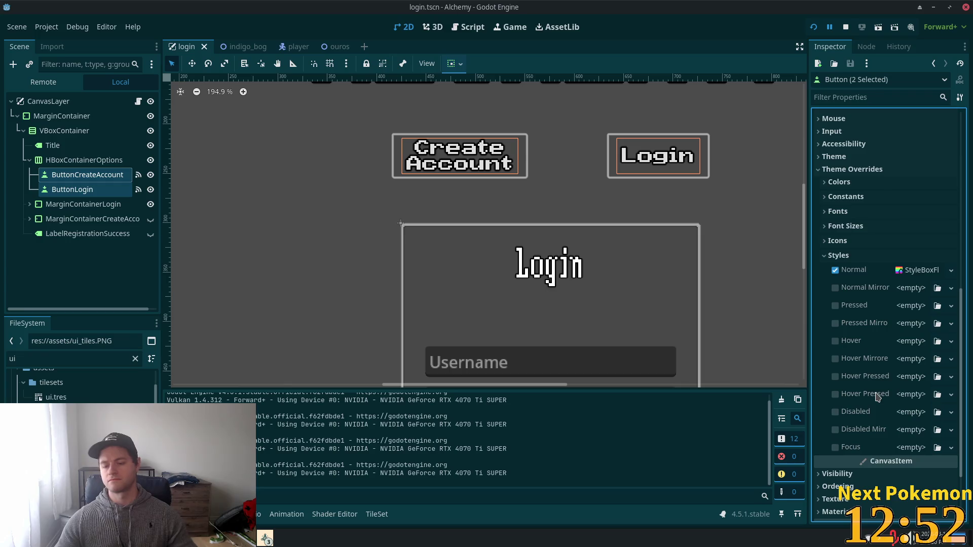
left_click(835, 448)
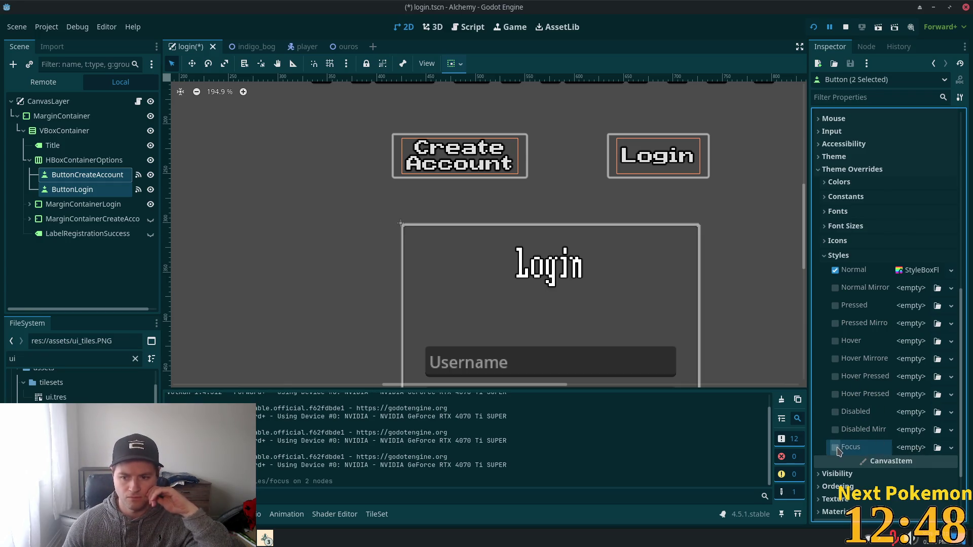
left_click(836, 449)
left_click(916, 447)
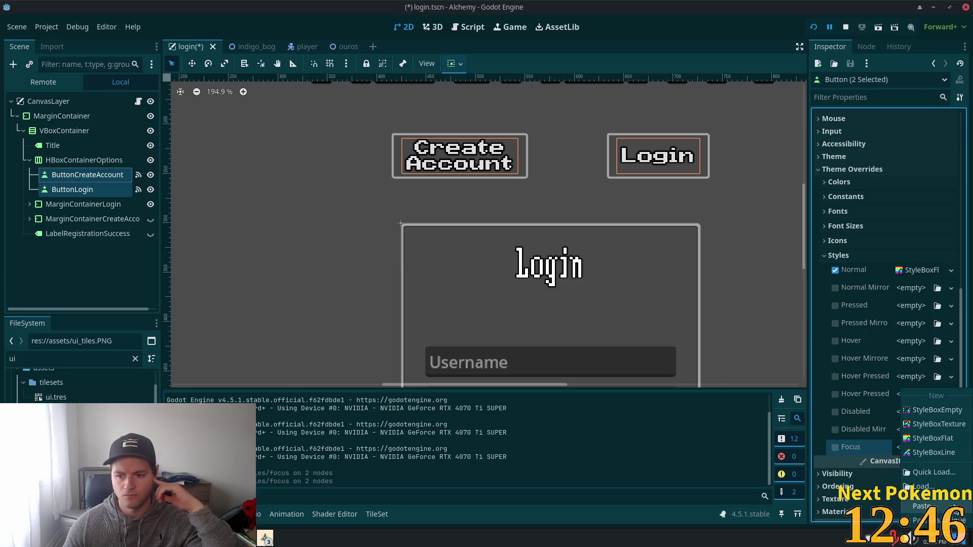
left_click(938, 506)
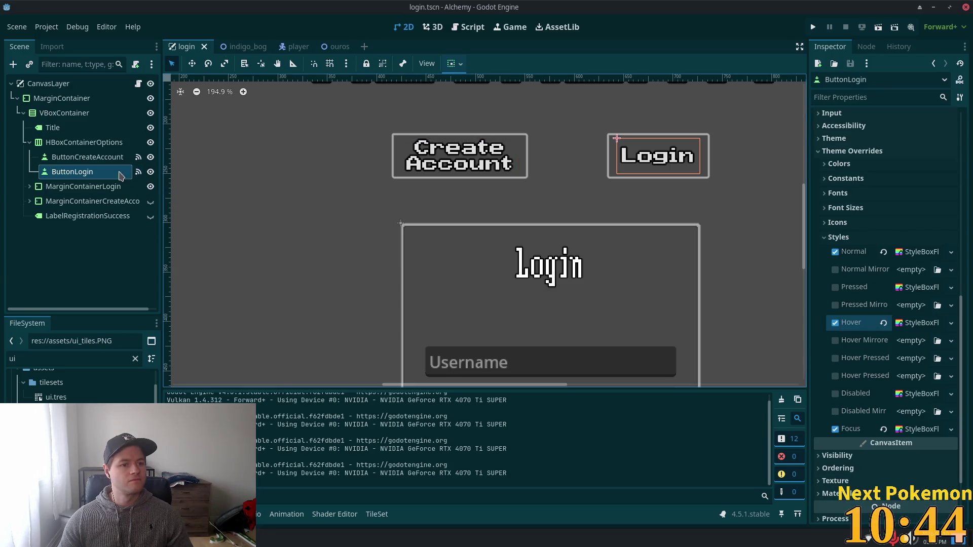
- Hide the MarginContainerLogin panel, save the scene, and run the game
left_click(150, 143)
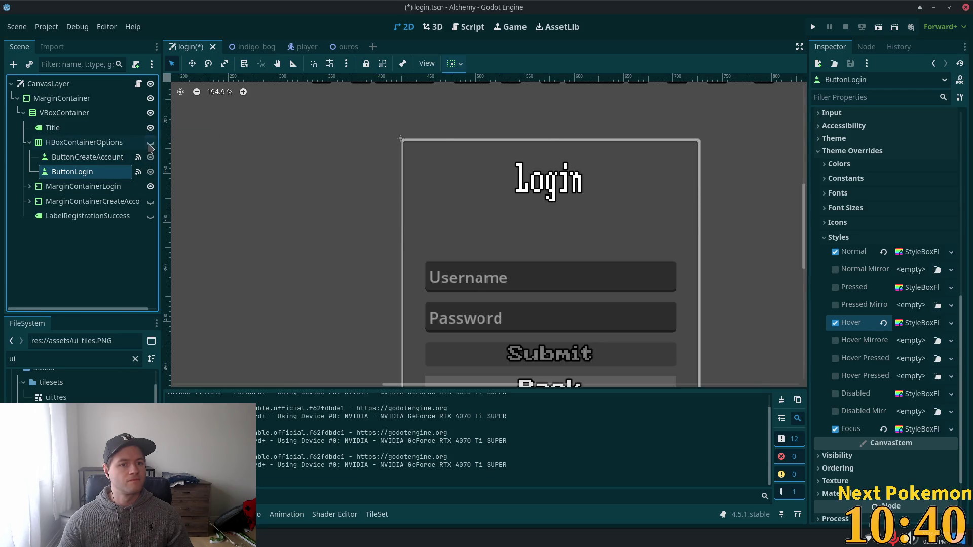
left_click(150, 143)
left_click(150, 186)
key("ctrl+s")
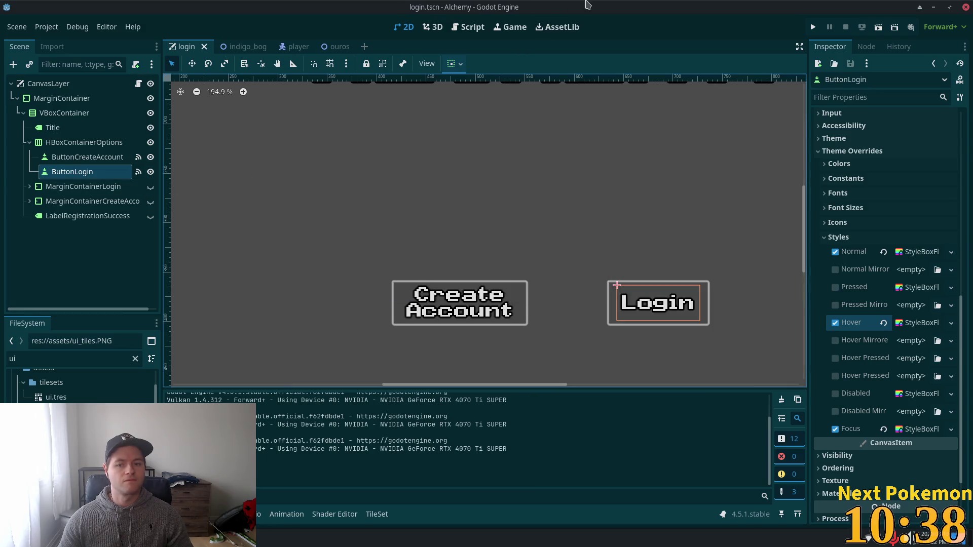
left_click(817, 32)
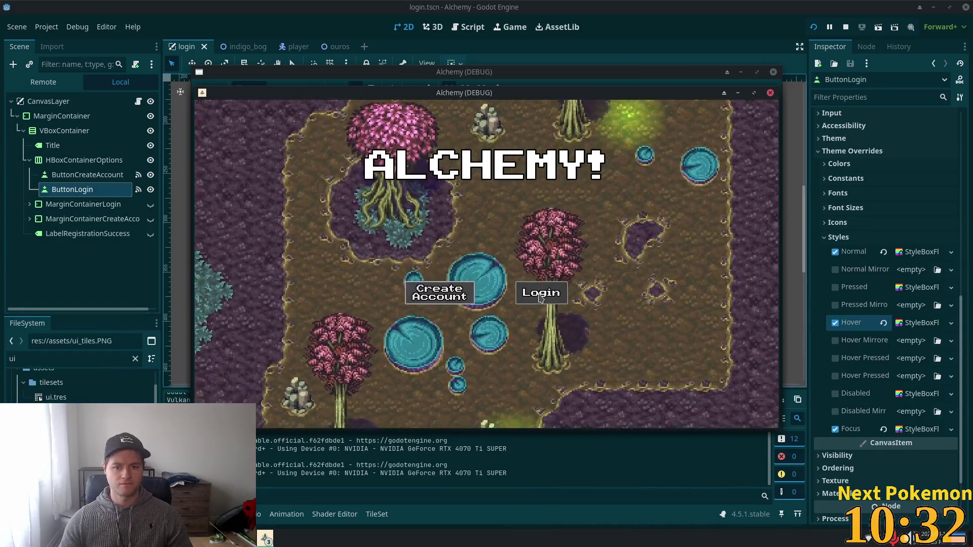
- Open the in-game Login form, go Back, then reopen it after the background pans
left_click(540, 297)
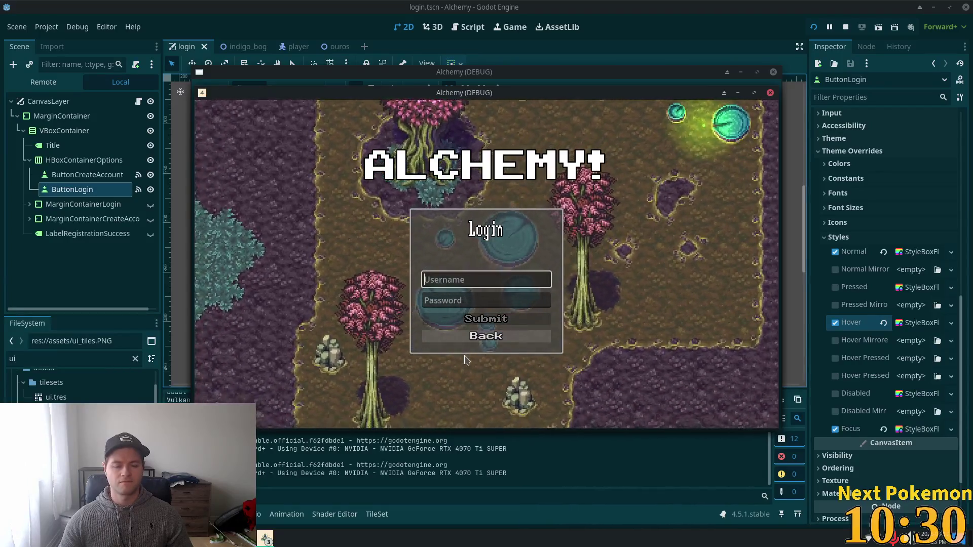
left_click(464, 337)
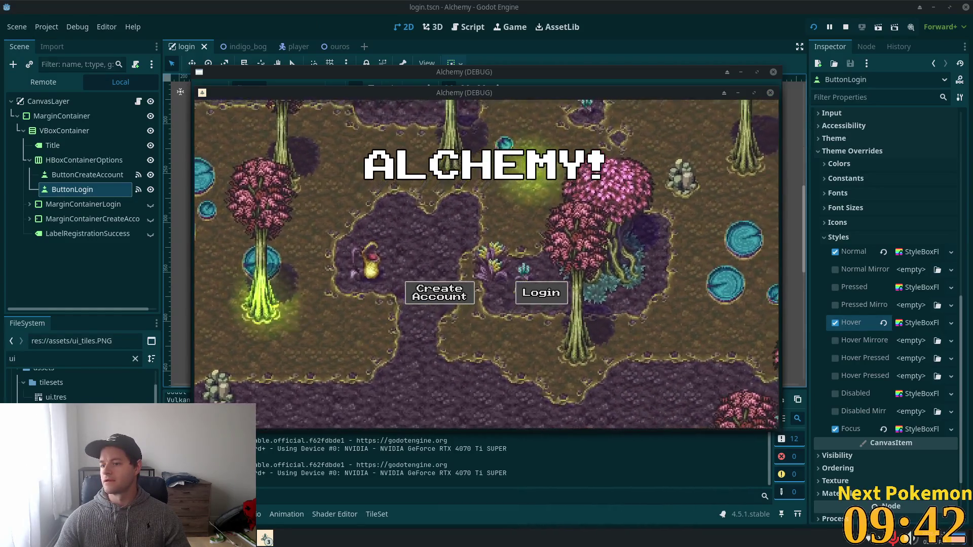
left_click(546, 299)
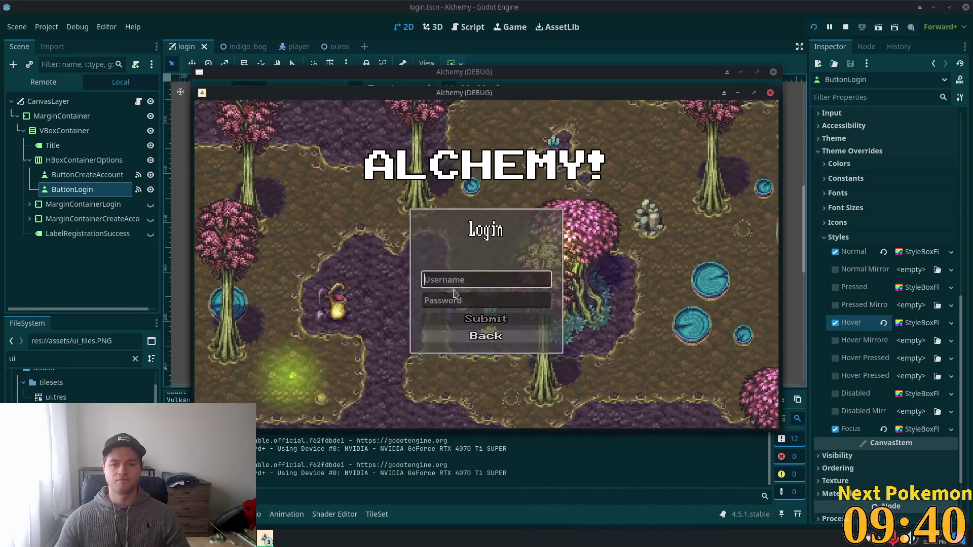
- Log in to the game with the account's username and password
type("Delric")
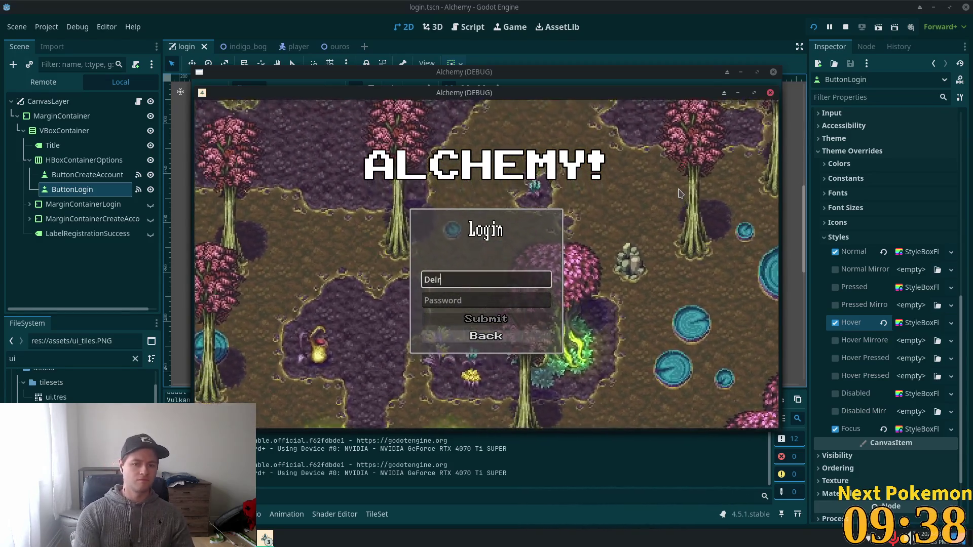
key("Tab")
type("••••")
key("Return")
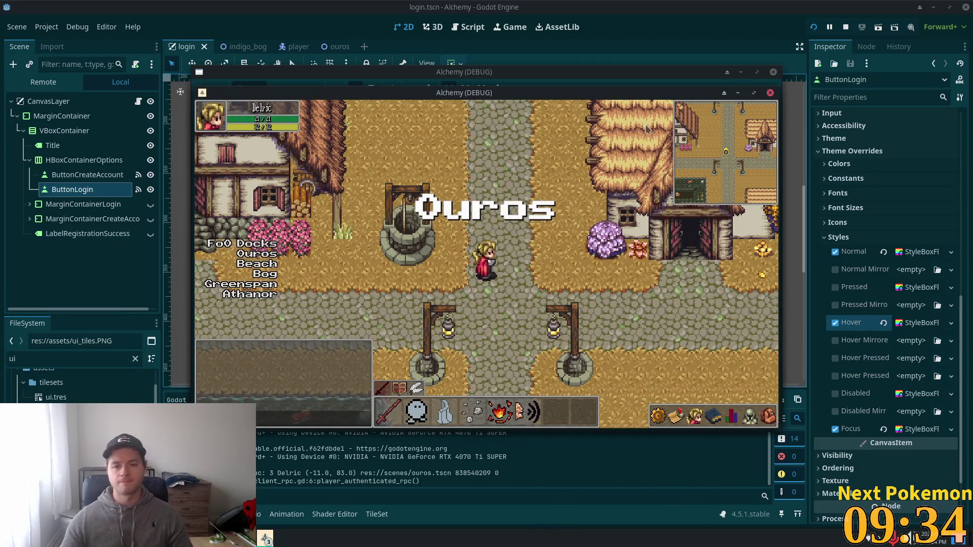
- Walk the character left through Ouros town and across the stone bridge
key("Left")
key("Down")
key("Left")
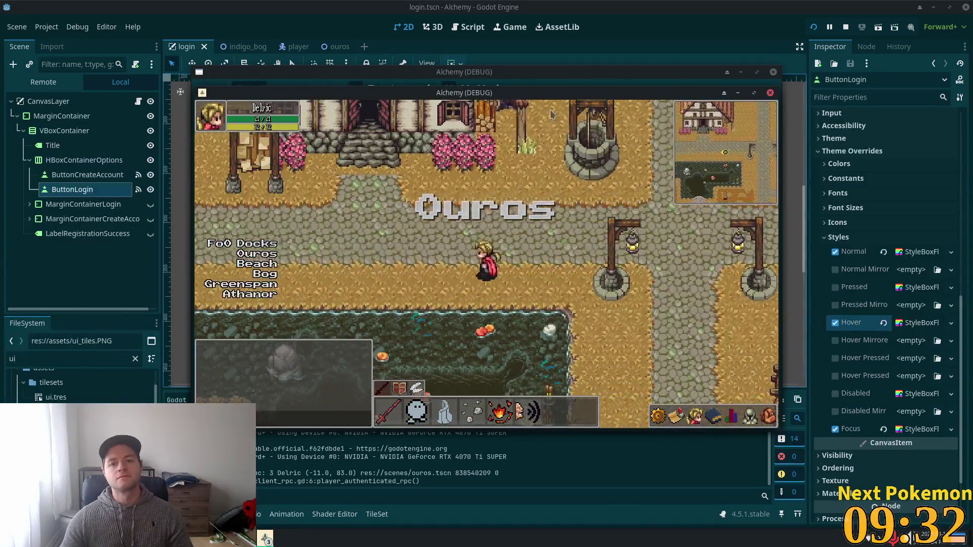
key("Left")
key("Up")
key("Left")
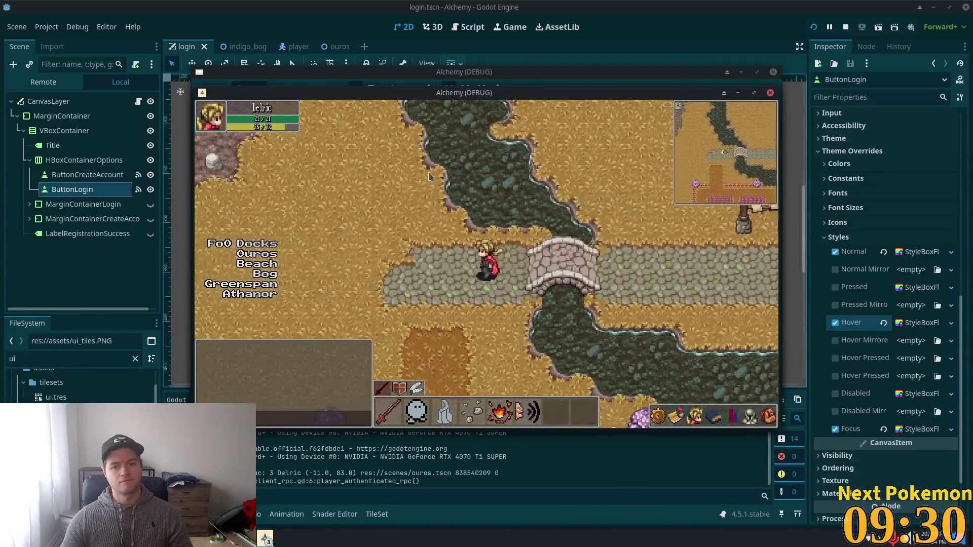
key("Right")
key("Right")
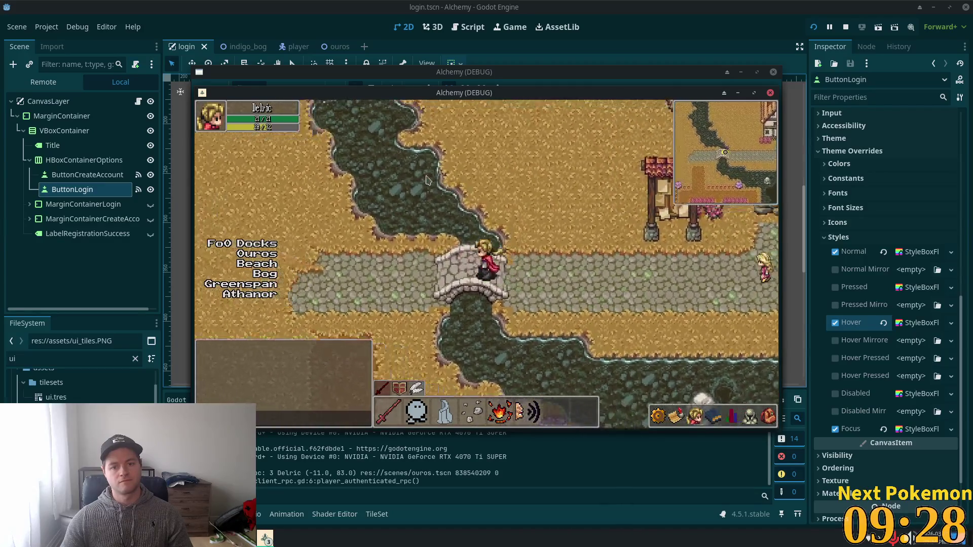
key("Left")
key("Left")
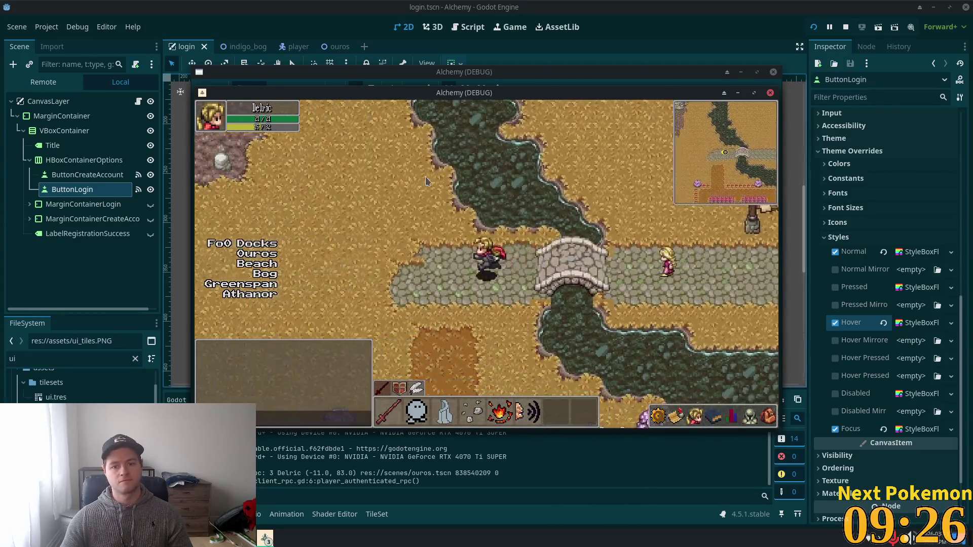
key("Left")
key("Right")
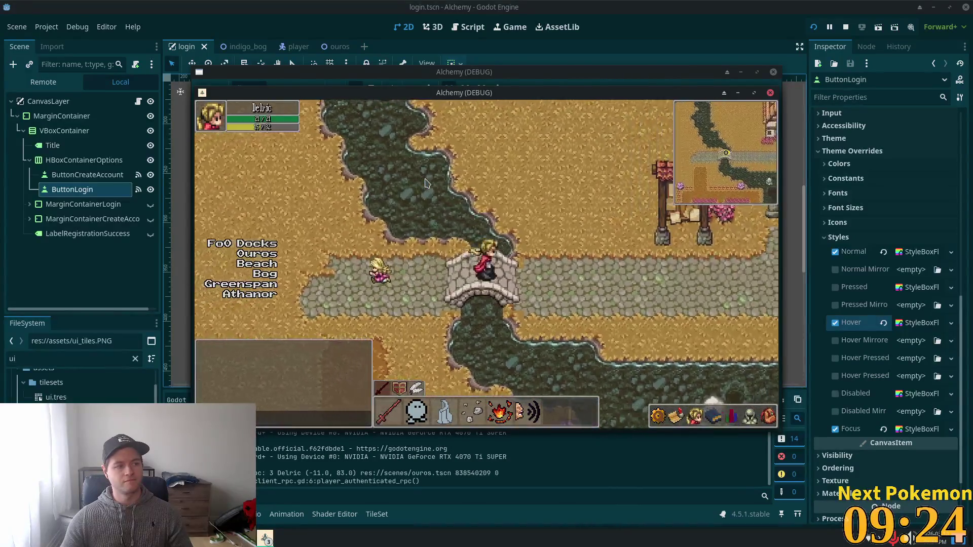
key("Left")
- Walk right along the path, then down past the house into the Fields of Ouros
key("Right")
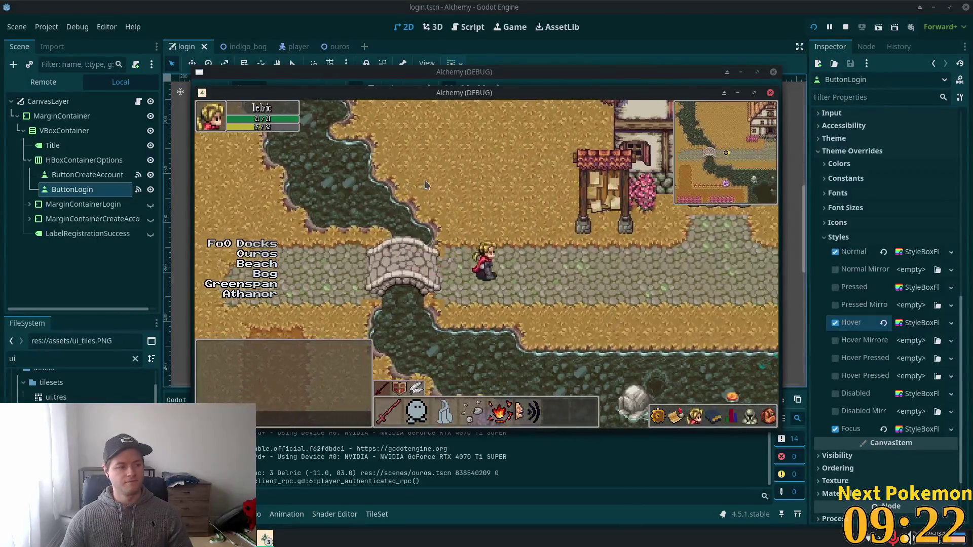
key("Right")
key("Right")
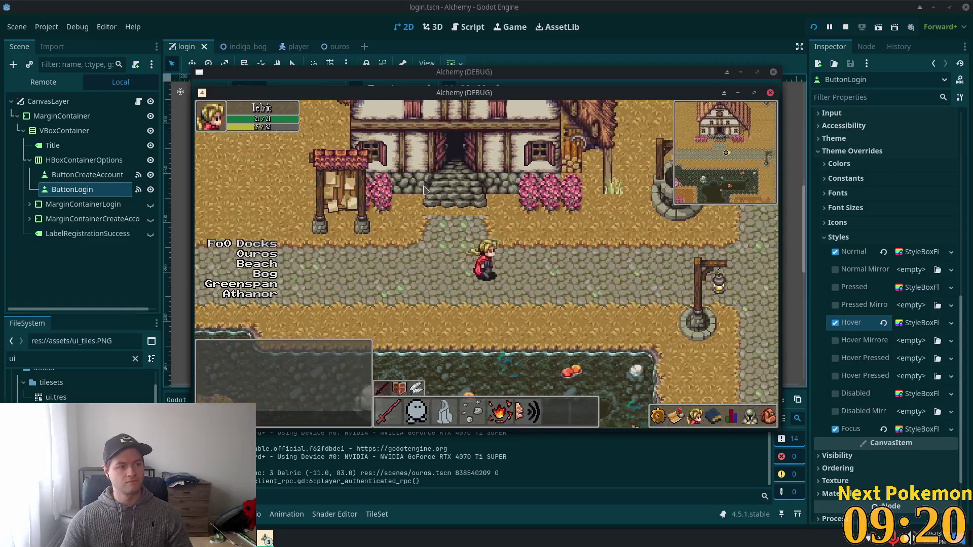
key("Right")
key("Down")
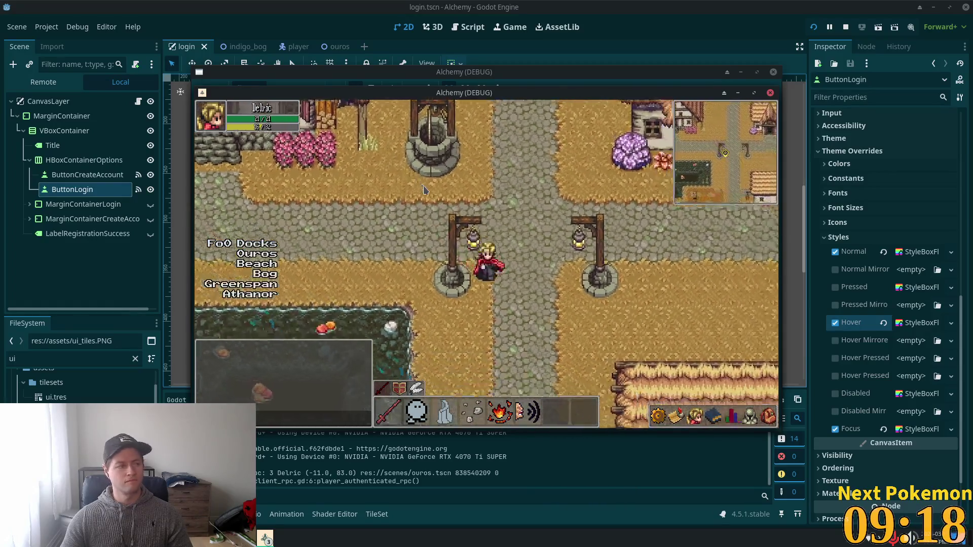
key("Down")
key("Down")
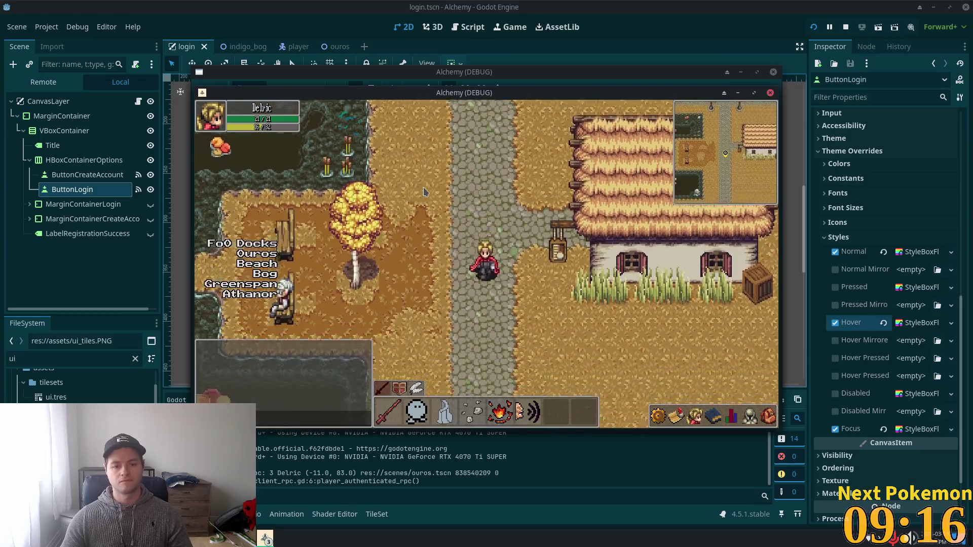
key("Down")
key("Down")
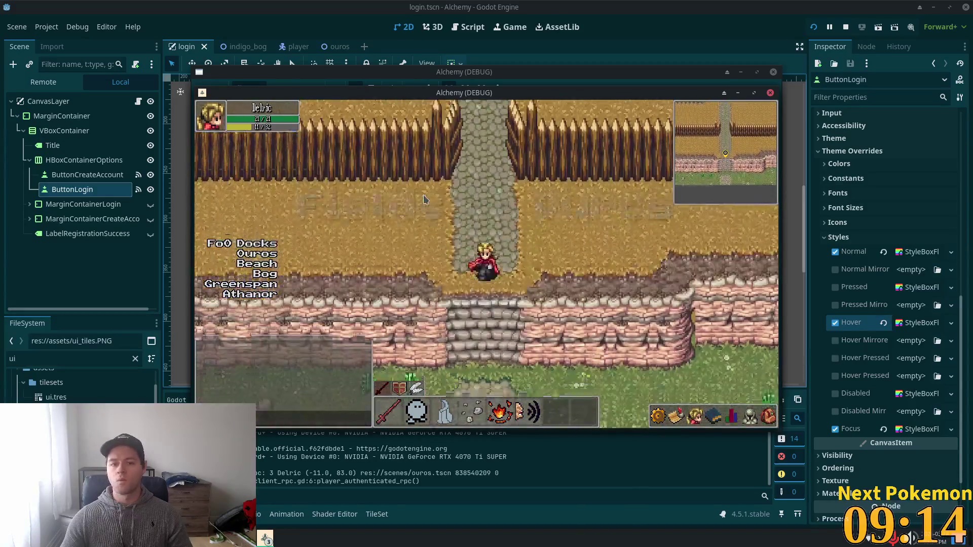
key("Down")
key("Down")
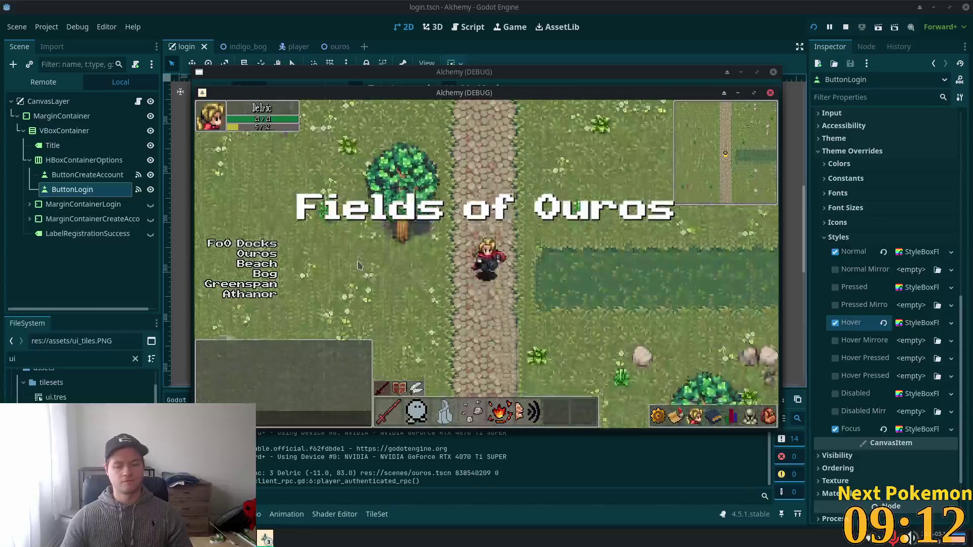
- Walk the character north across the grass toward the ruins, then down-right toward the campsite
key("Right")
key("Down")
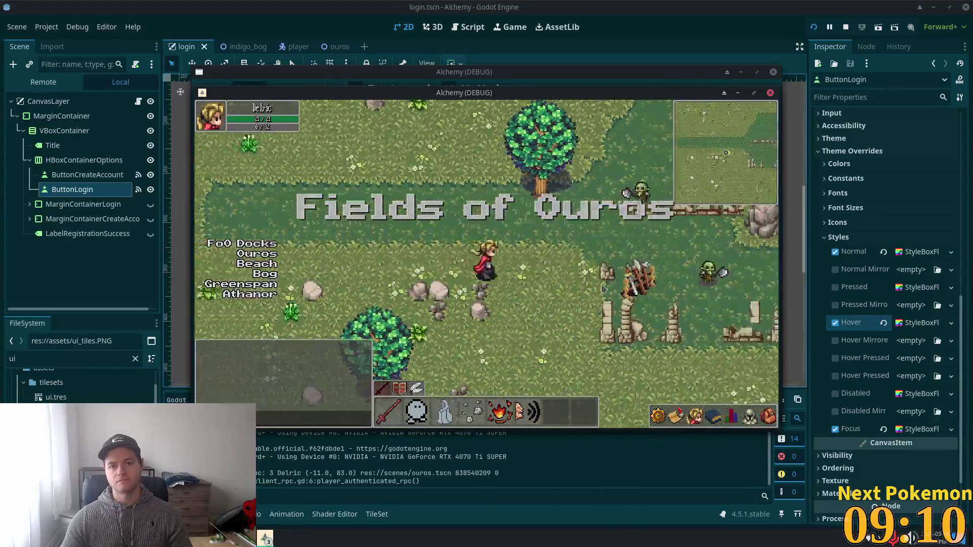
key("Down")
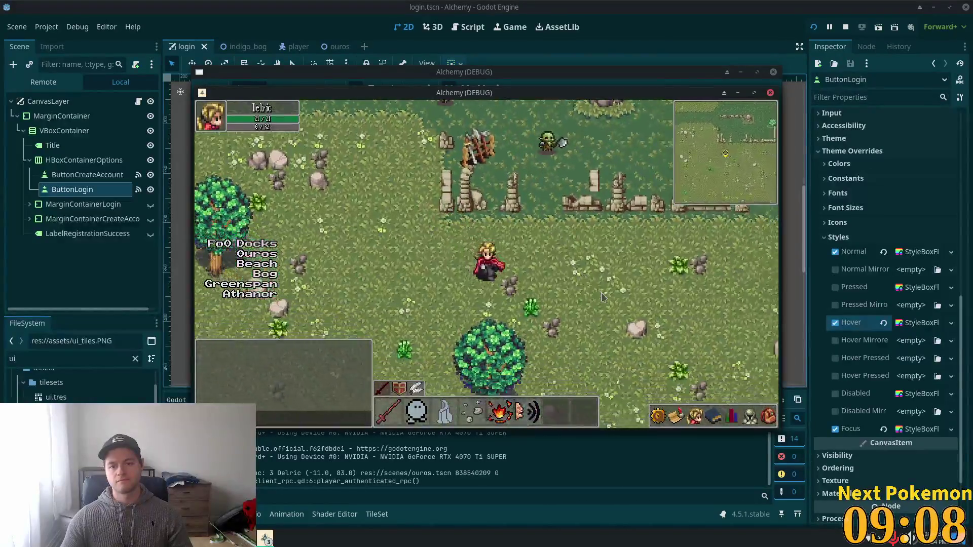
key("Right")
key("Up")
key("Up")
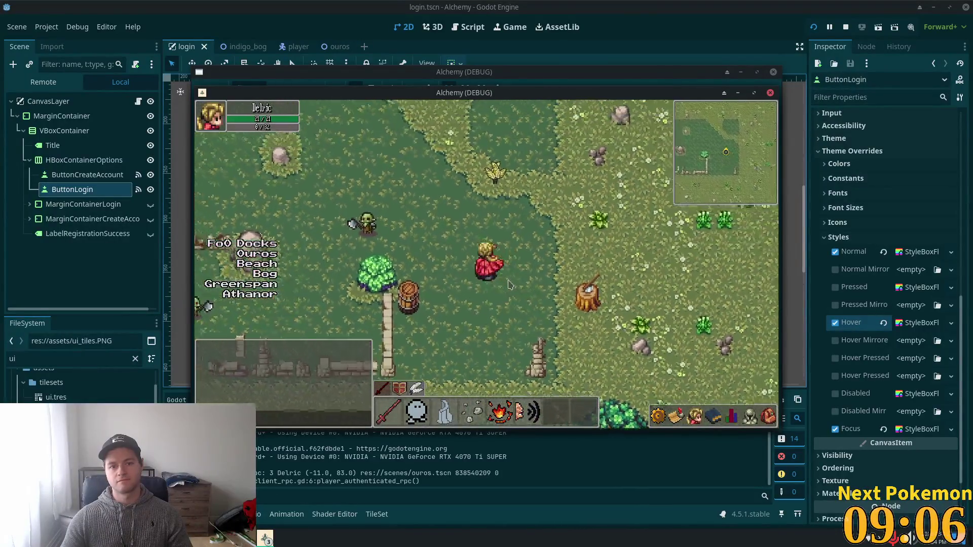
key("Up")
key("Right")
key("Up")
key("Left")
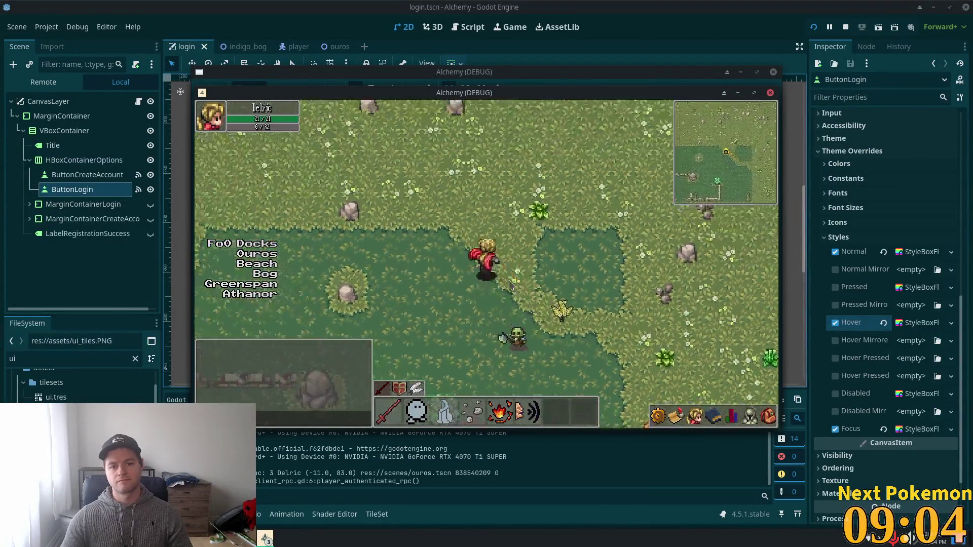
key("Up")
key("Right")
key("Up")
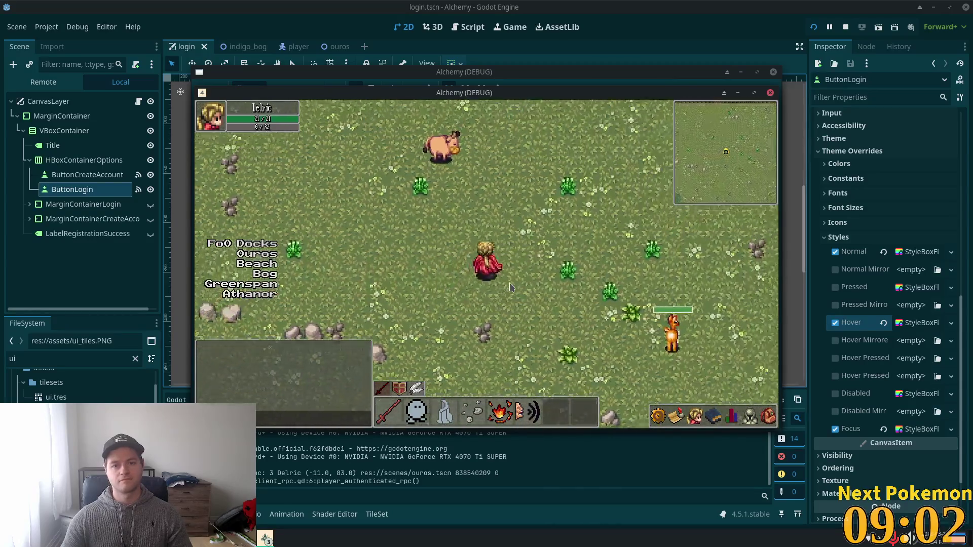
key("Right")
key("Down")
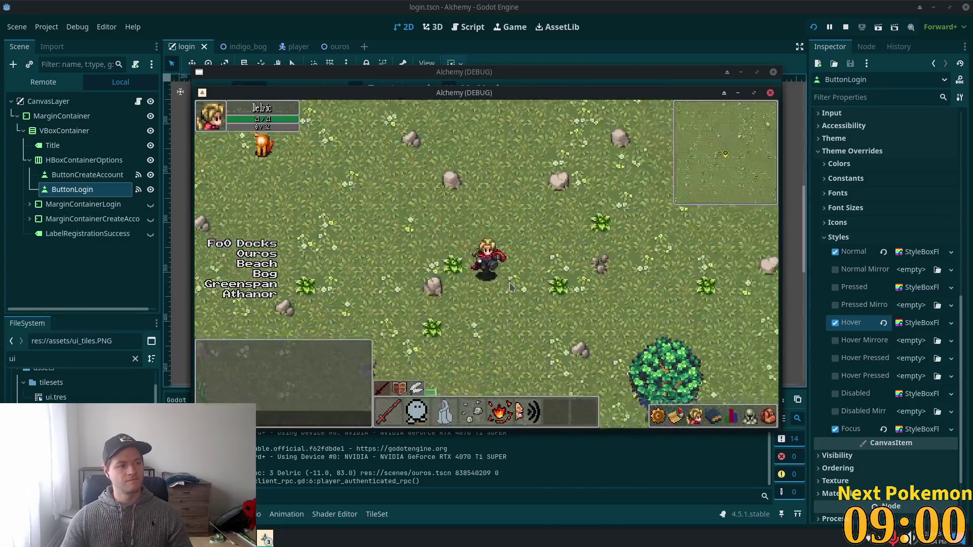
key("Right")
key("Down")
key("Down")
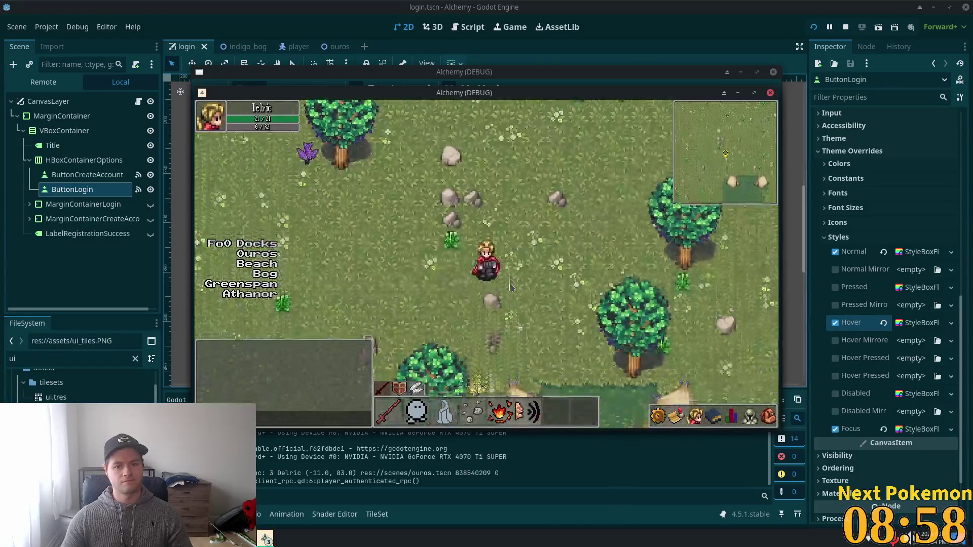
key("Down")
key("Right")
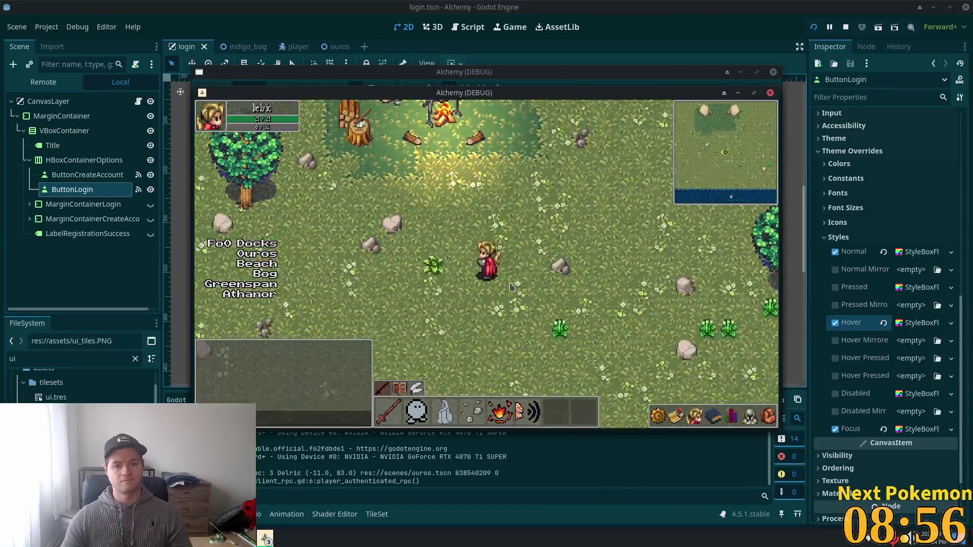
- Walk around the campsite and campfire, then south and left along the riverbank
key("Up")
key("Right")
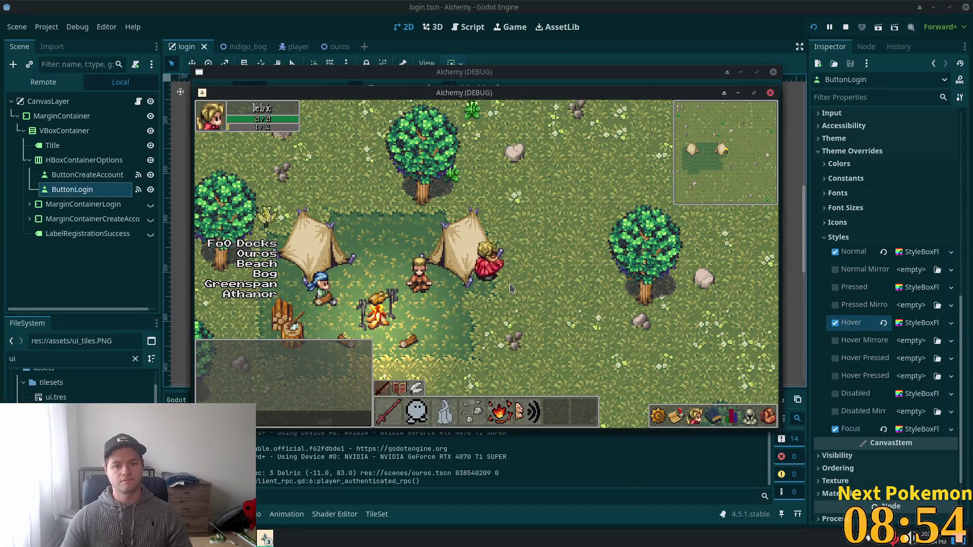
key("Down")
key("Right")
key("Right")
key("Down")
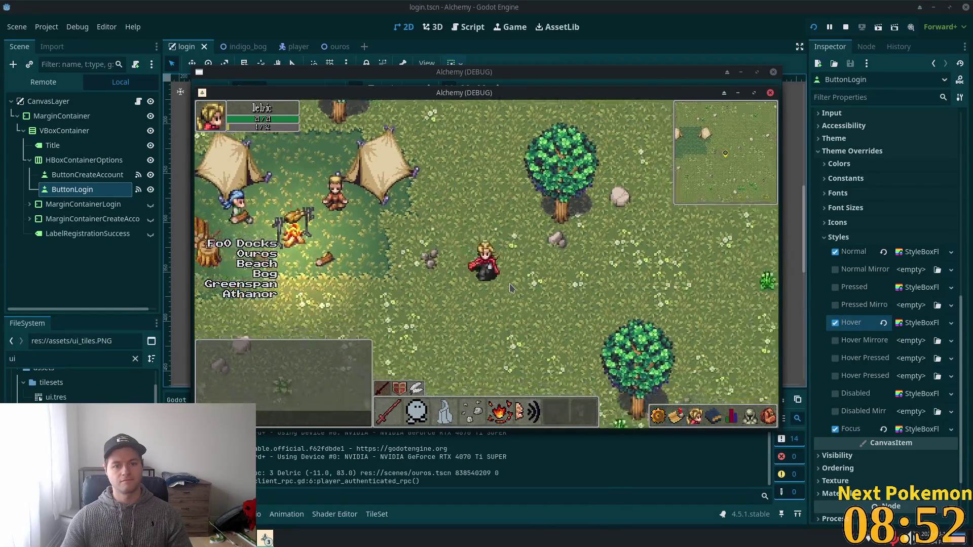
key("Left")
key("Up")
key("Left")
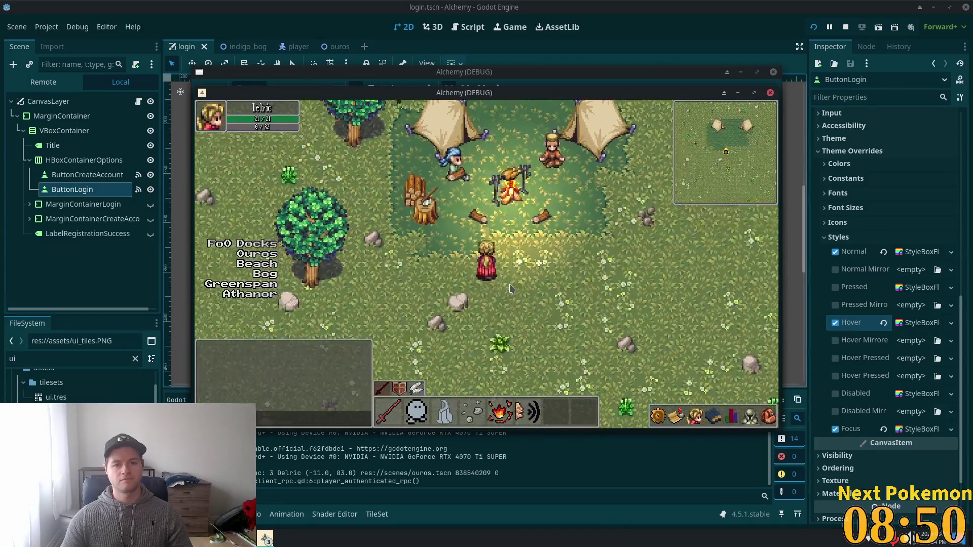
key("Up")
key("Left")
key("Down")
key("Left")
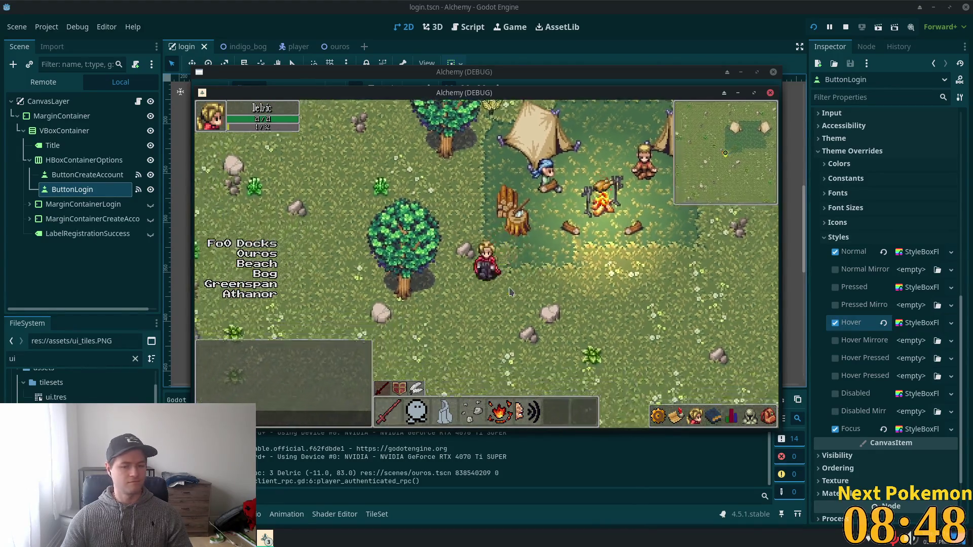
key("Down")
key("Down")
key("Left")
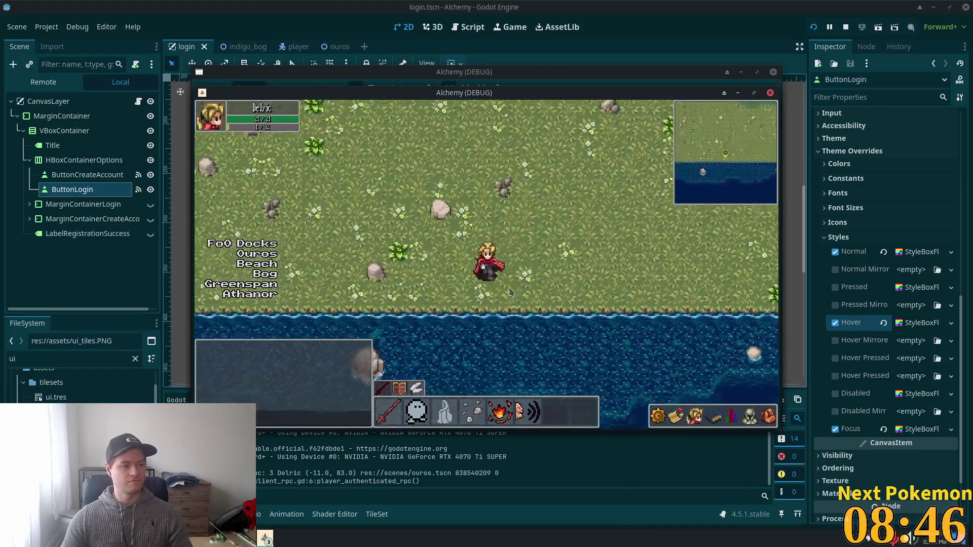
key("Left")
key("Left")
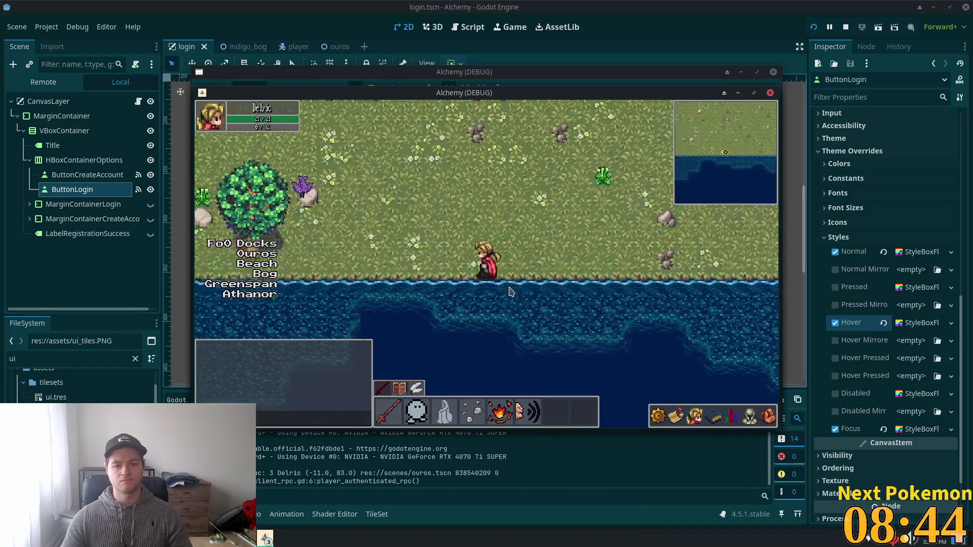
key("Left")
key("Left")
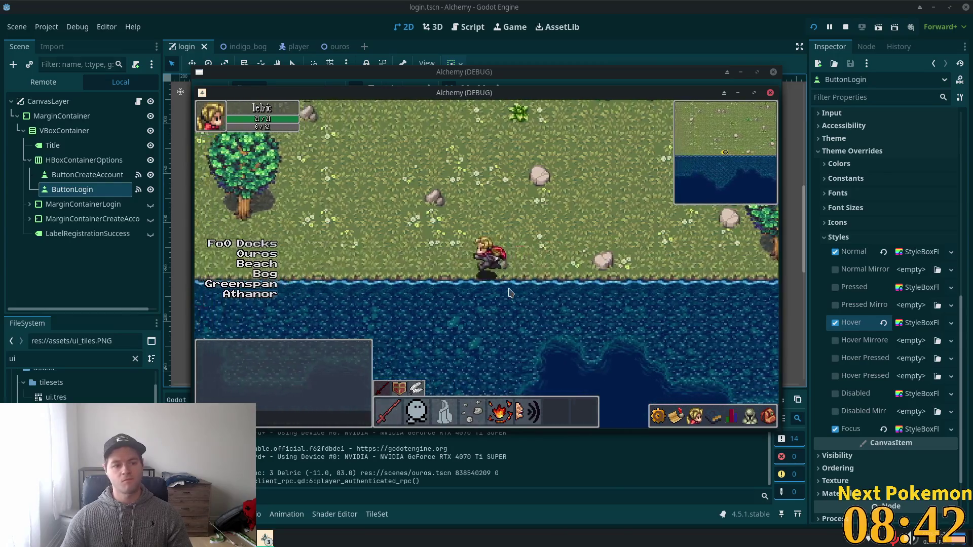
key("Left")
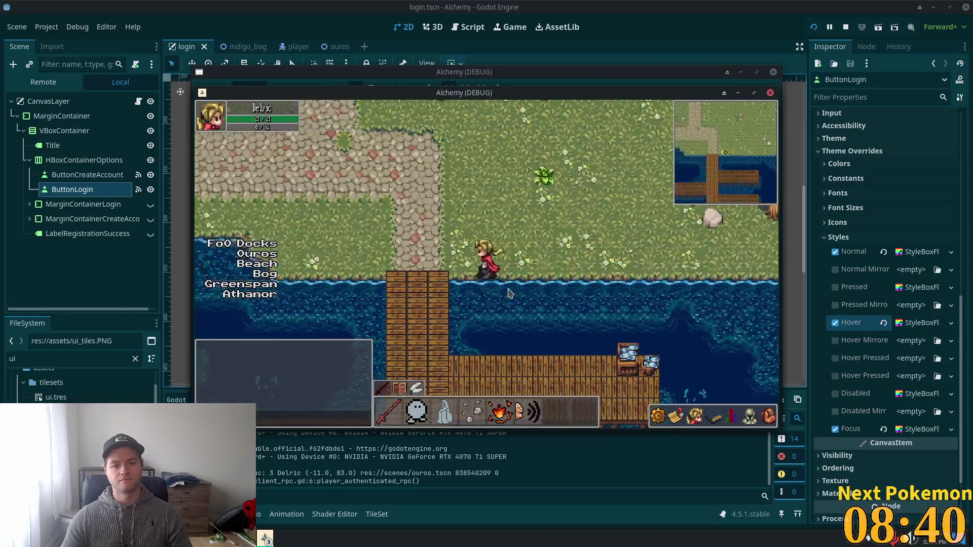
- Walk onto the wooden dock, back north into Solara Desert, and through Solara Beach Cave
key("Down")
key("Right")
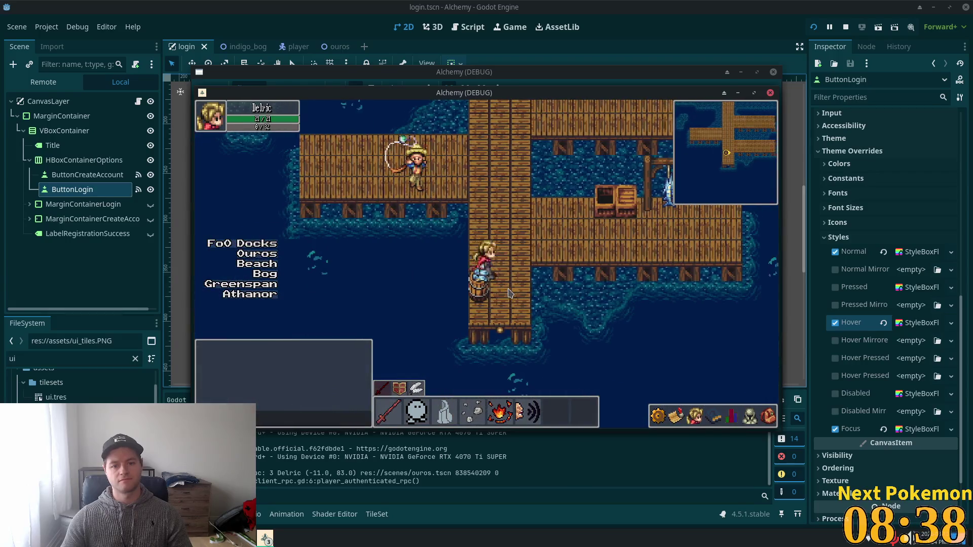
key("Up")
key("Up")
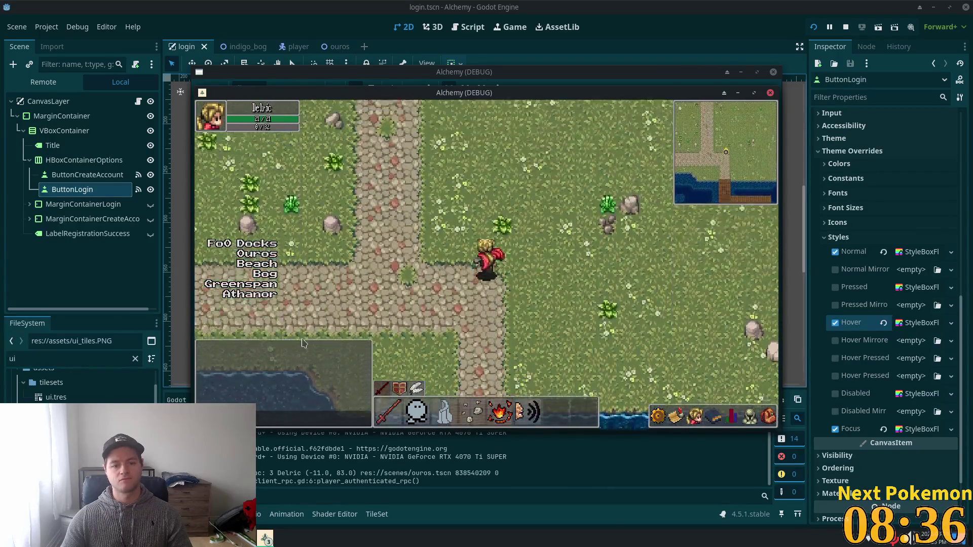
key("Up")
key("Up")
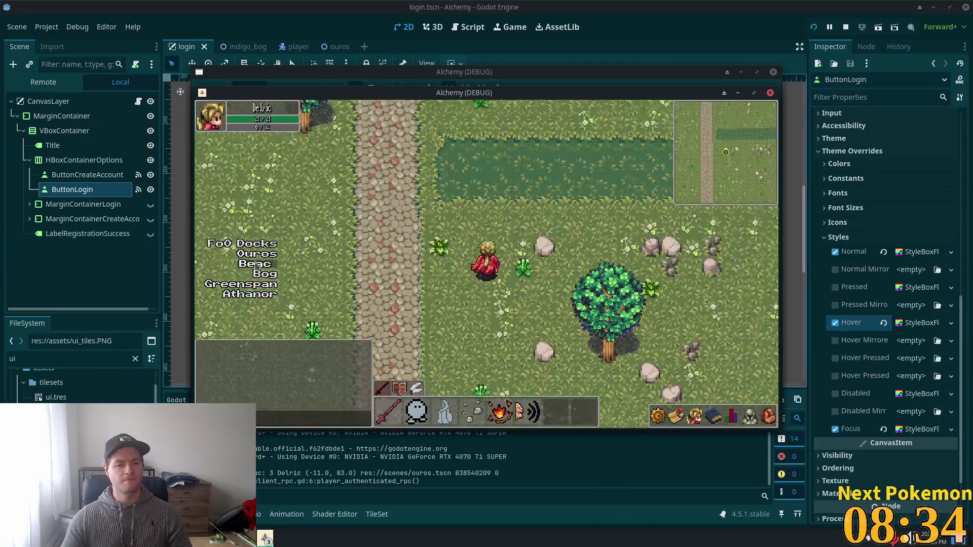
key("Up")
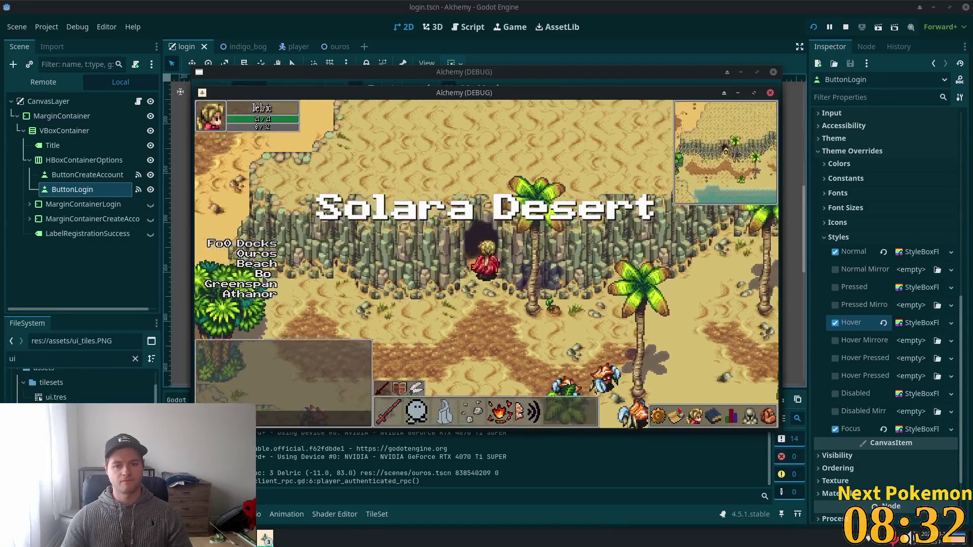
key("Up")
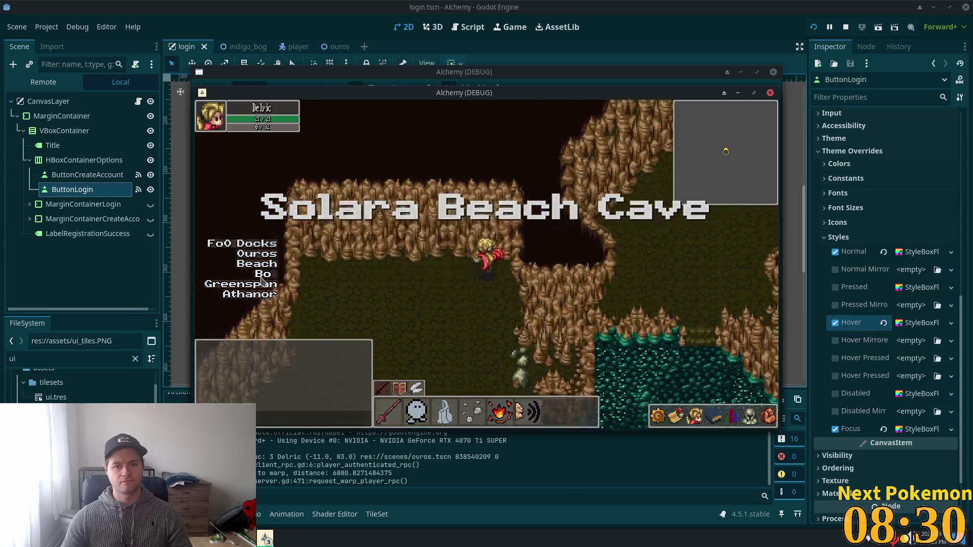
key("Down")
key("Down")
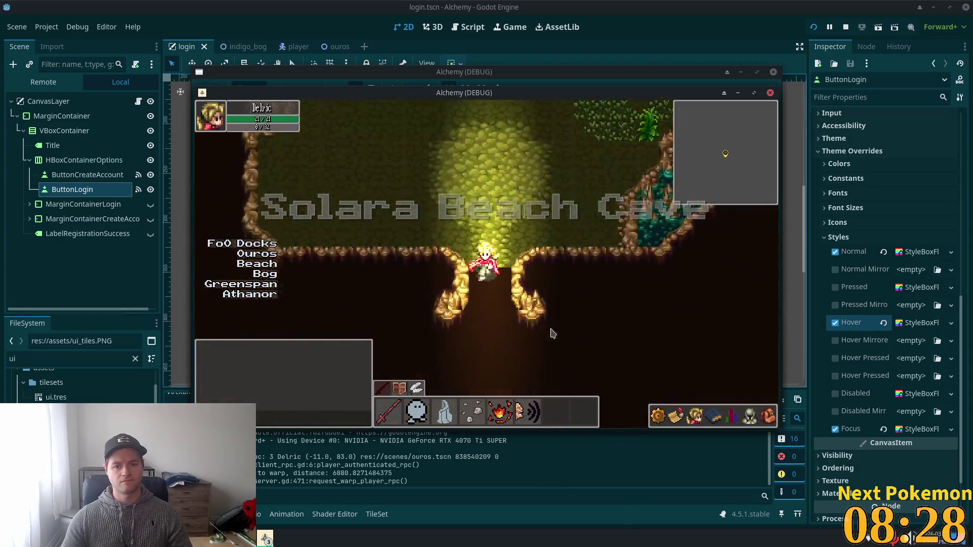
- Walk past the desert cliffs west into the Indigo Bog area and through it
key("Up")
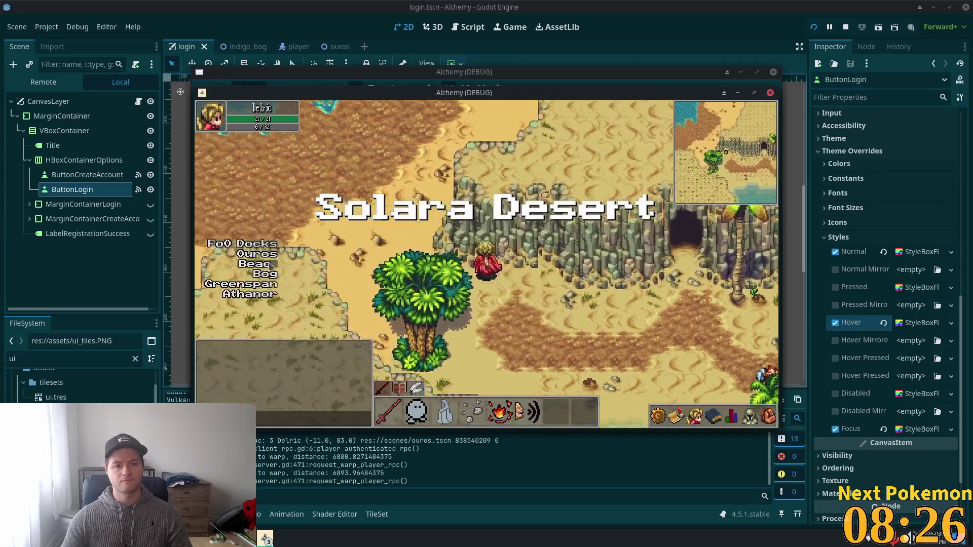
key("Down")
key("Left")
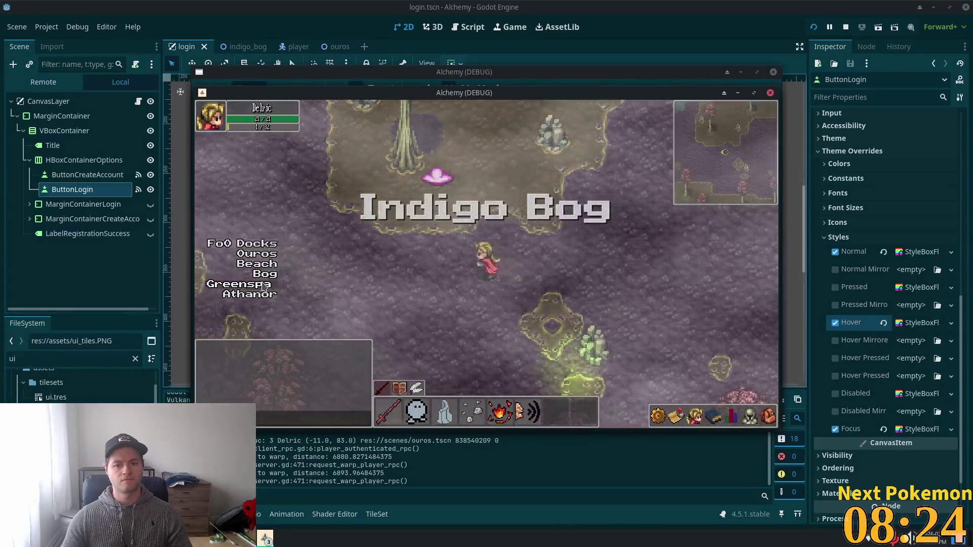
key("Up")
key("Down")
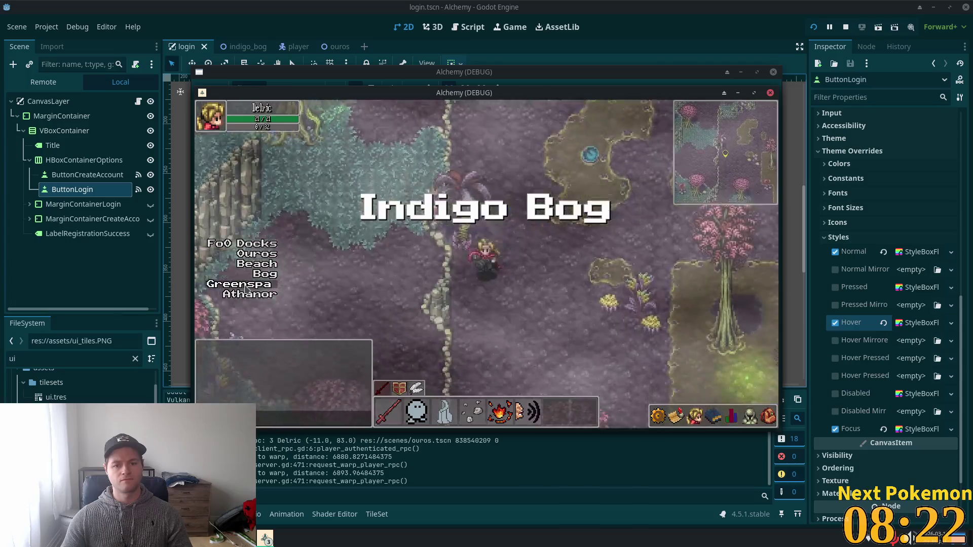
key("Down")
key("Down")
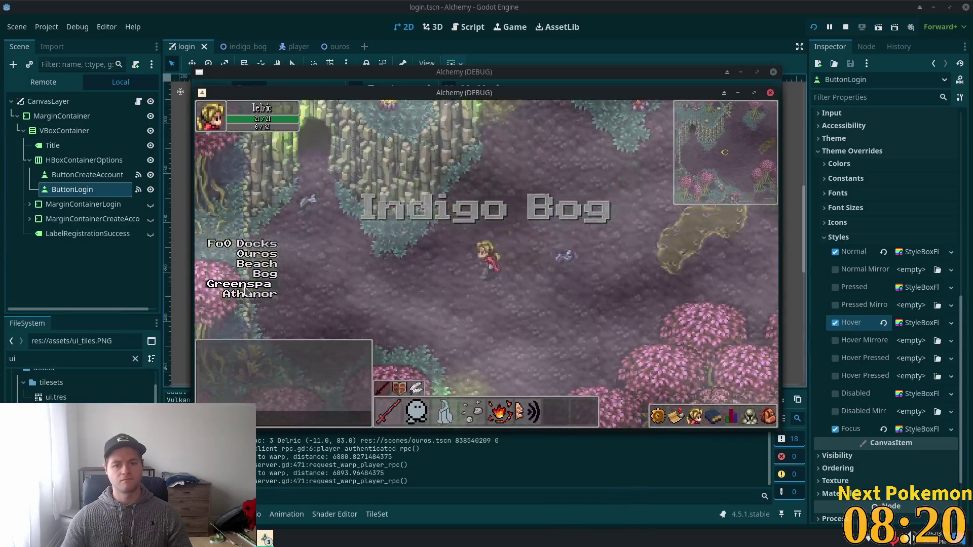
- Enter Bog Cave and walk toward the underground water and the grassy cliffside area
key("Up")
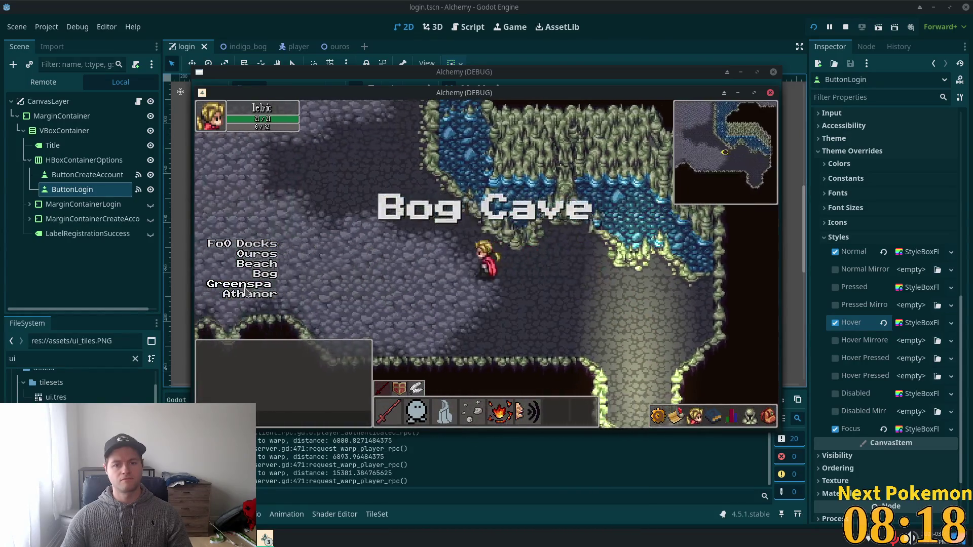
key("Up")
key("Left")
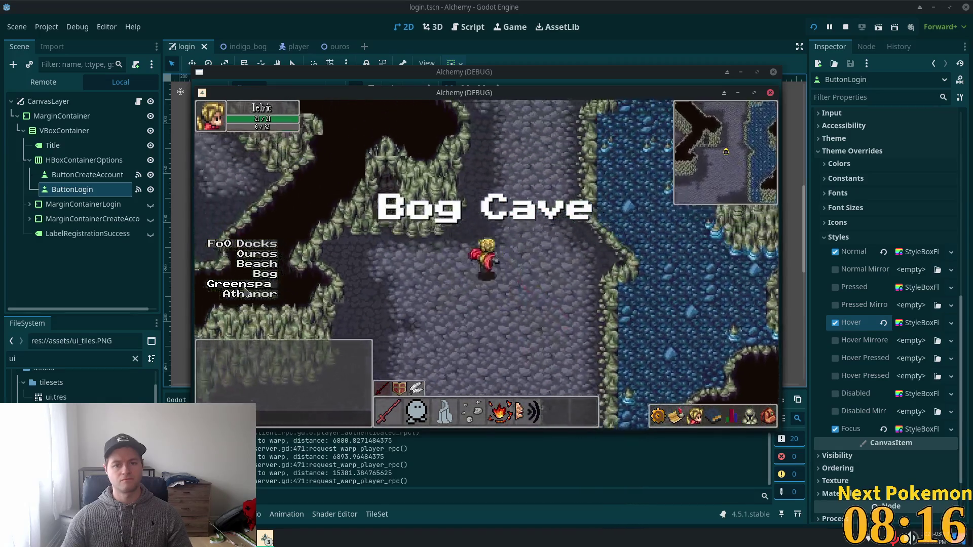
key("Up")
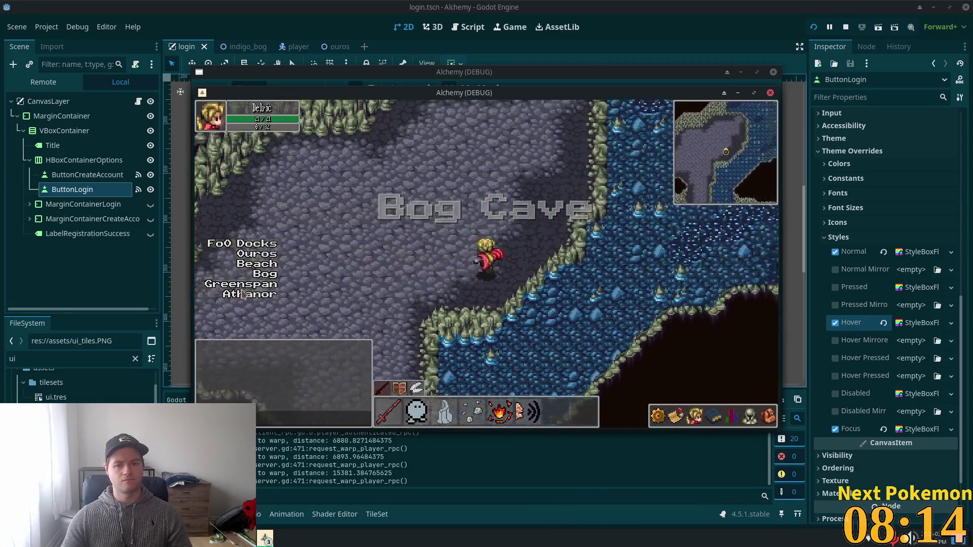
key("Down")
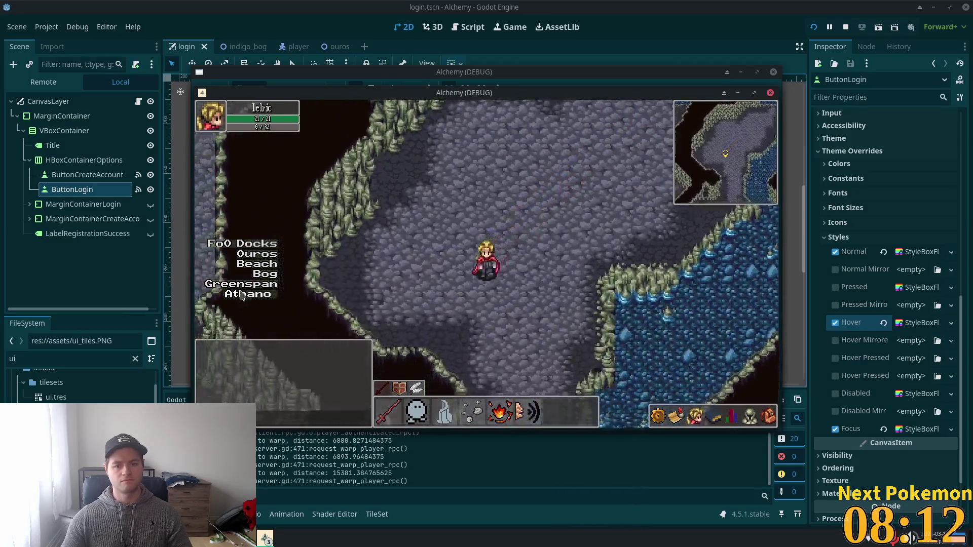
key("Right")
key("Left")
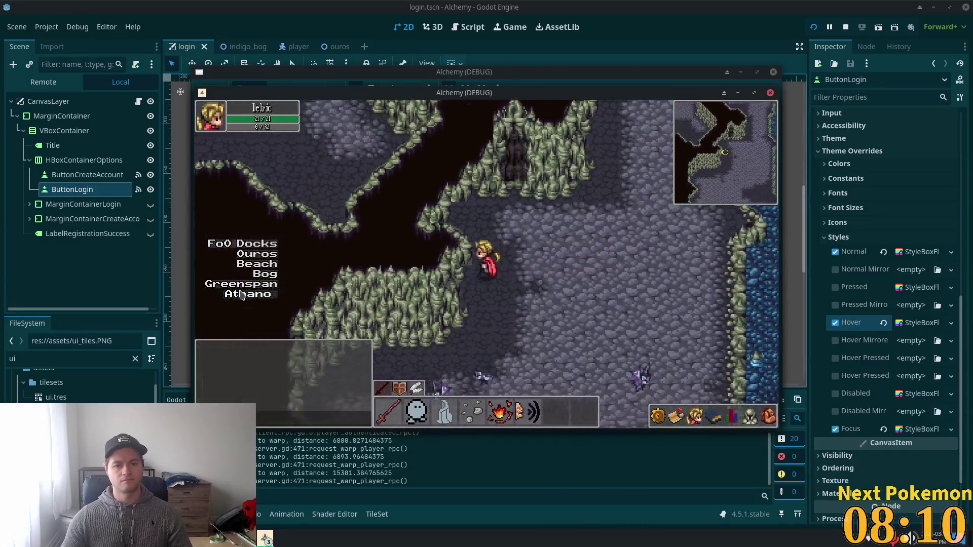
key("Up")
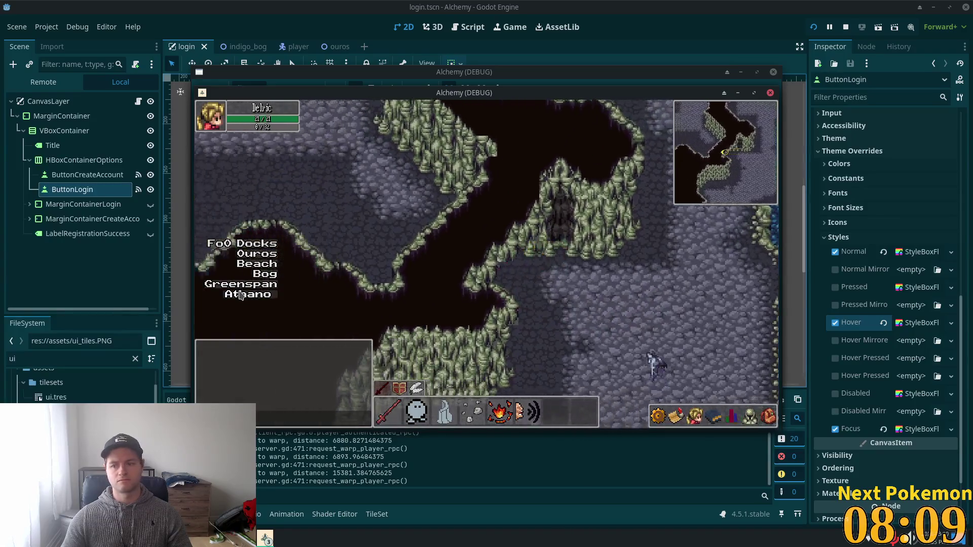
key("Up")
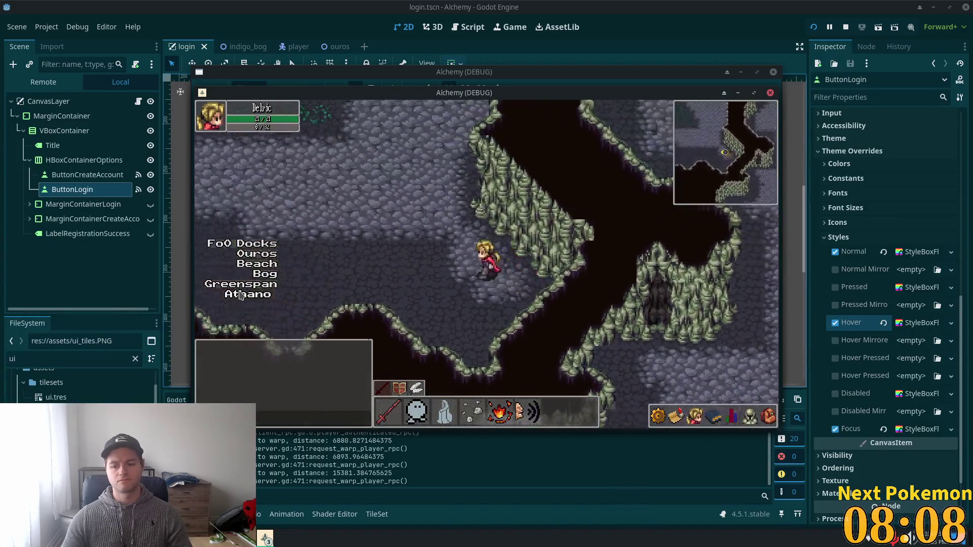
key("Up")
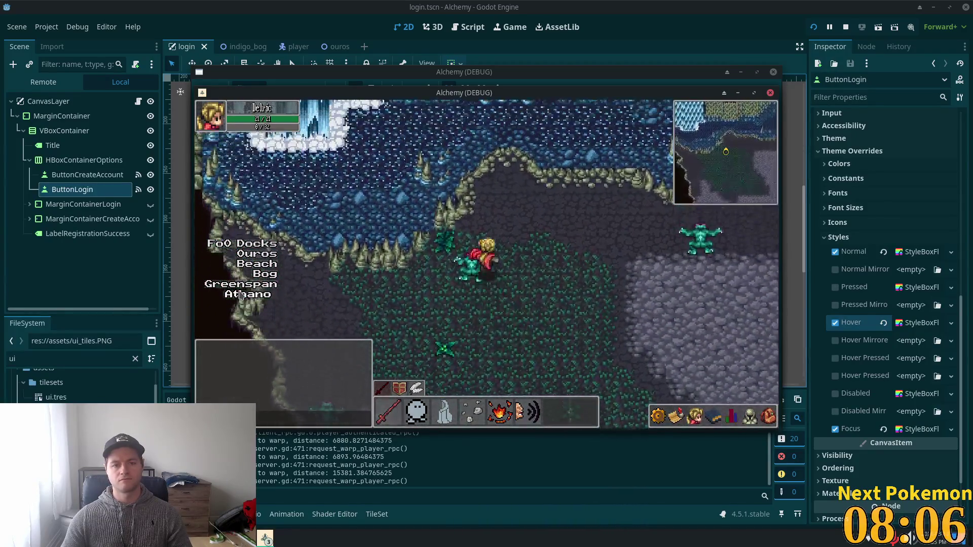
key("Up")
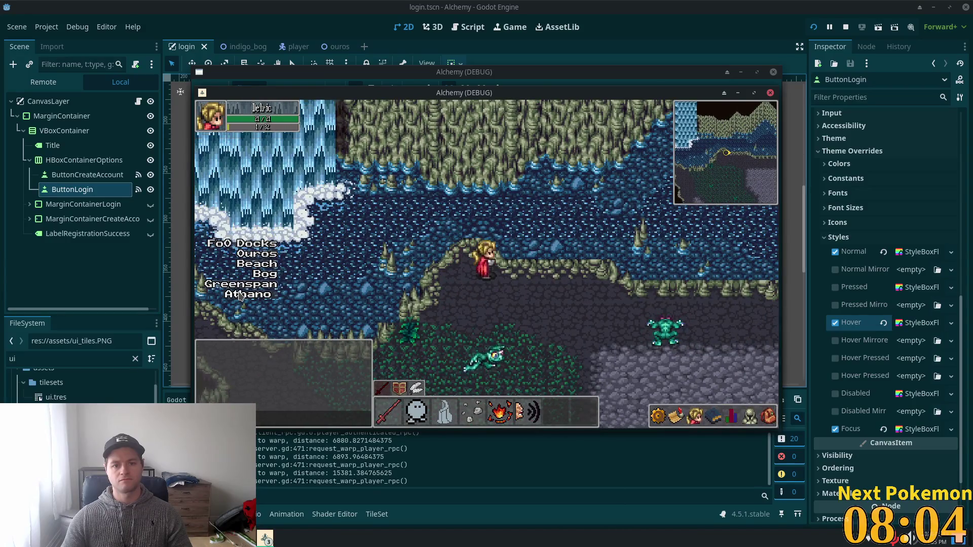
- Walk the character along the cave floor onto the lit ledge, then move the game window aside
key("Down")
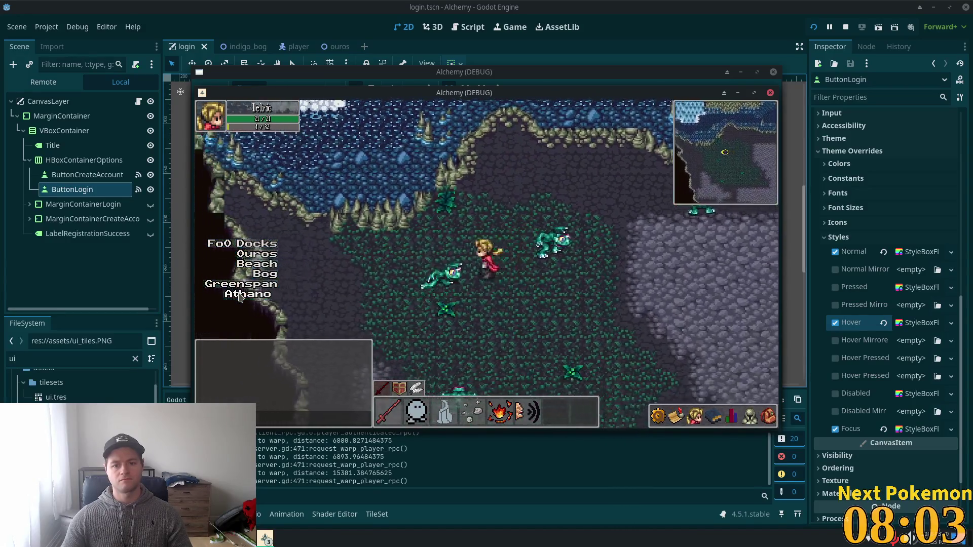
key("Up")
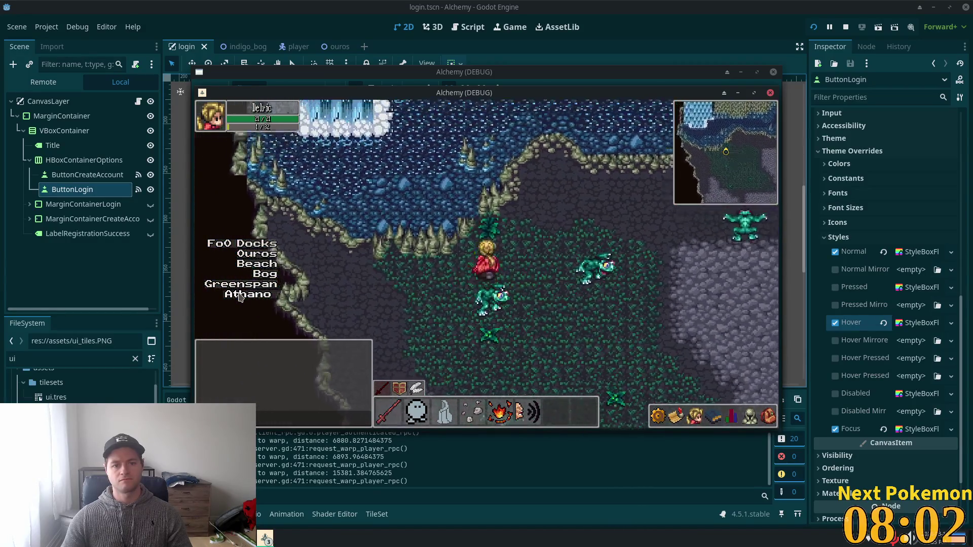
key("Right")
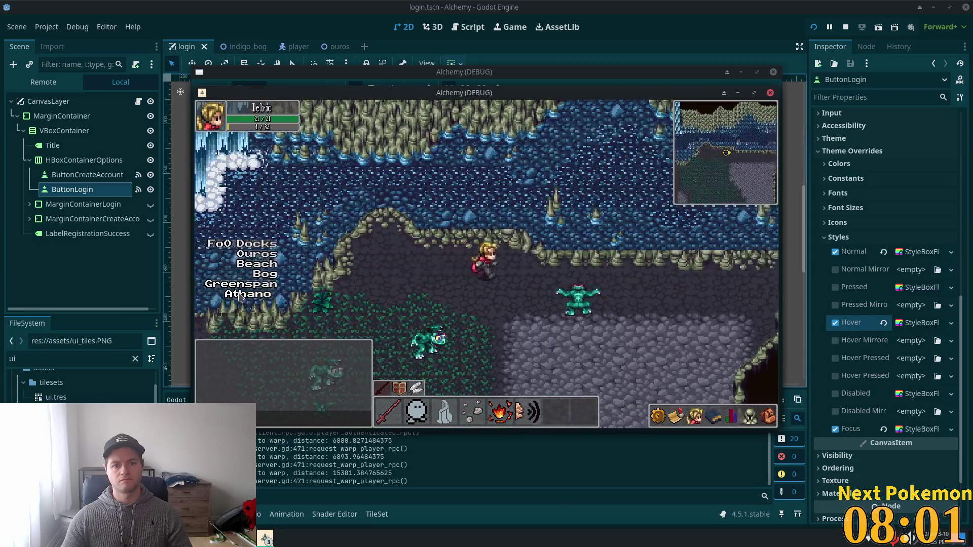
key("Right")
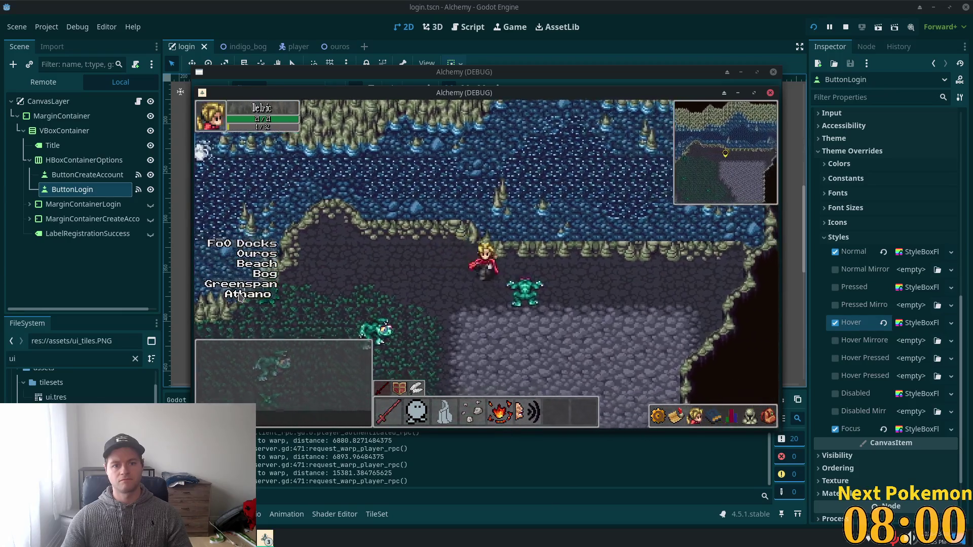
key("Right")
key("Down")
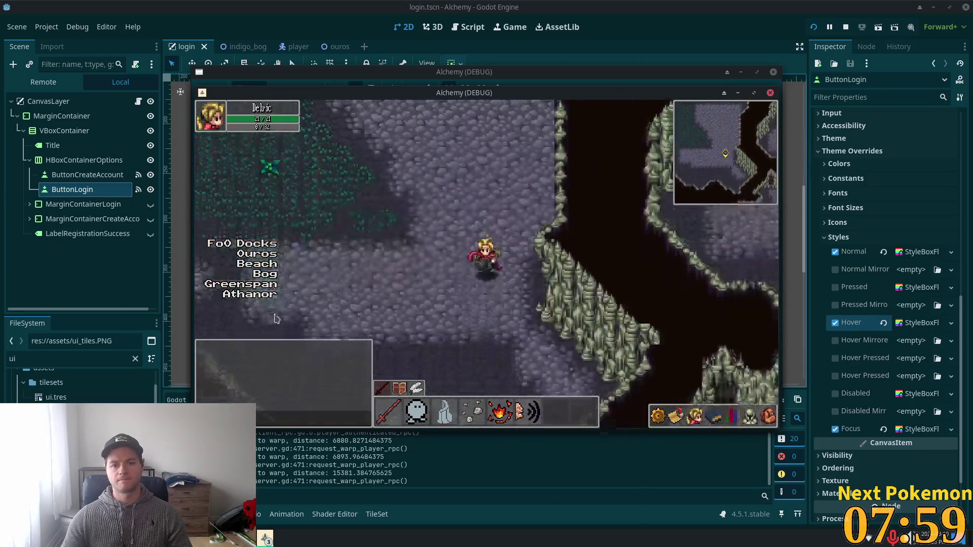
key("Down")
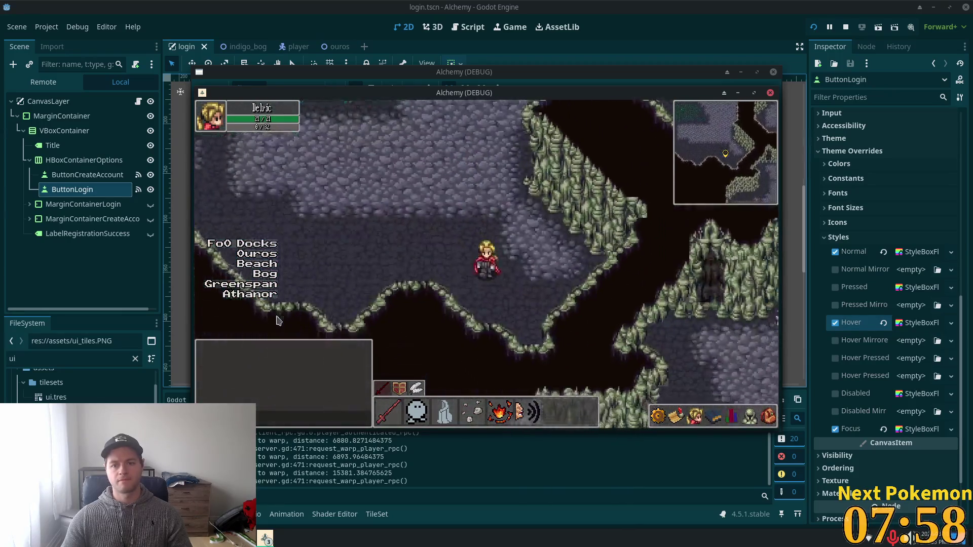
key("Right")
key("Down")
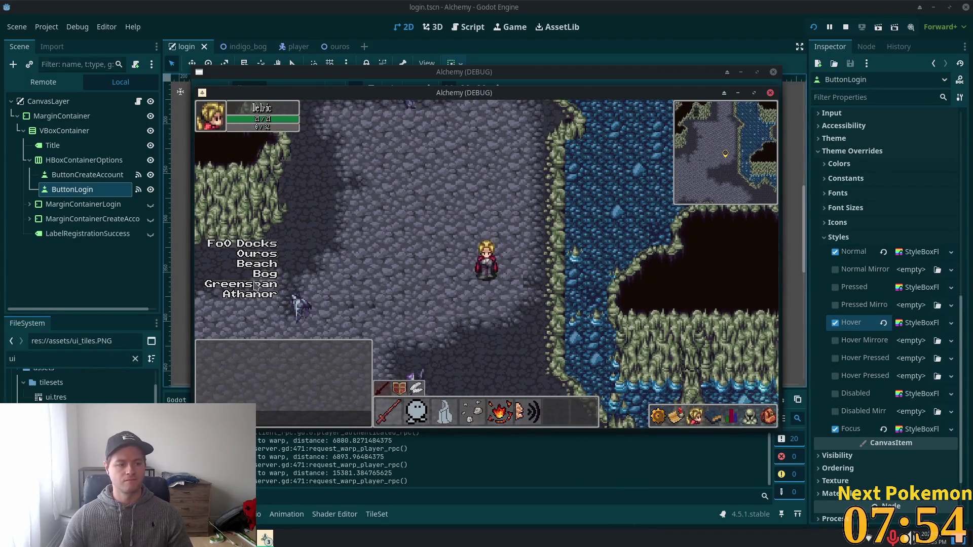
key("Down")
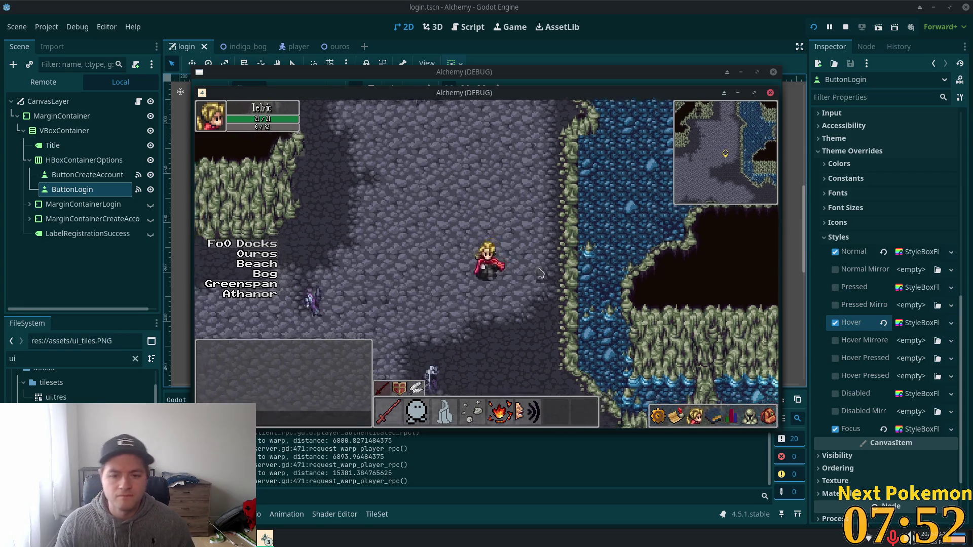
key("Down")
key("Down")
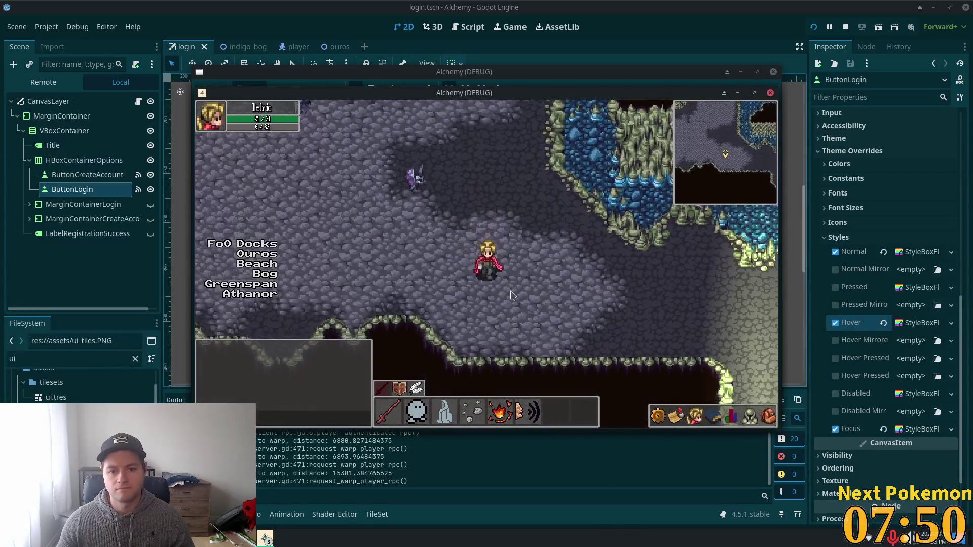
key("Right")
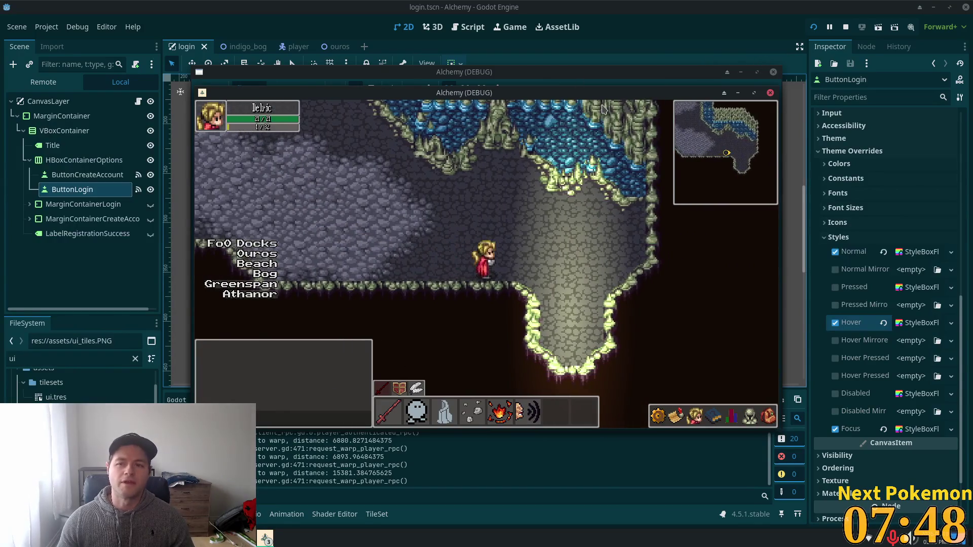
left_click_drag(592, 97, 725, 233)
- Close the old game windows with F8, zoom out the 2D viewport, and raise the Alchemy (DEBUG) window
left_click(586, 183)
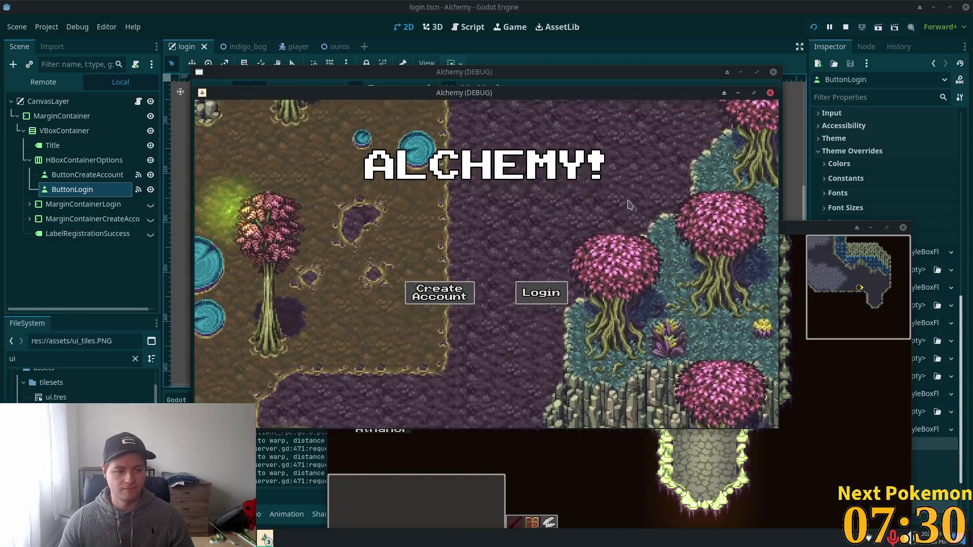
key("F8")
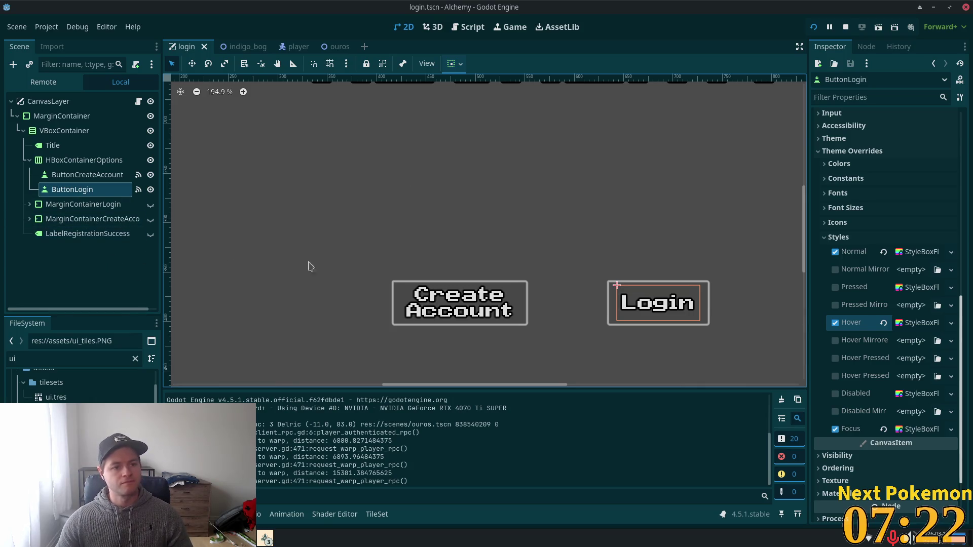
scroll(431, 300, "down", 4)
scroll(391, 303, "down", 4)
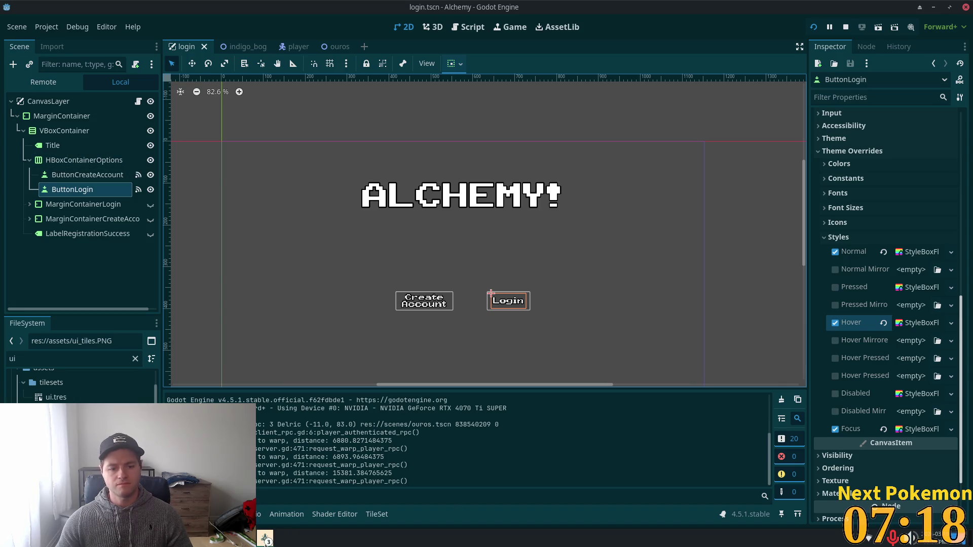
mouse_move(265, 537)
left_click(314, 470)
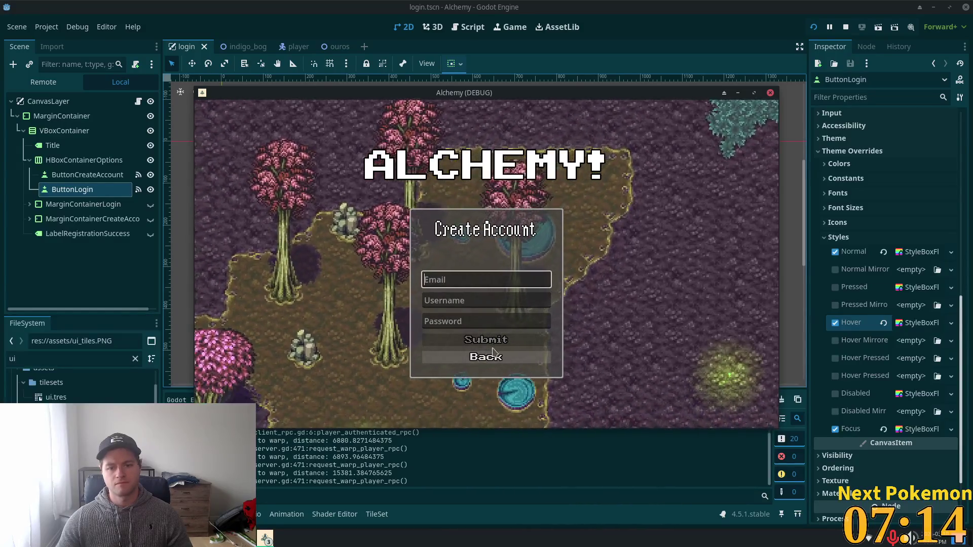
- Go Back from Create Account, open Login, go Back again, then stop the game with F8
left_click(483, 360)
left_click(542, 297)
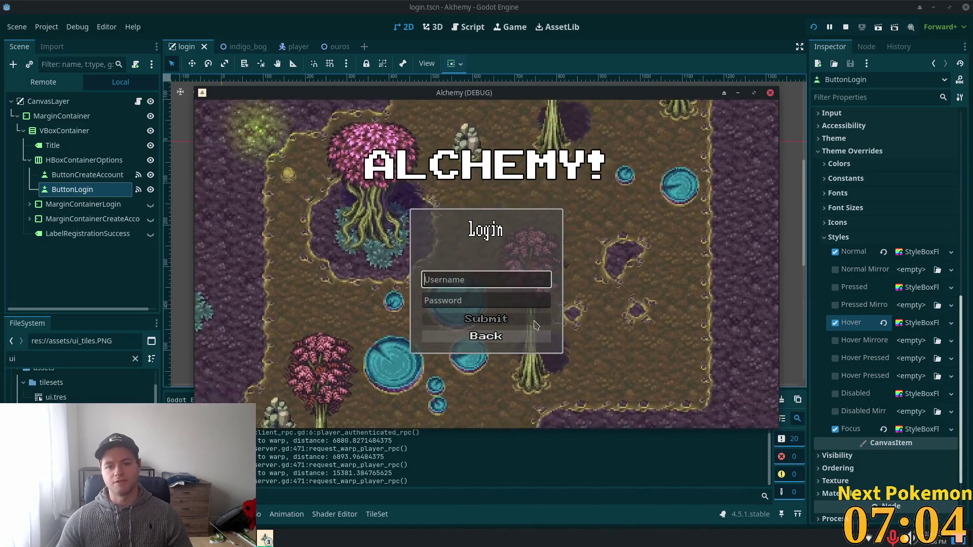
left_click(512, 338)
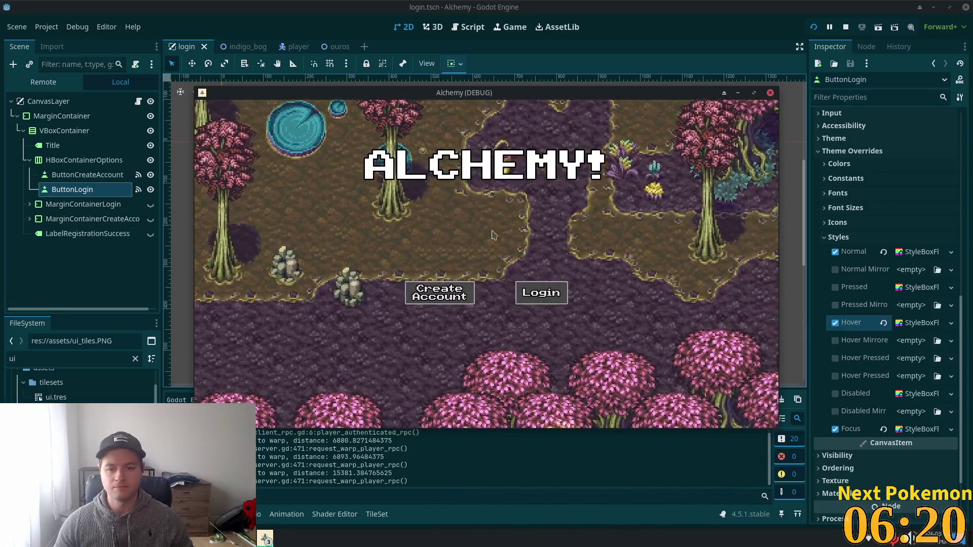
key("F8")
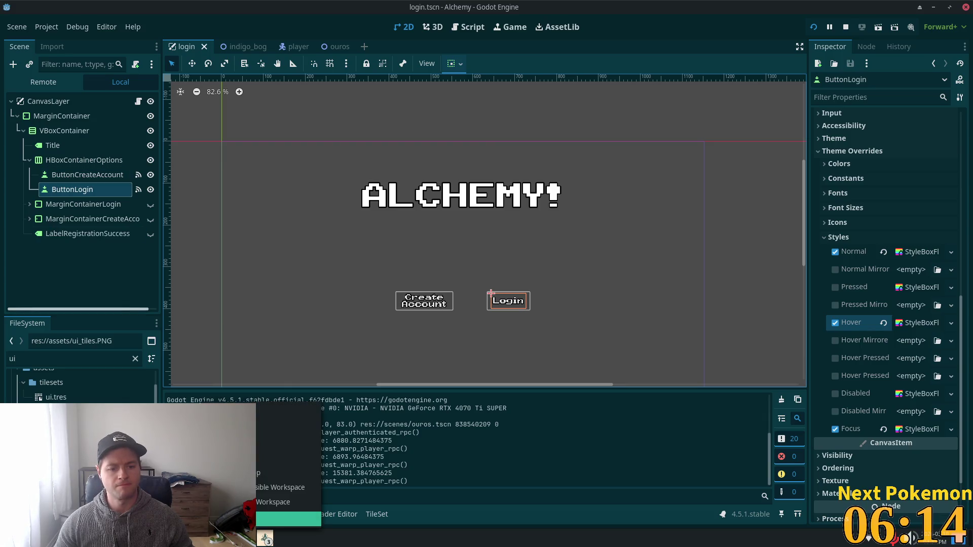
left_click(869, 540)
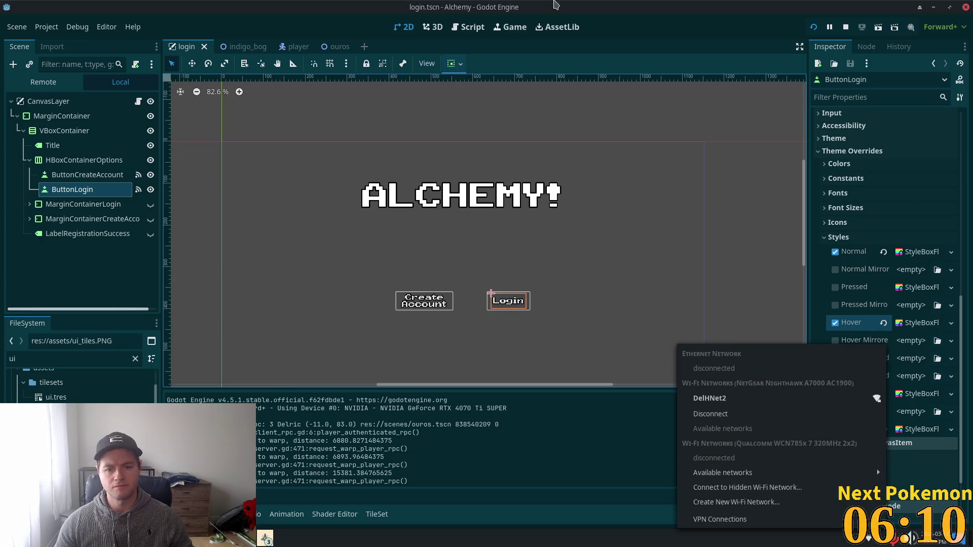
left_click(660, 9)
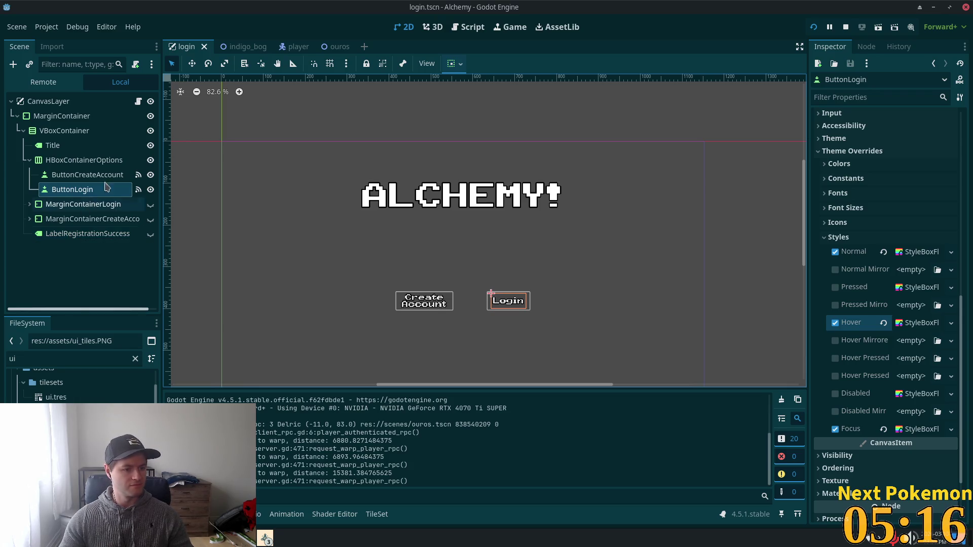
left_click(327, 46)
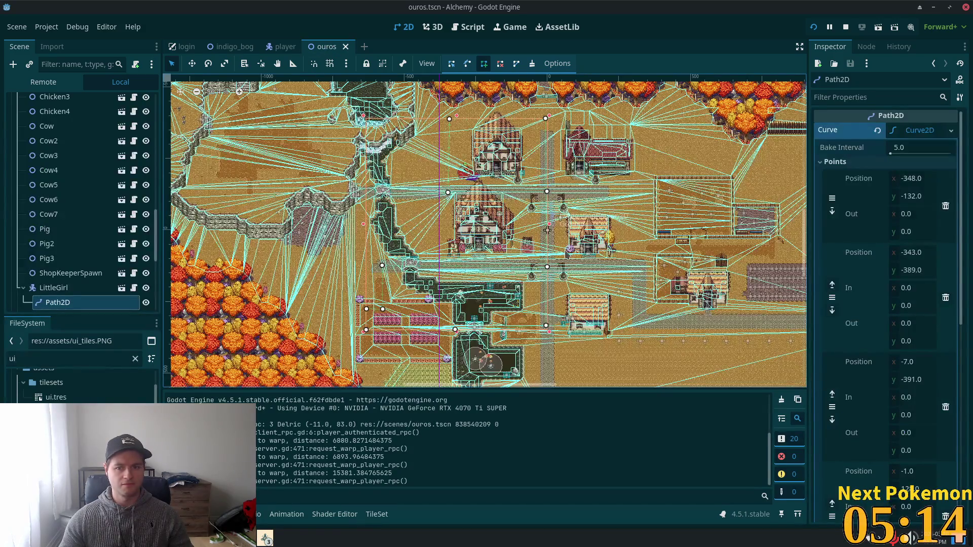
- Zoom around the Ouros map, inspect the LittleGirl NPC, then open indigo_bog and select its IndigoBog root
scroll(535, 254, "up", 6)
scroll(535, 254, "down", 3)
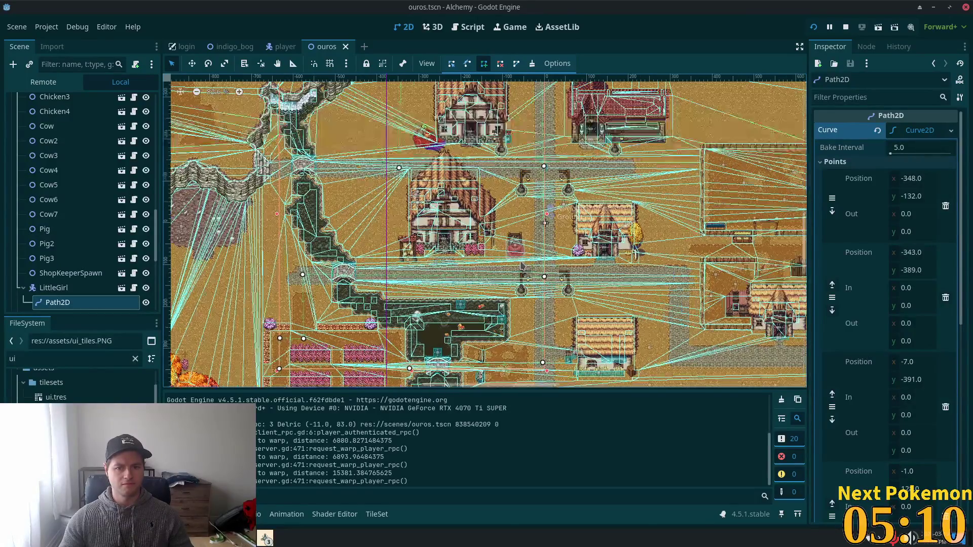
scroll(524, 264, "down", 2)
scroll(598, 238, "down", 5)
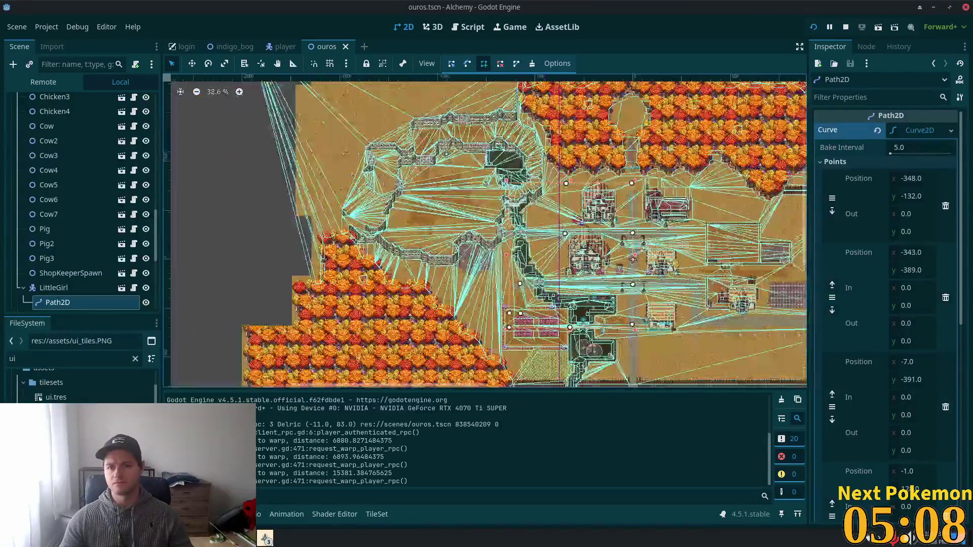
scroll(598, 310, "up", 4)
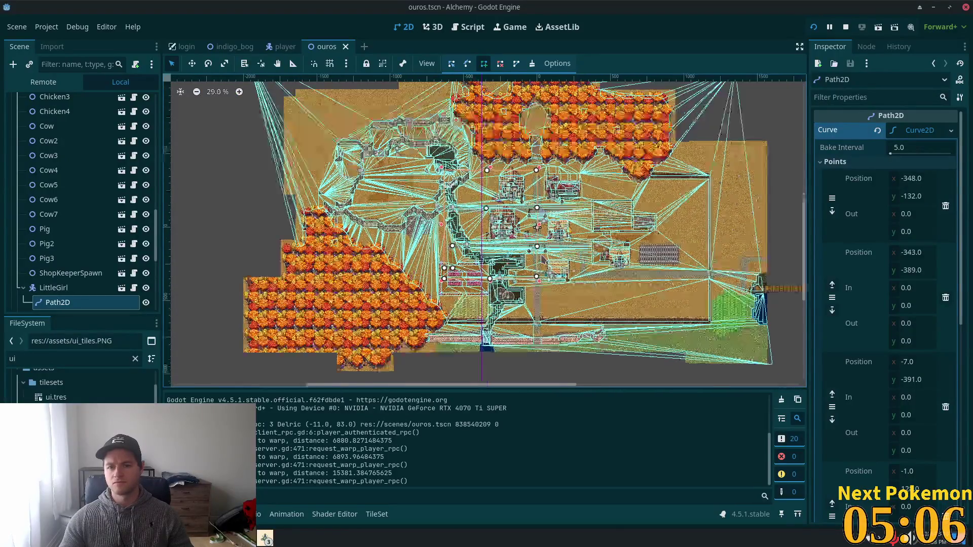
scroll(537, 257, "up", 2)
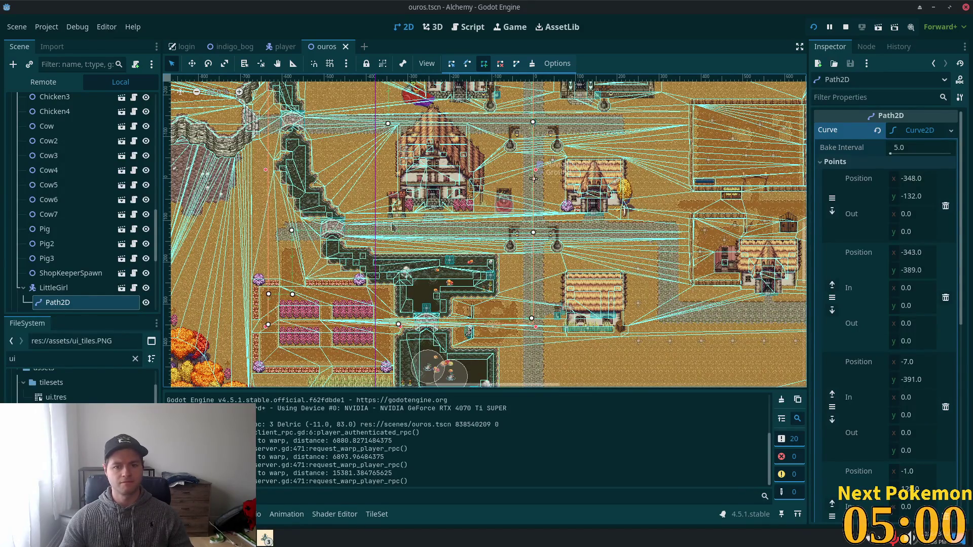
left_click(49, 291)
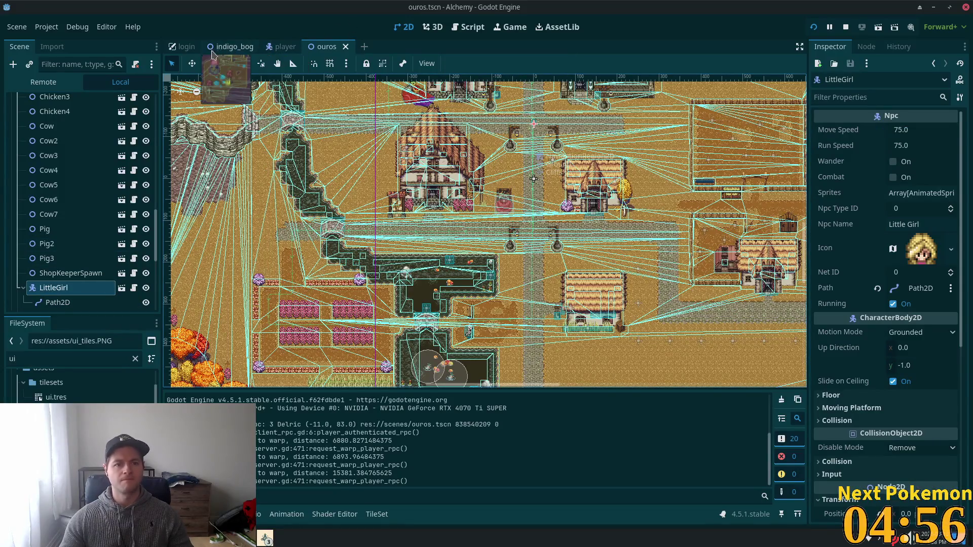
left_click(219, 48)
left_click(51, 292)
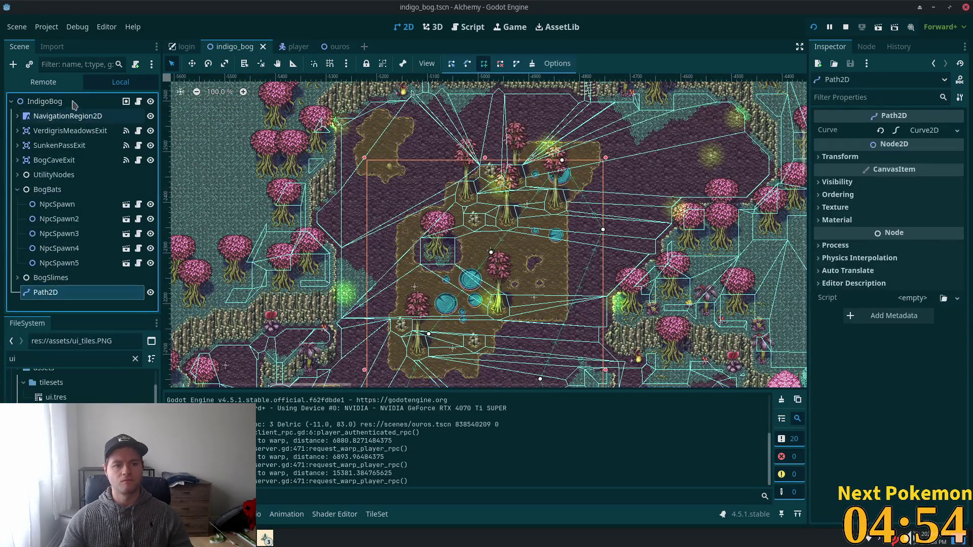
- Inspect the bog's Path2D curve, survey the Ouros map's west side, then return to indigo_bog
left_click(61, 101)
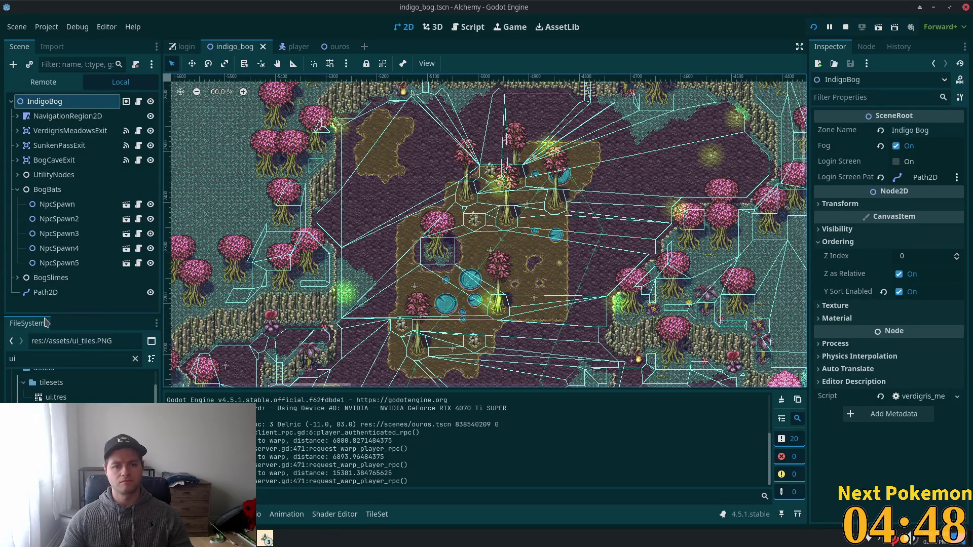
left_click(45, 293)
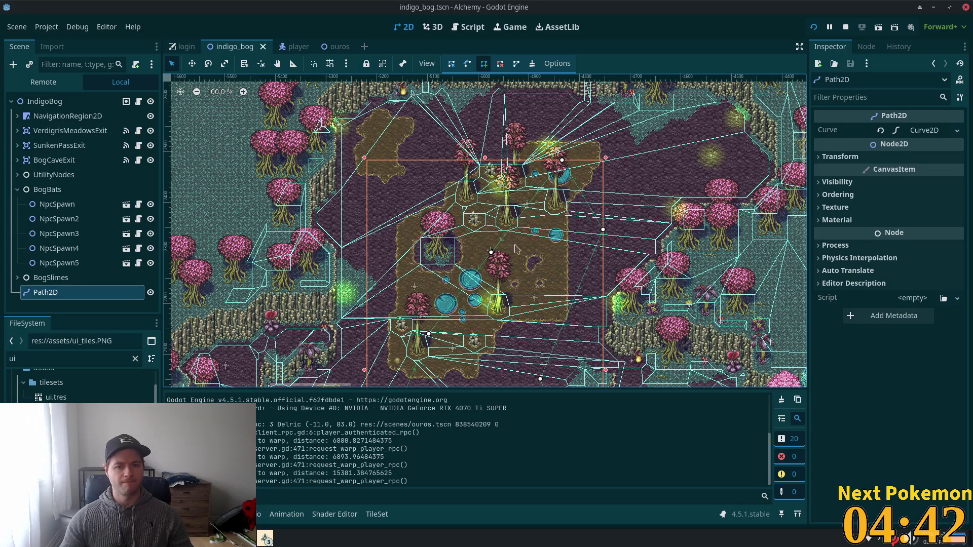
left_click(329, 49)
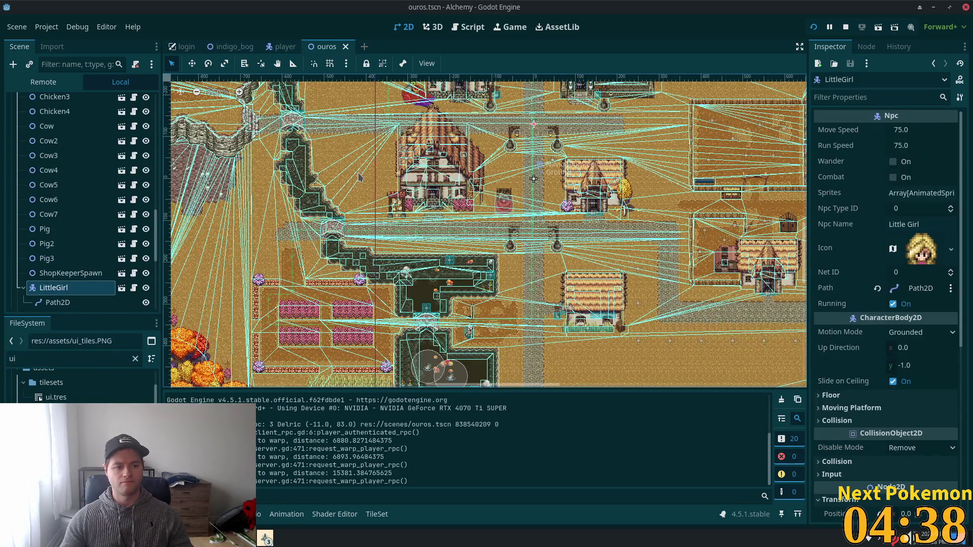
scroll(408, 133, "up", 3)
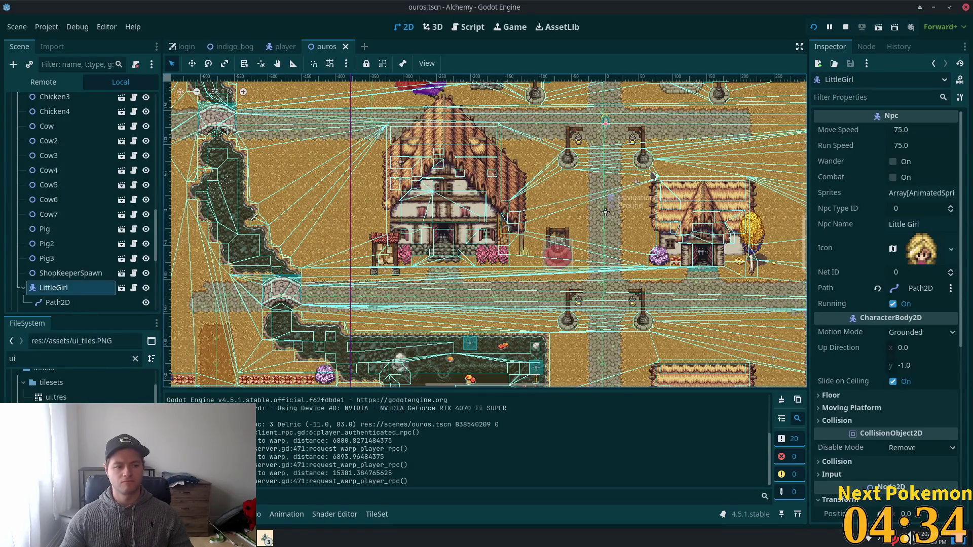
scroll(486, 231, "up", 5)
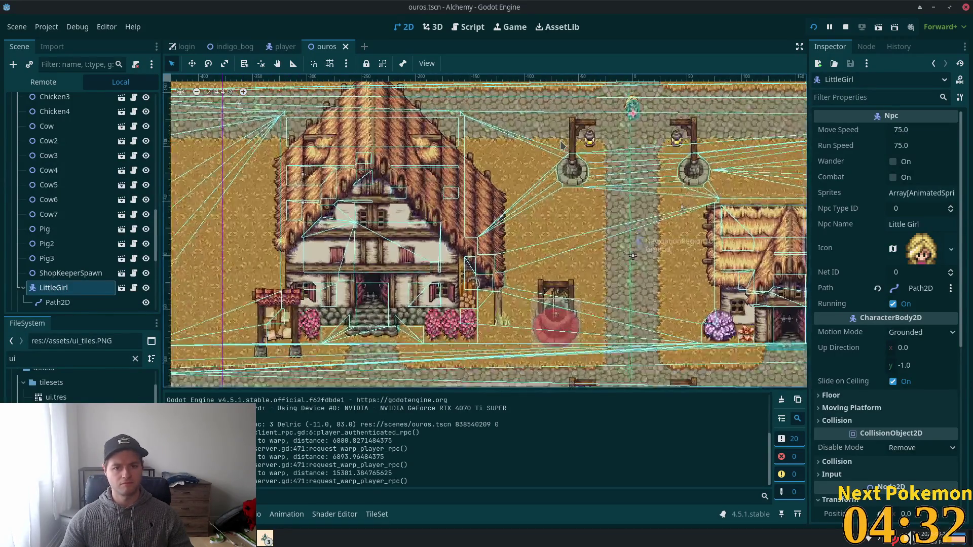
scroll(550, 255, "up", 2)
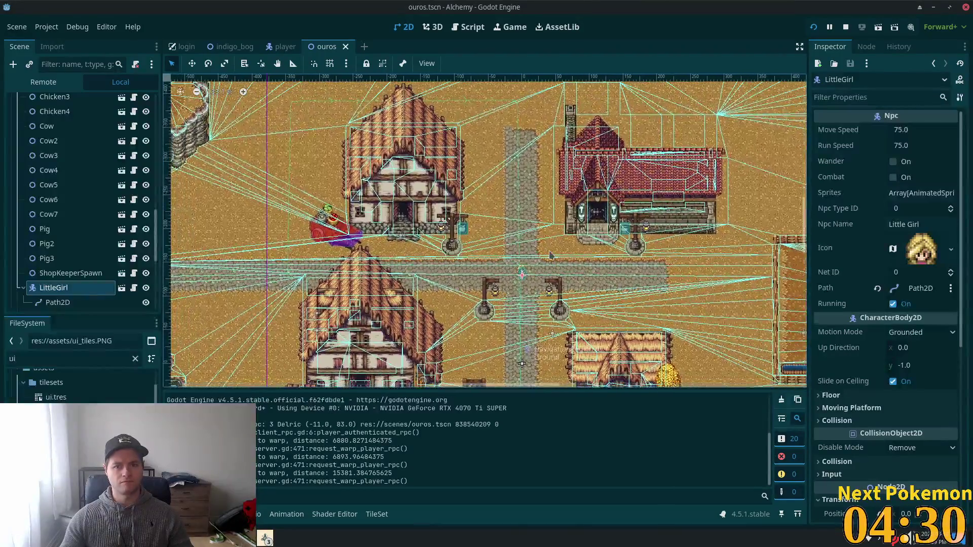
scroll(498, 260, "down", 7, "ctrl")
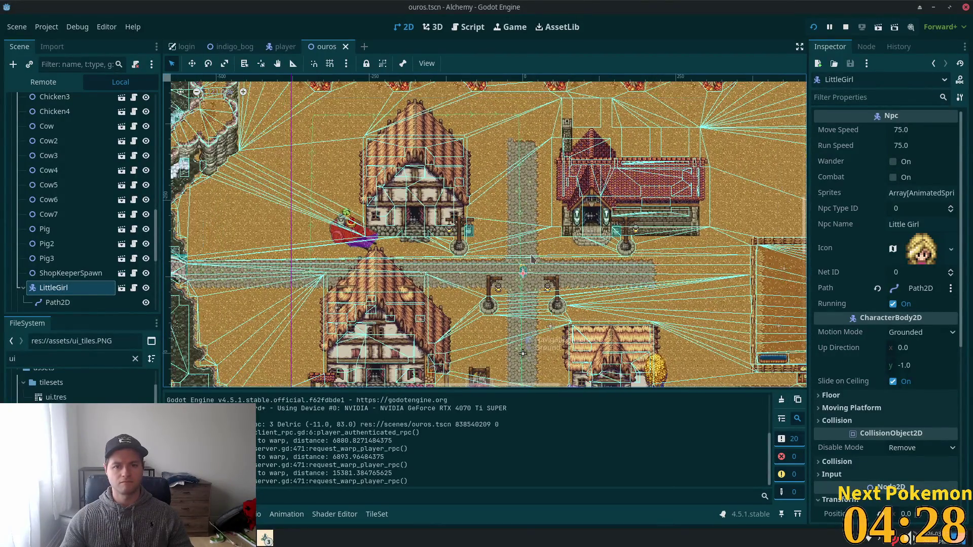
scroll(497, 260, "up", 2, "ctrl")
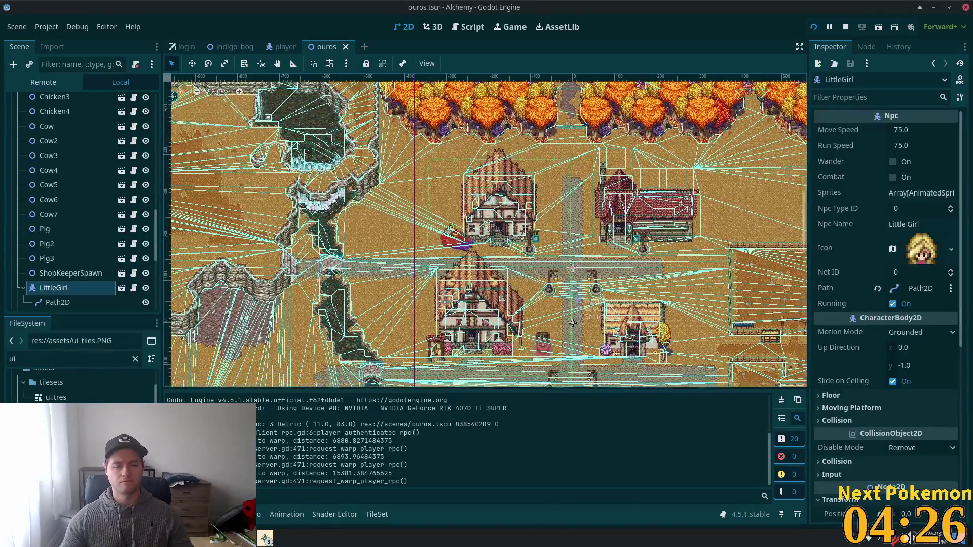
left_click_drag(522, 281, 696, 375)
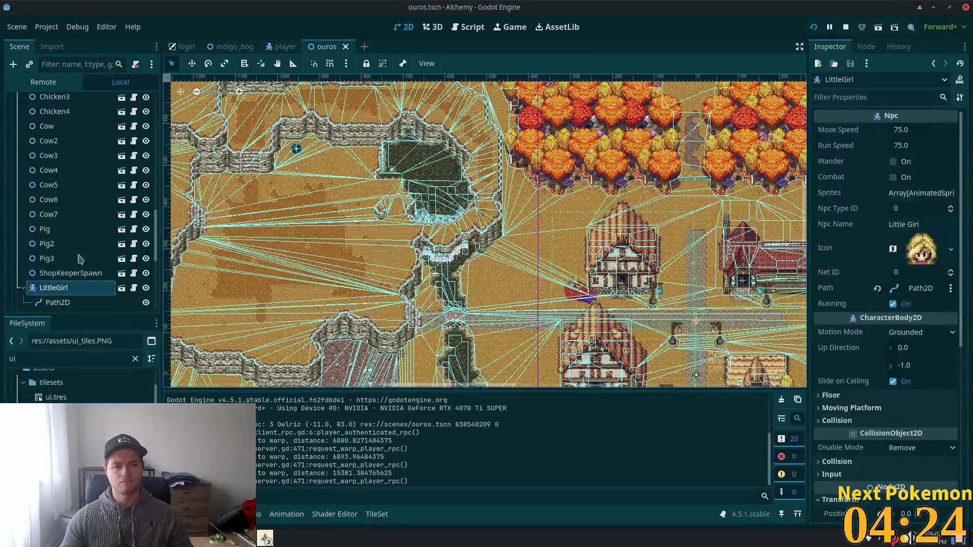
left_click_drag(157, 231, 157, 116)
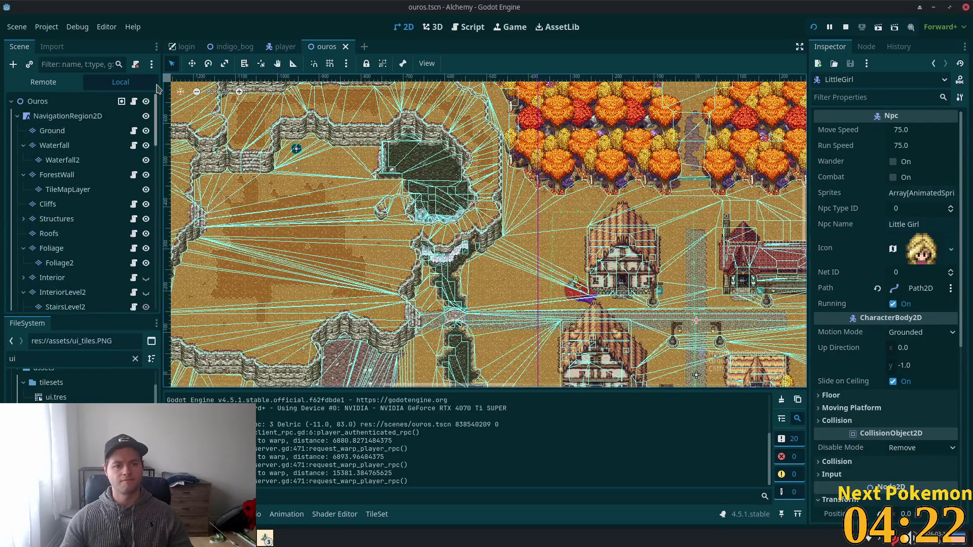
left_click(208, 48)
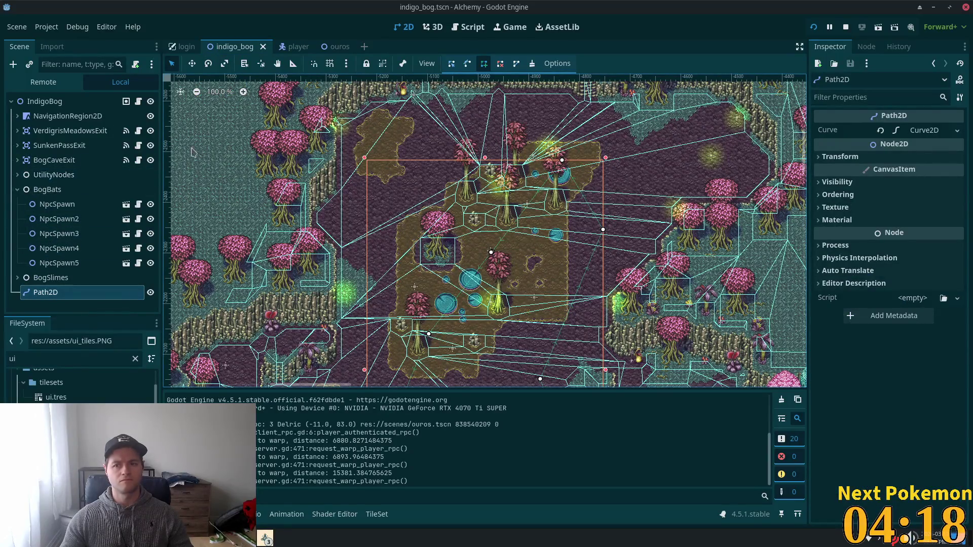
- Rename the bog's Path2D node to Path2DLoginScreen, then return to the ouros scene
left_click(35, 310)
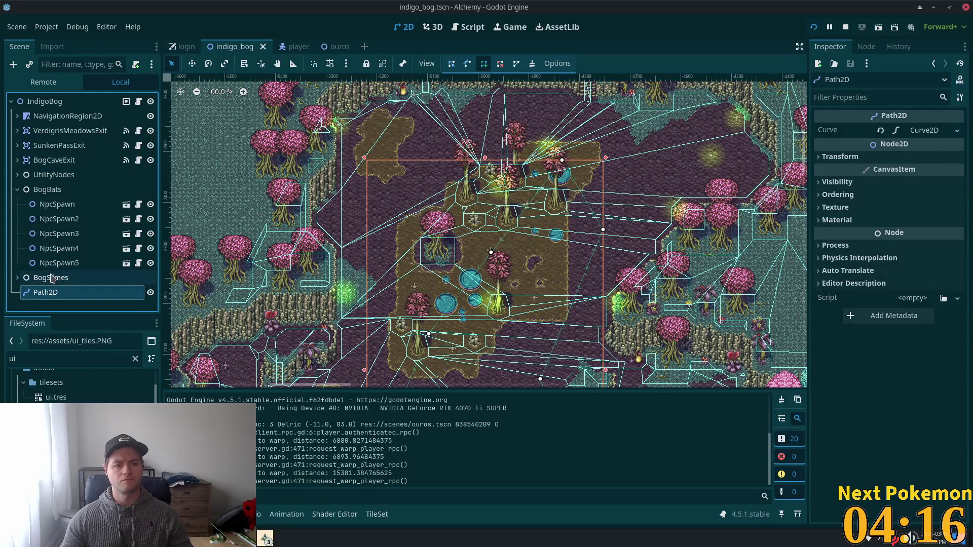
left_click(43, 295)
key("F2")
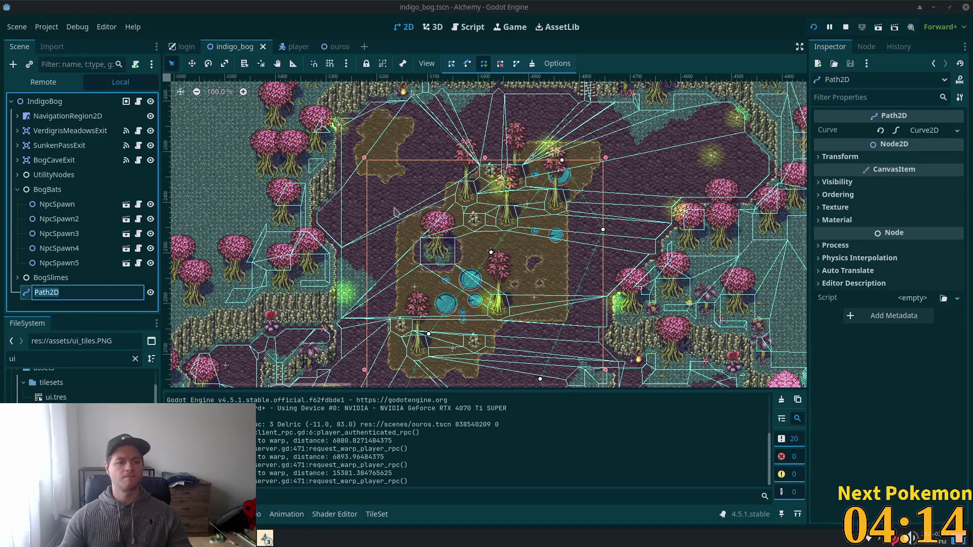
key("End")
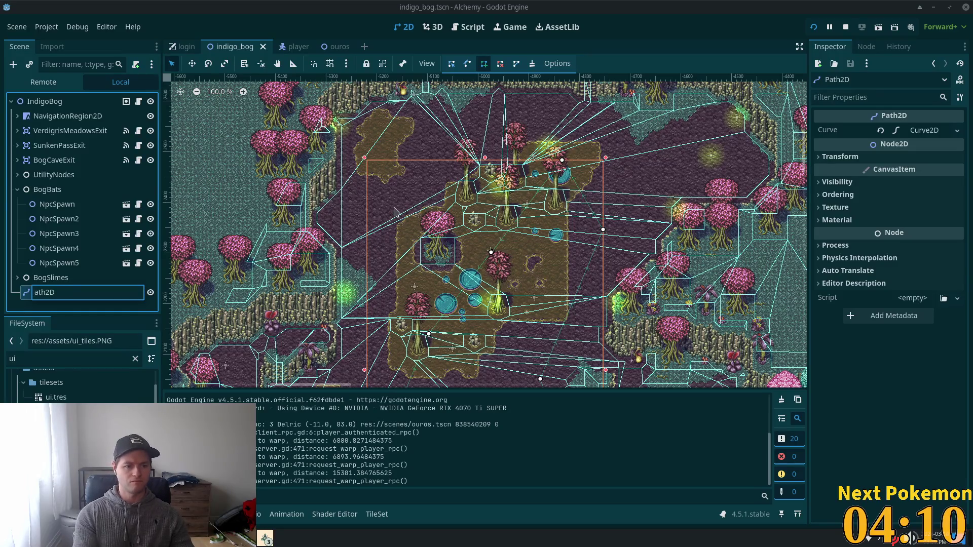
key("Delete")
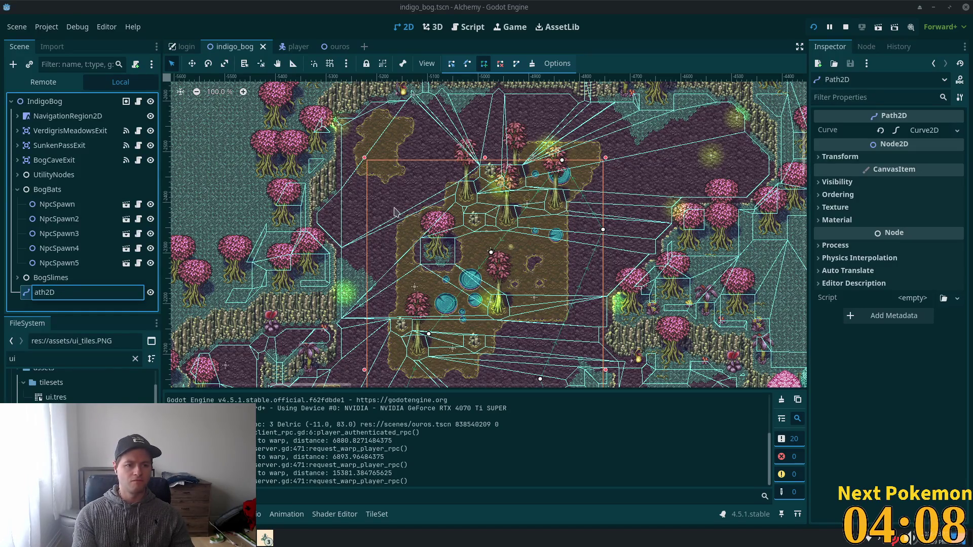
type("LoginScreen")
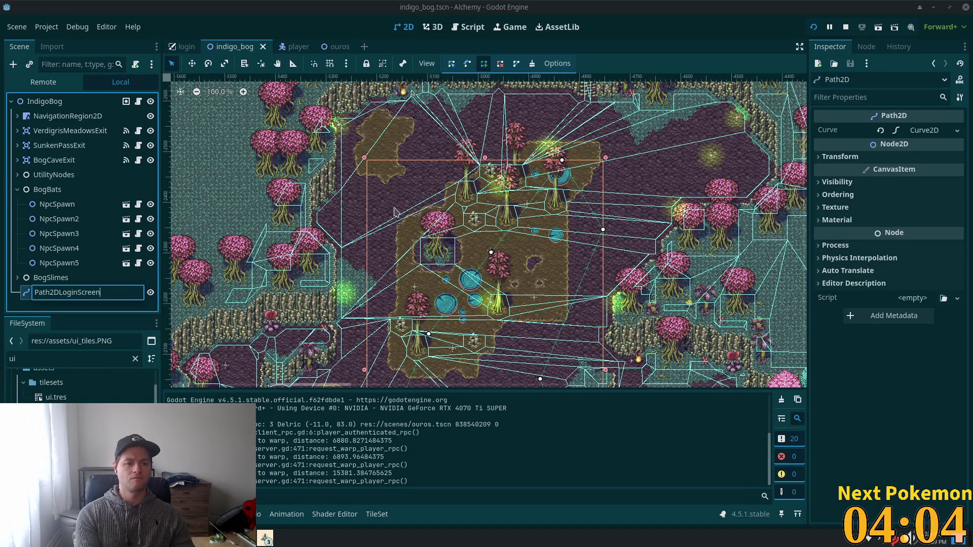
key("Return")
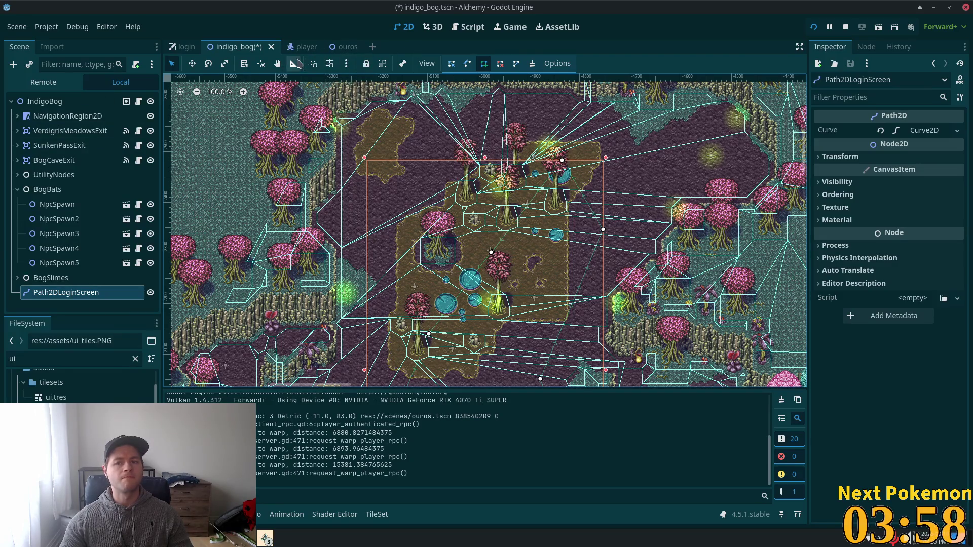
left_click(341, 46)
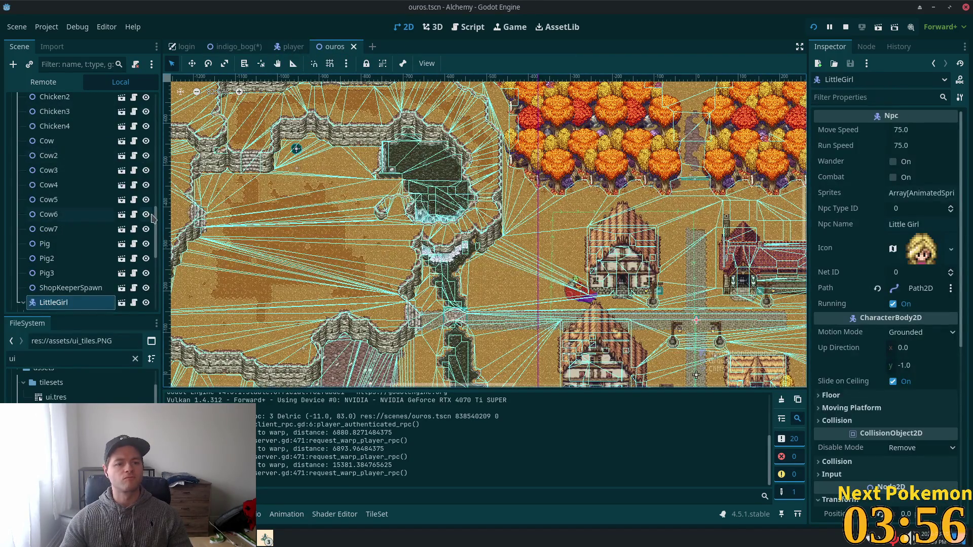
- Add a Path2D node under the Ouros root and name it Path2DLoginScreen
scroll(152, 218, "up", 10)
left_click(56, 101)
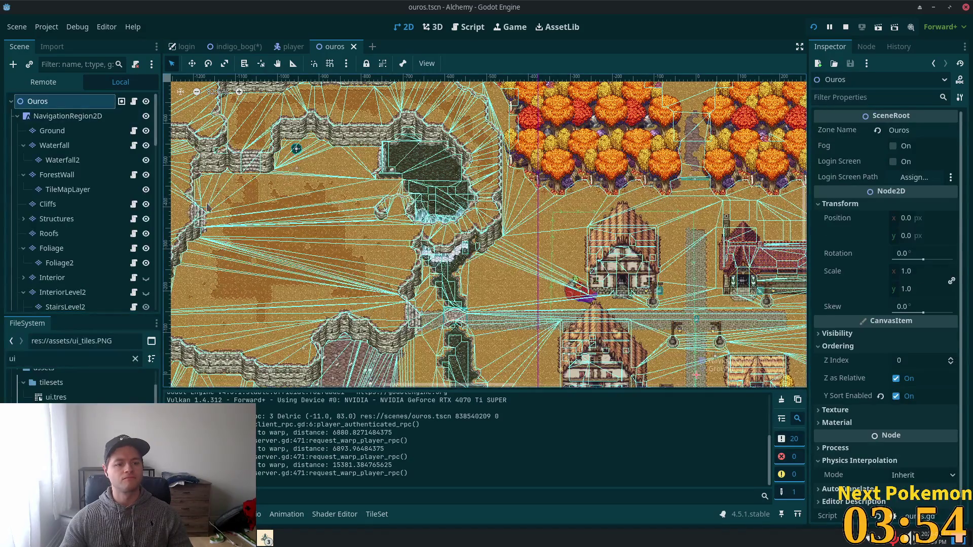
key("ctrl+a")
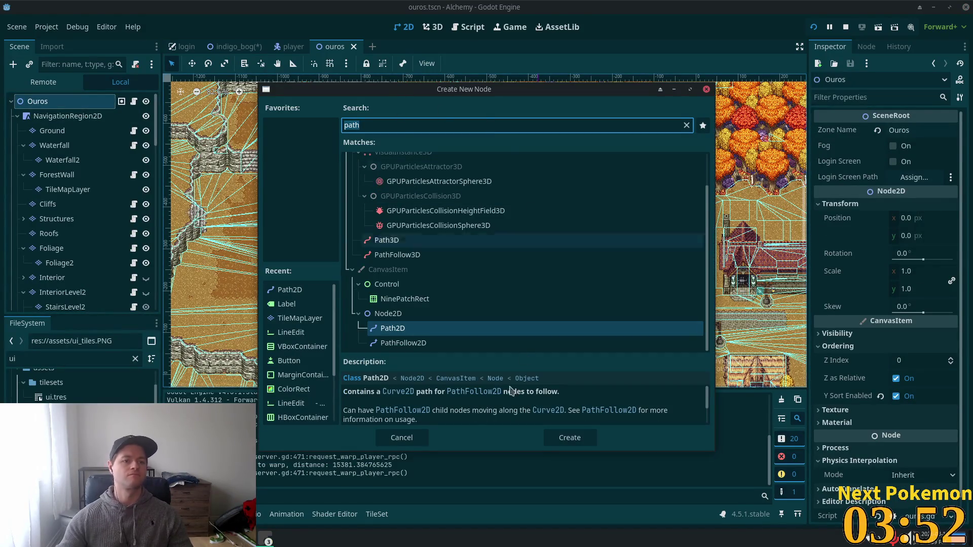
double_click(385, 330)
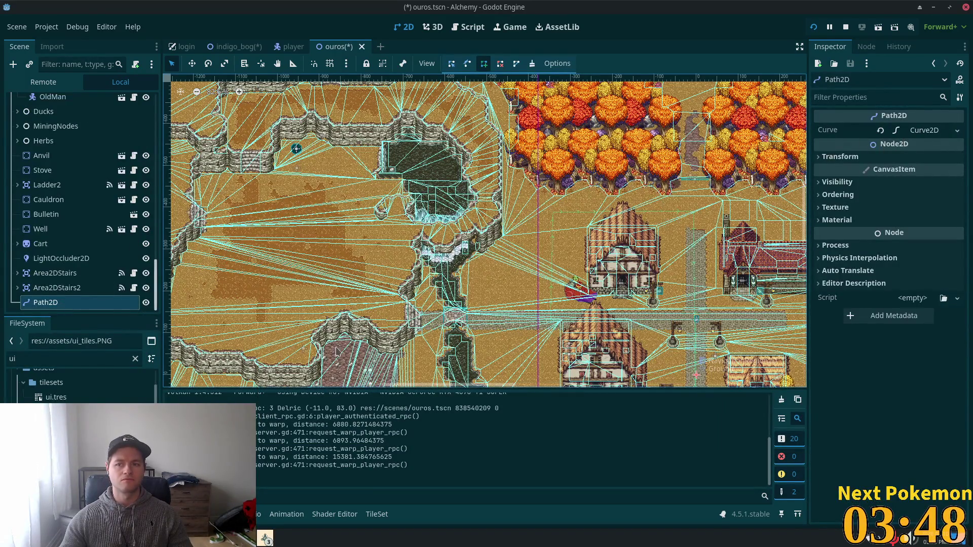
left_click(83, 303)
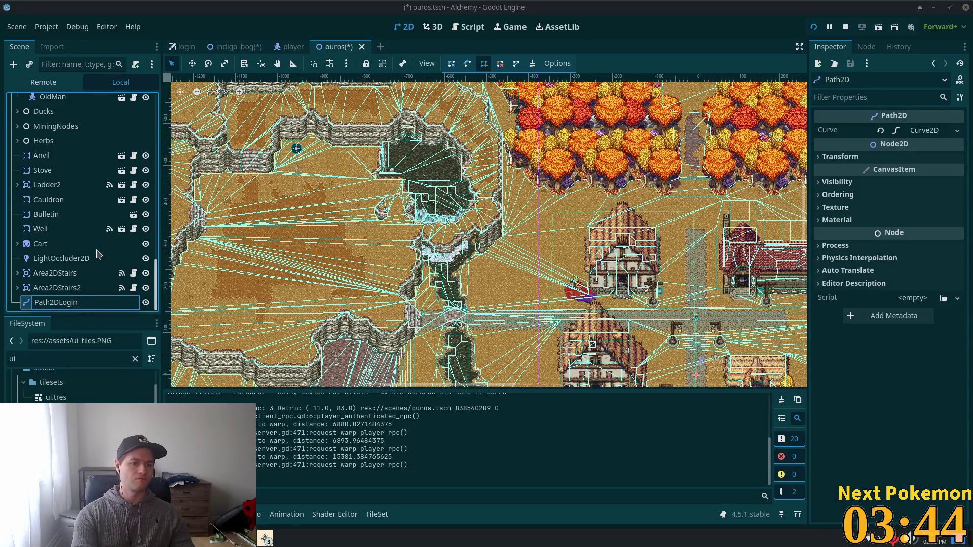
key("Return")
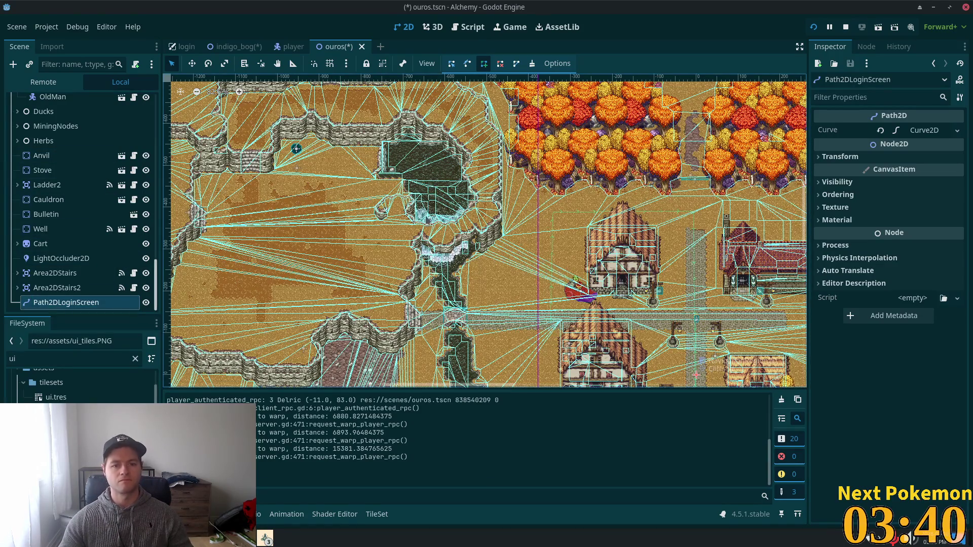
- Place Path2DLoginScreen's first points above the waterfall cliff and near the village house
scroll(456, 218, "up", 5)
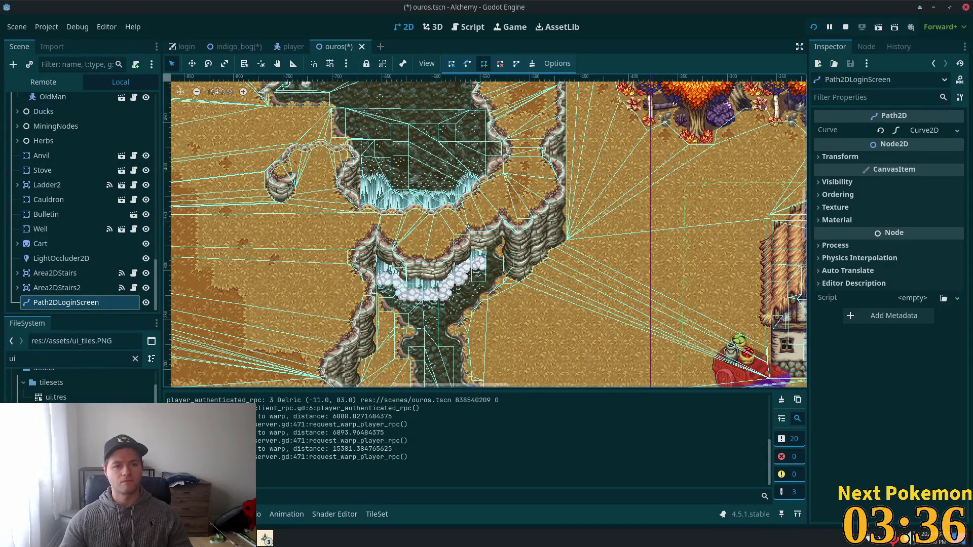
left_click(426, 224)
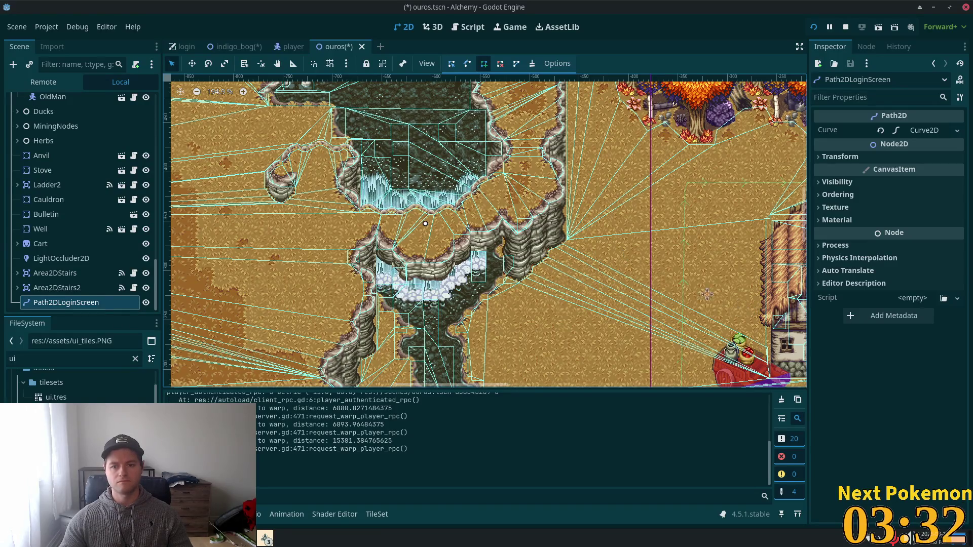
scroll(666, 269, "down", 4)
left_click(696, 271)
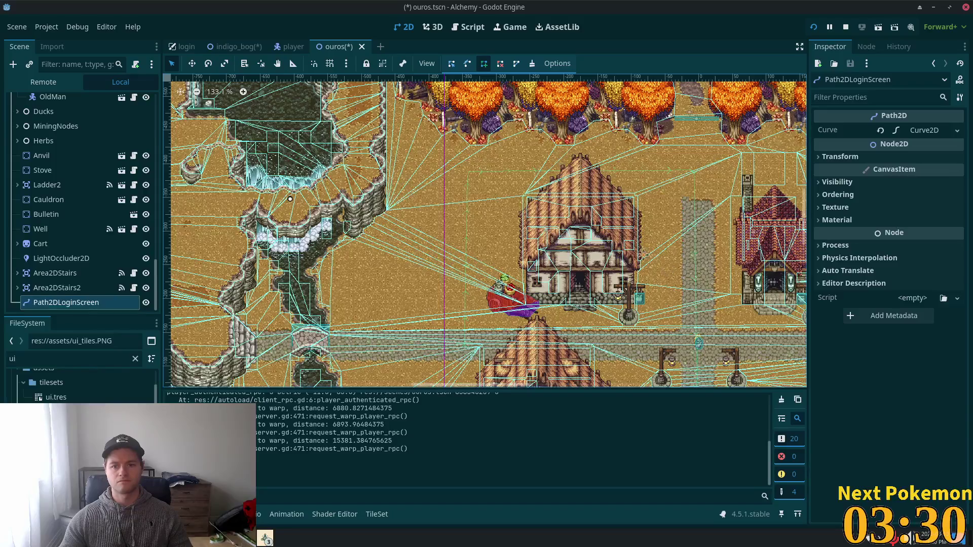
- Scroll and zoom around the Ouros map to survey where the path continues
scroll(679, 284, "down", 1)
scroll(679, 284, "right", 1)
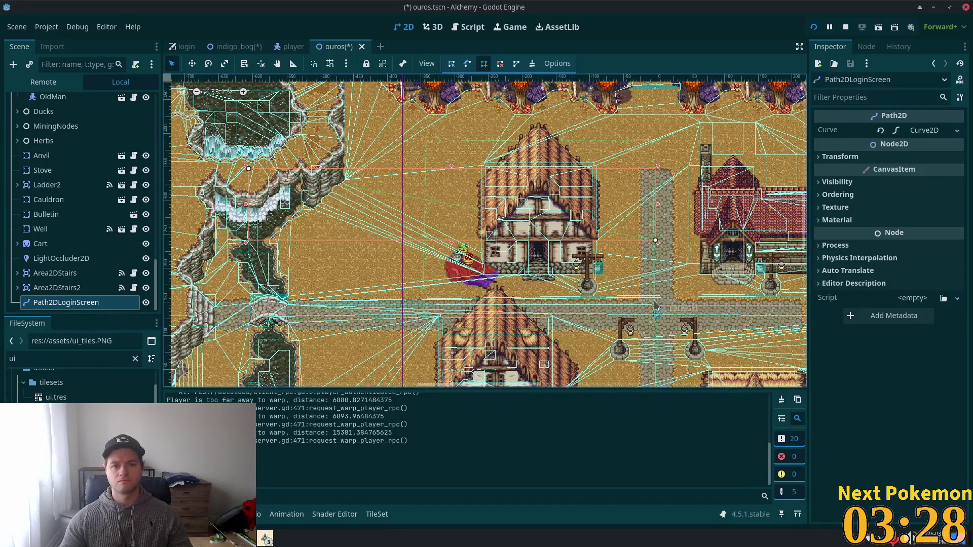
scroll(654, 304, "down", 2)
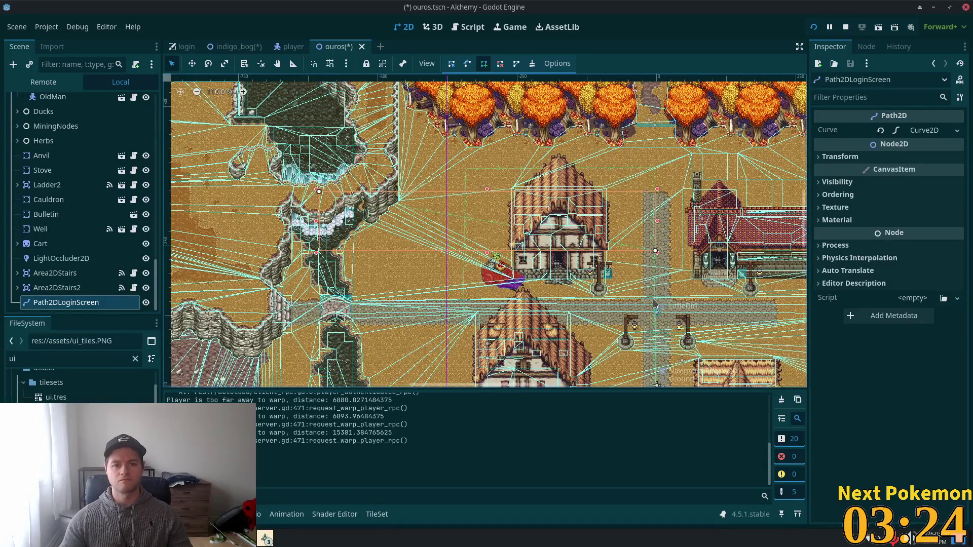
scroll(598, 194, "down", 5)
scroll(599, 194, "right", 2)
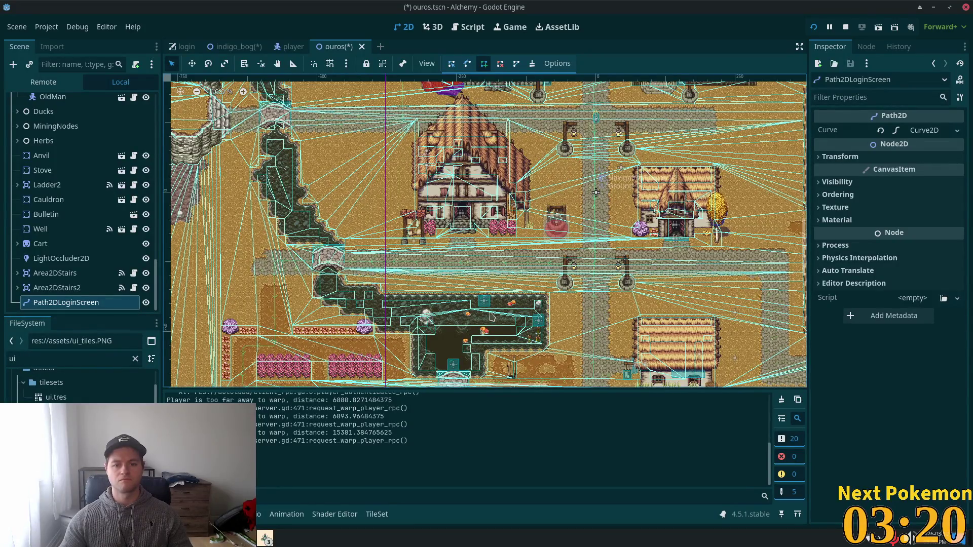
scroll(478, 318, "down", 3)
scroll(478, 317, "left", 1)
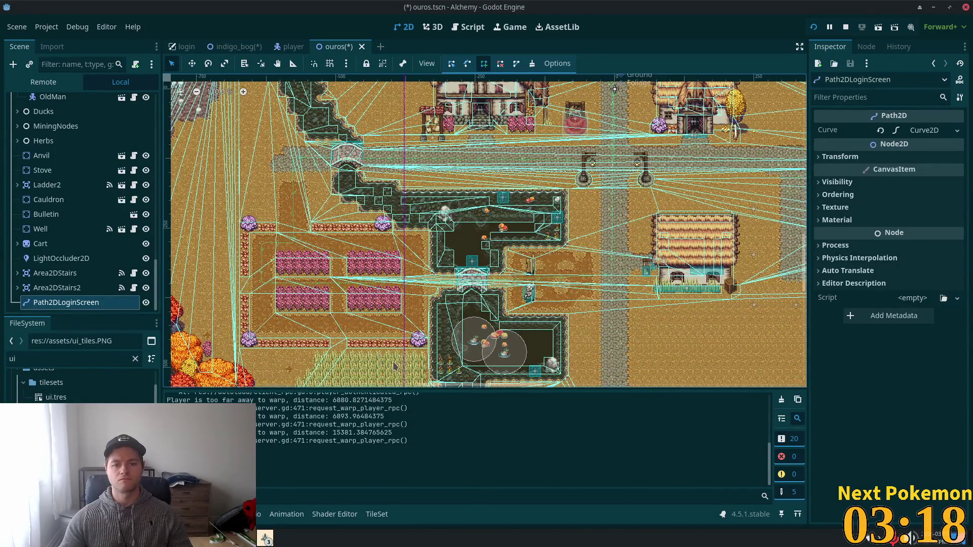
scroll(419, 310, "down", 2)
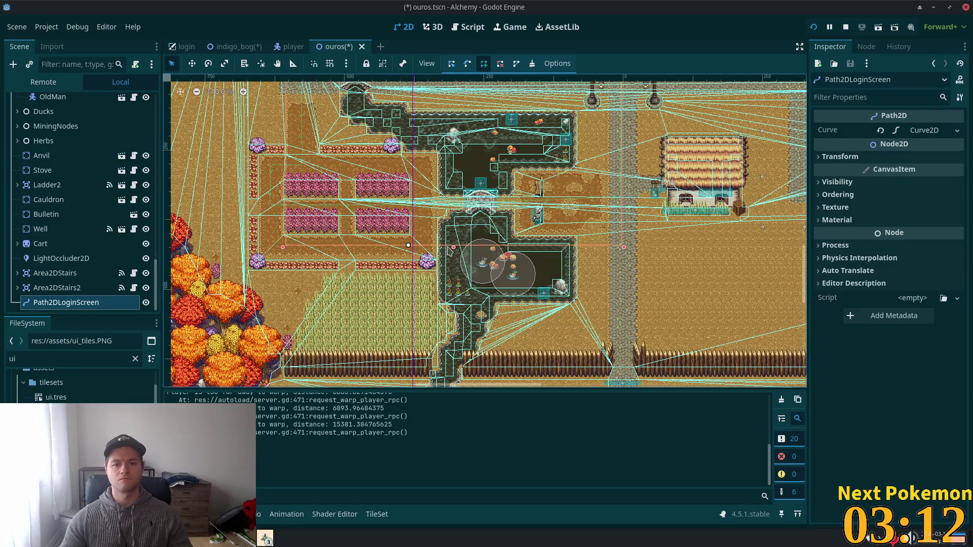
scroll(548, 223, "down", 3)
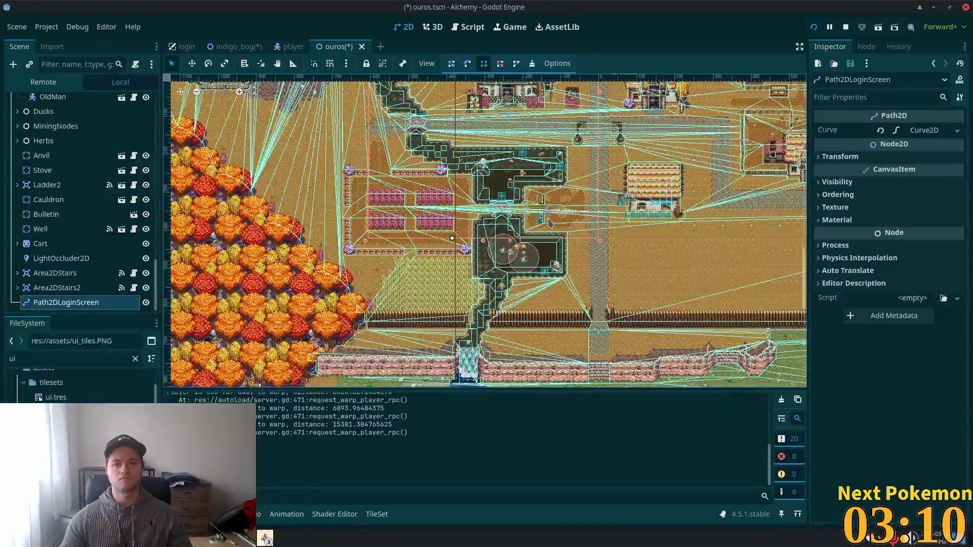
scroll(593, 185, "down", 1)
scroll(593, 185, "up", 2)
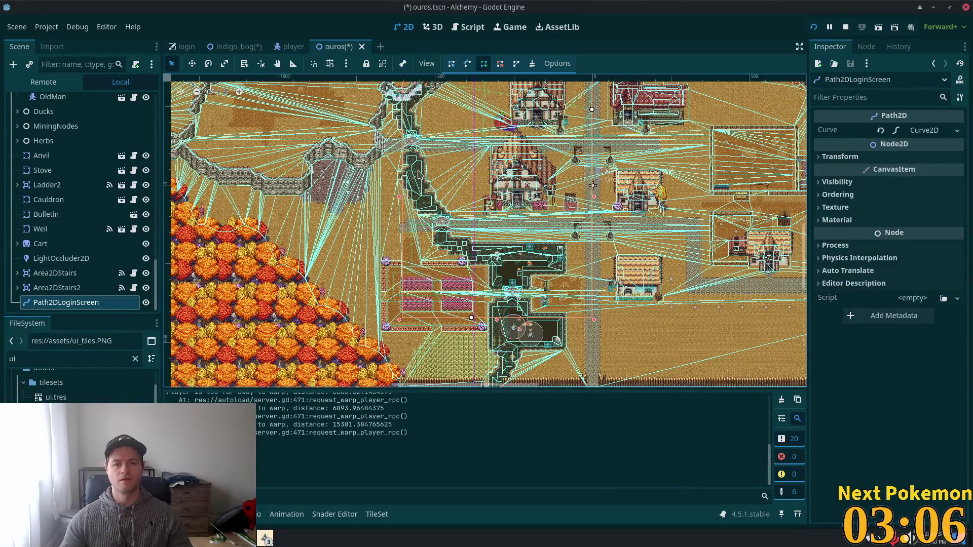
scroll(417, 175, "up", 4)
scroll(407, 158, "up", 8)
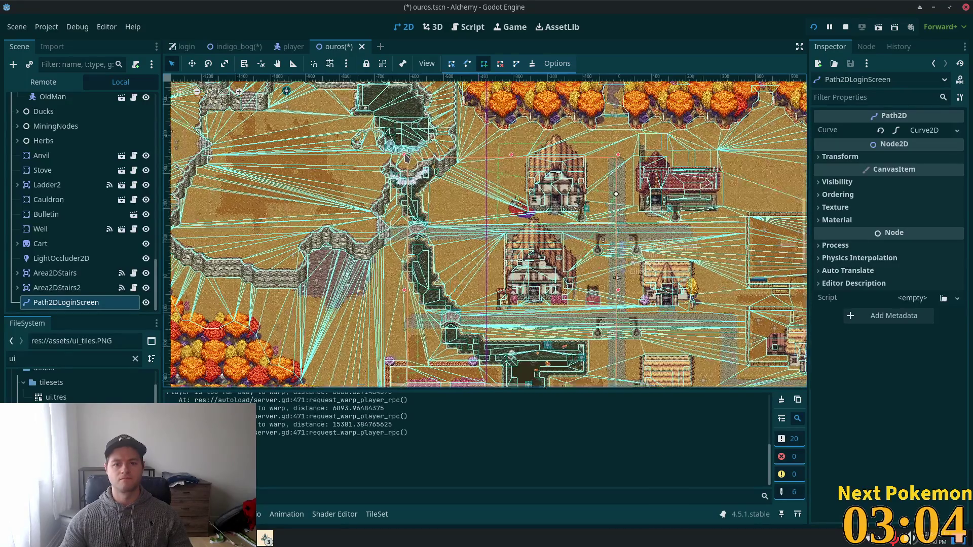
scroll(409, 162, "up", 3)
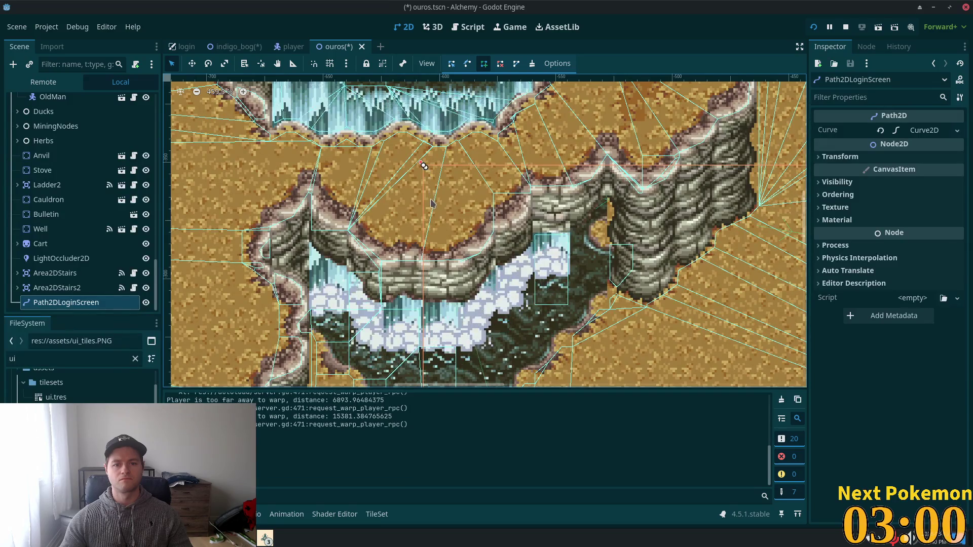
scroll(424, 170, "down", 5)
scroll(437, 186, "down", 3)
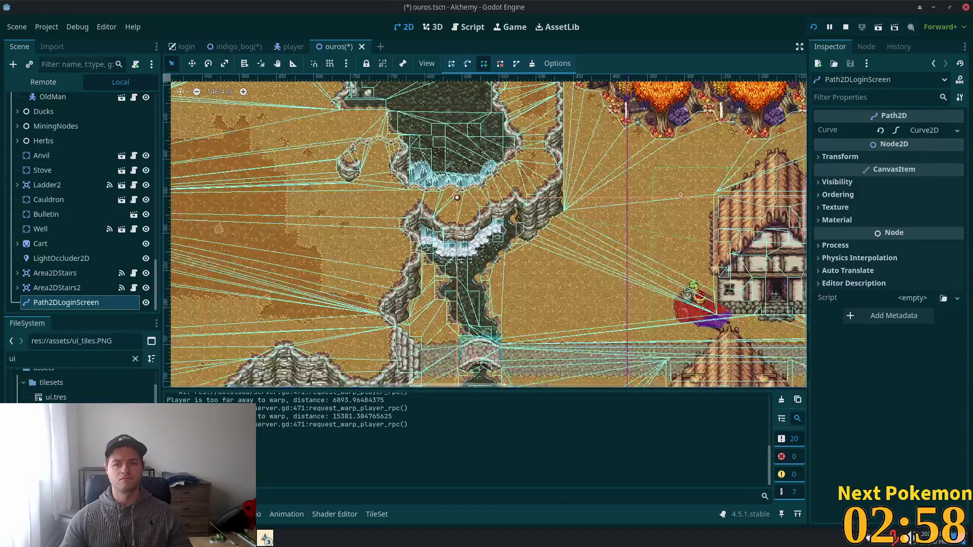
scroll(456, 190, "up", 6)
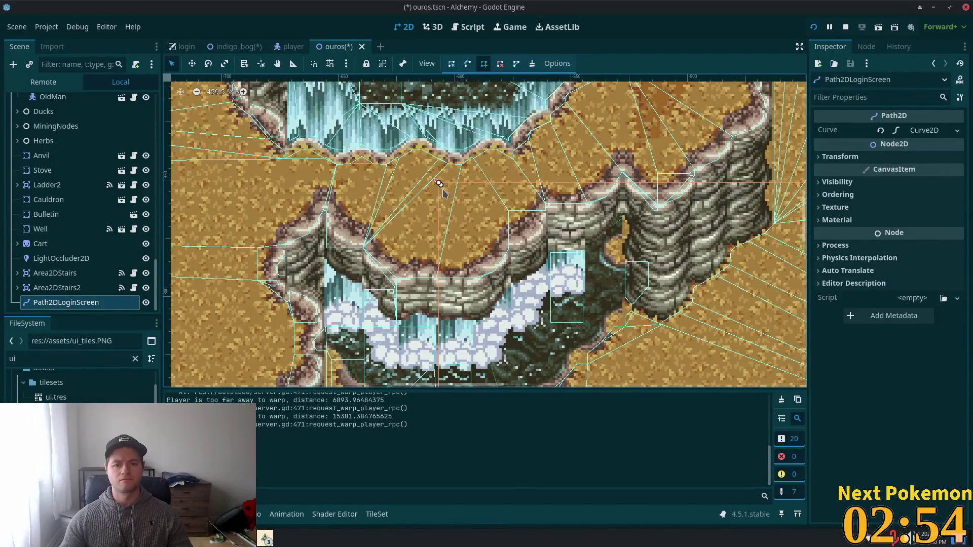
scroll(444, 189, "up", 8)
scroll(442, 190, "up", 1)
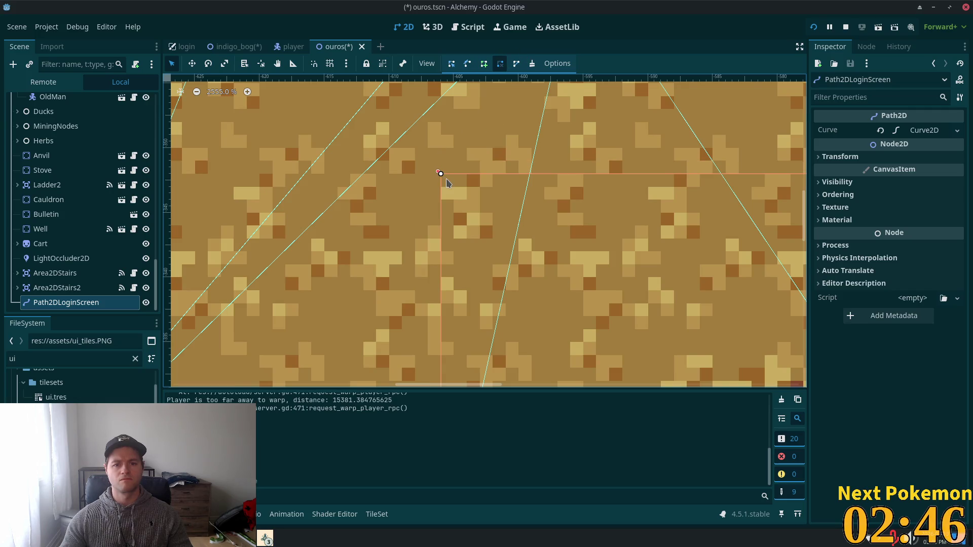
scroll(525, 230, "down", 5)
scroll(549, 251, "down", 2)
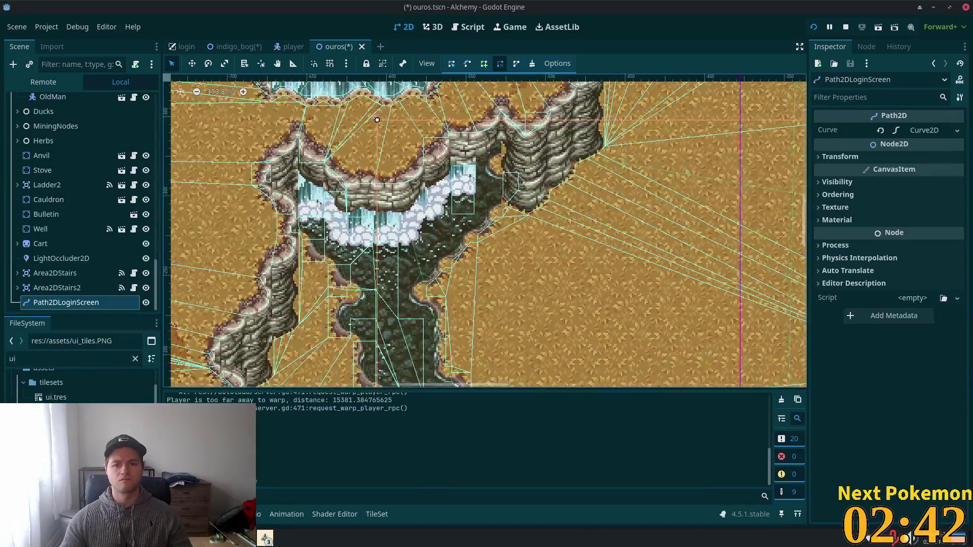
scroll(516, 174, "down", 2)
scroll(655, 247, "down", 2)
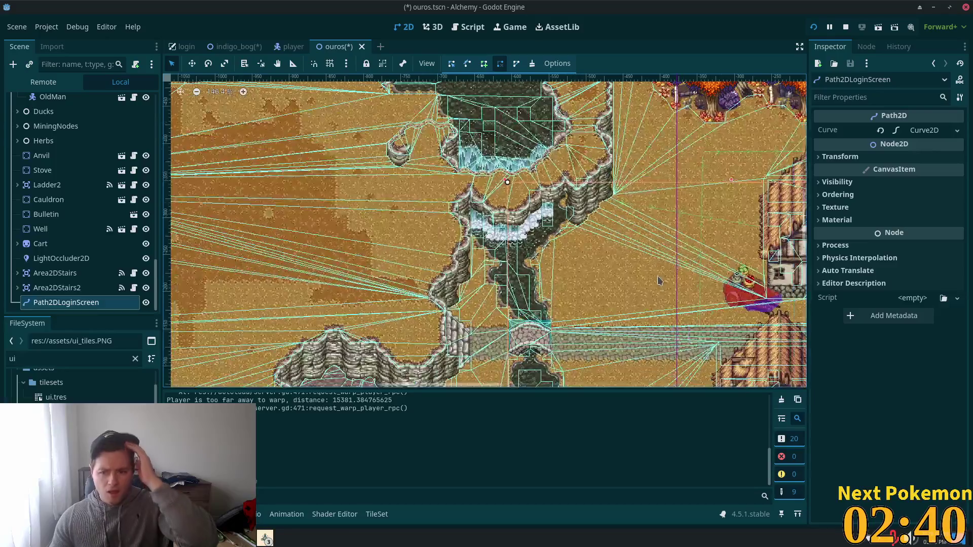
scroll(737, 287, "down", 5)
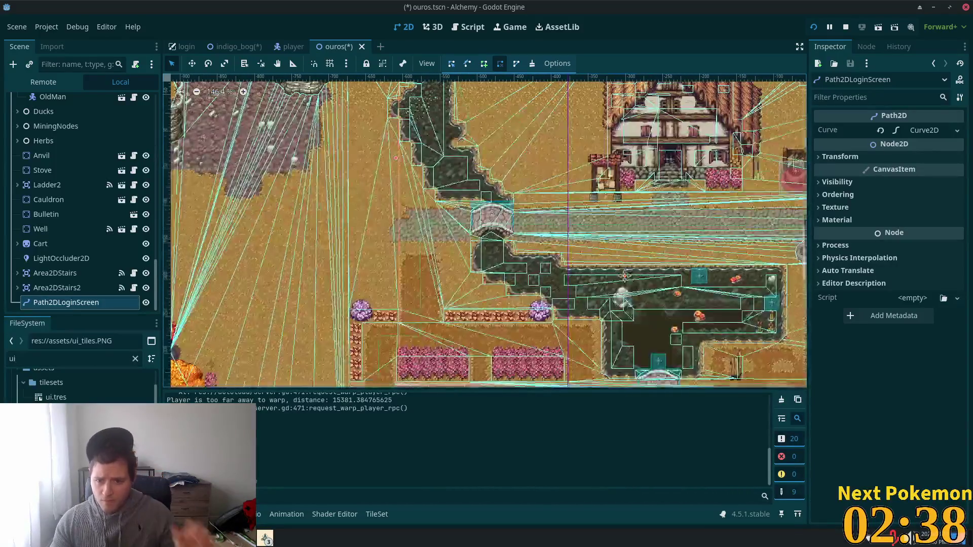
scroll(485, 231, "up", 5)
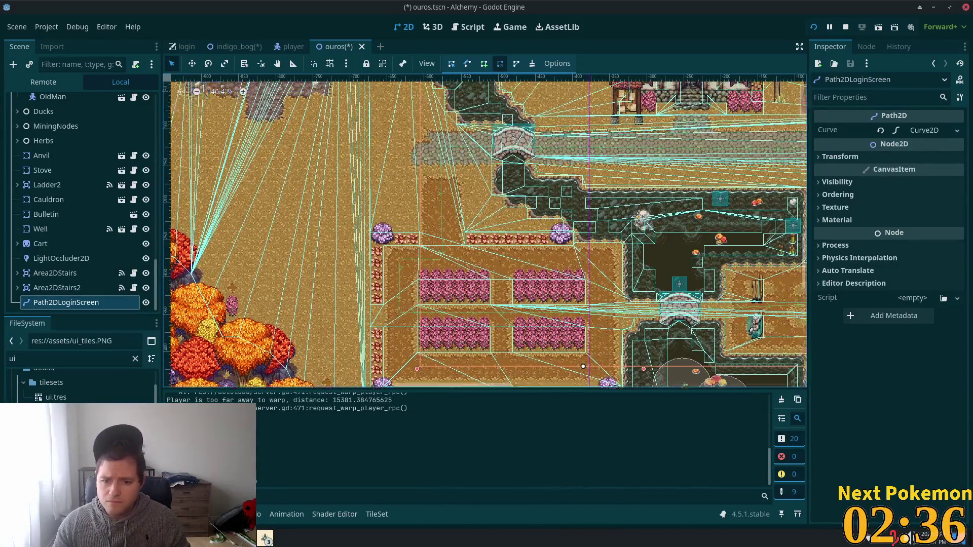
scroll(485, 231, "down", 5)
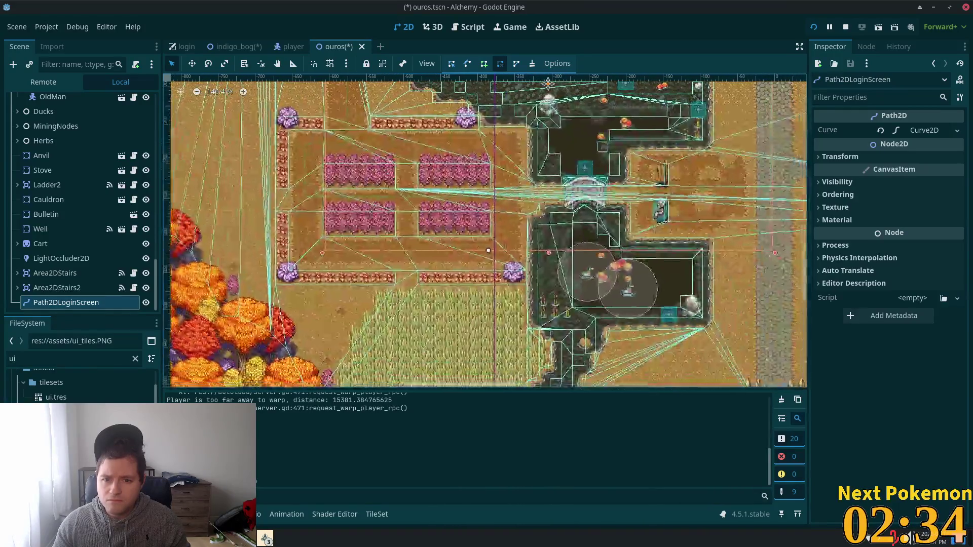
scroll(485, 231, "down", 5)
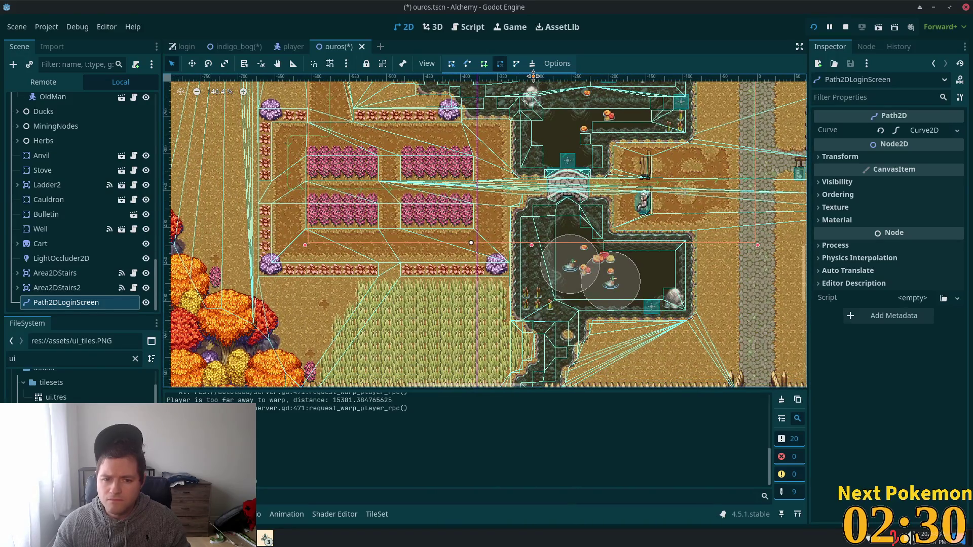
scroll(484, 231, "down", 5)
scroll(663, 230, "down", 5)
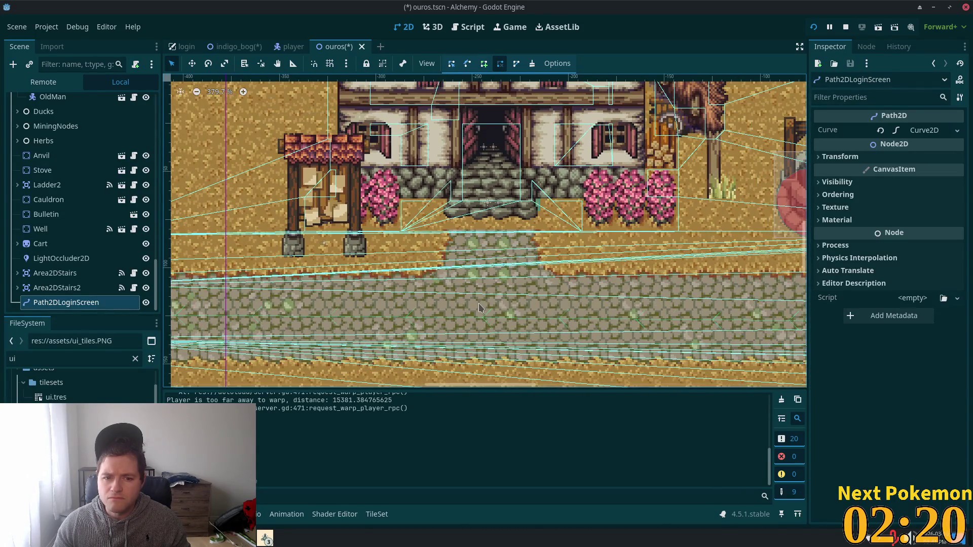
scroll(486, 332, "down", 4)
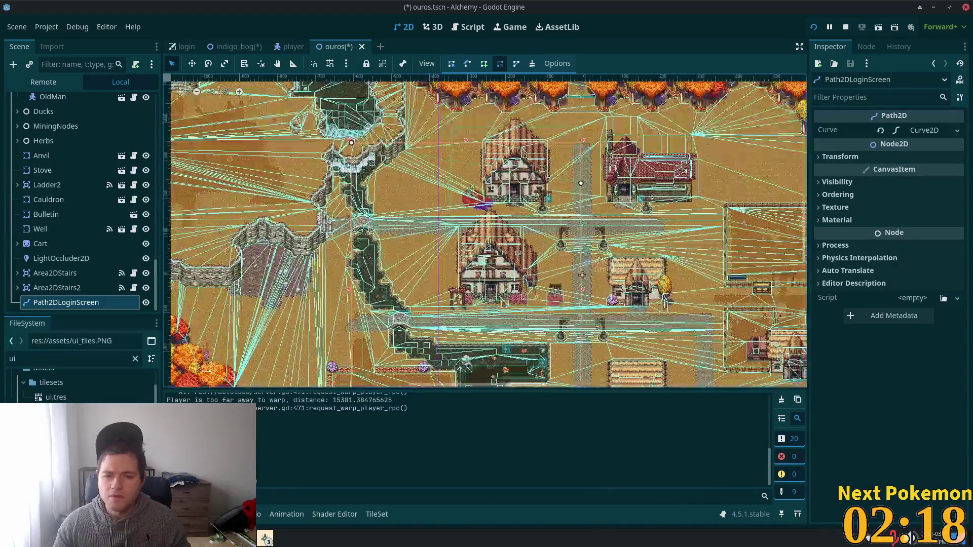
scroll(563, 270, "down", 1)
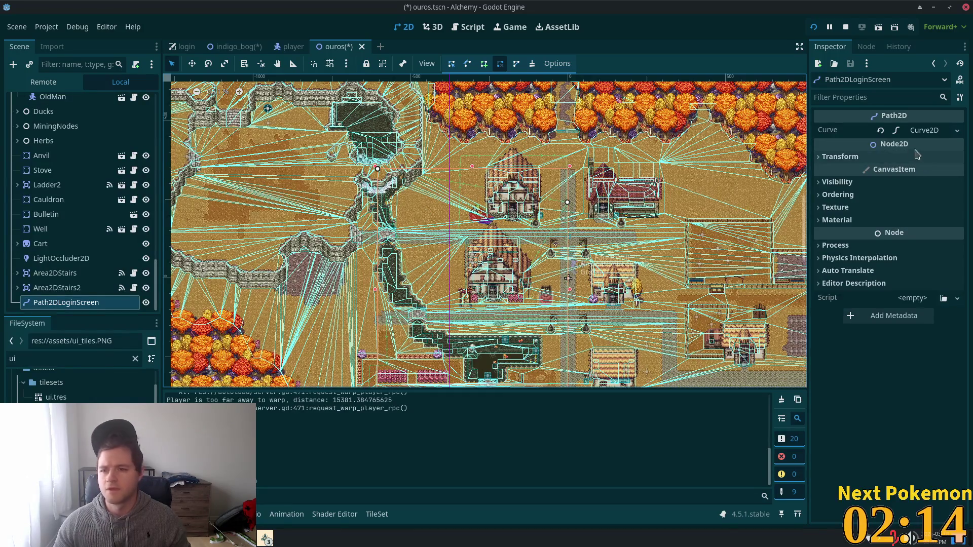
- Replace the Path2DLoginScreen curve with a new empty Curve2D
left_click(880, 131)
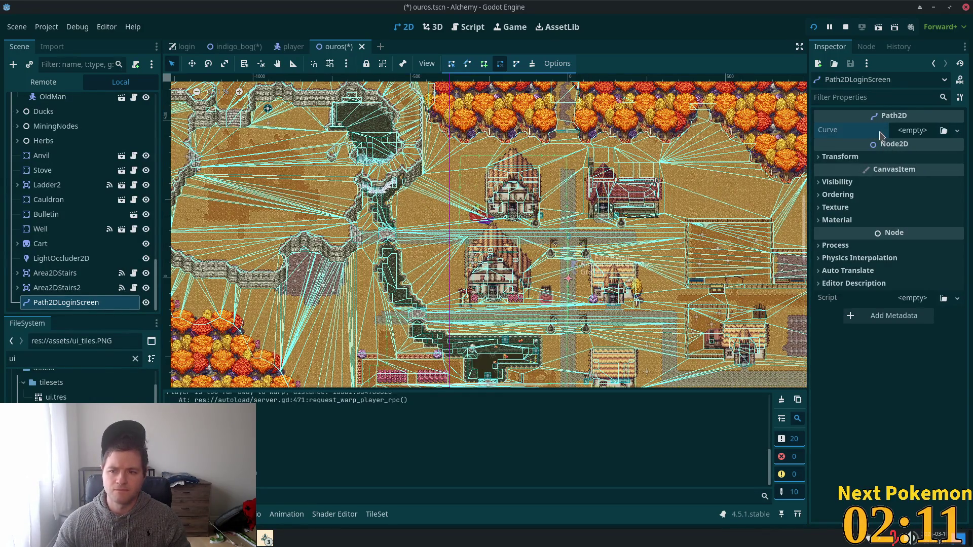
left_click(910, 131)
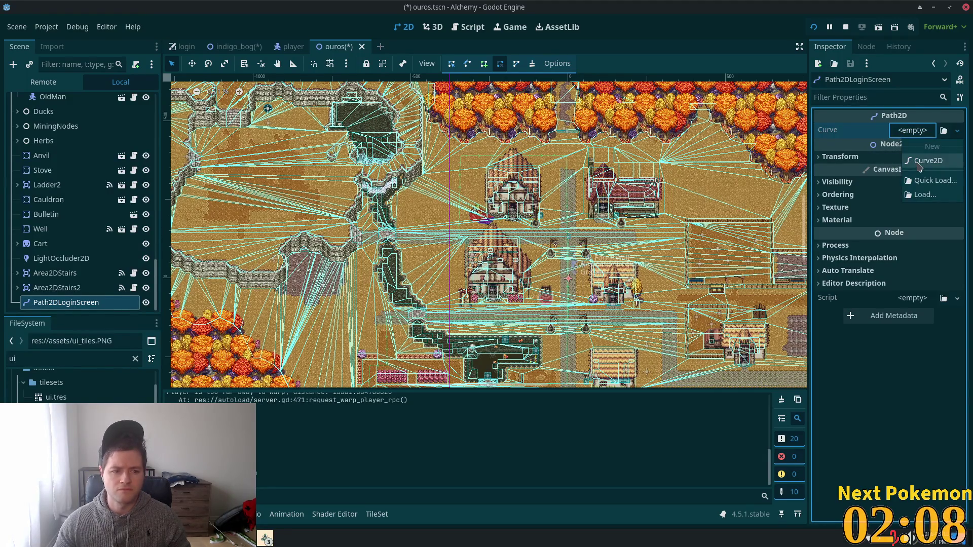
left_click(919, 161)
scroll(311, 174, "up", 3)
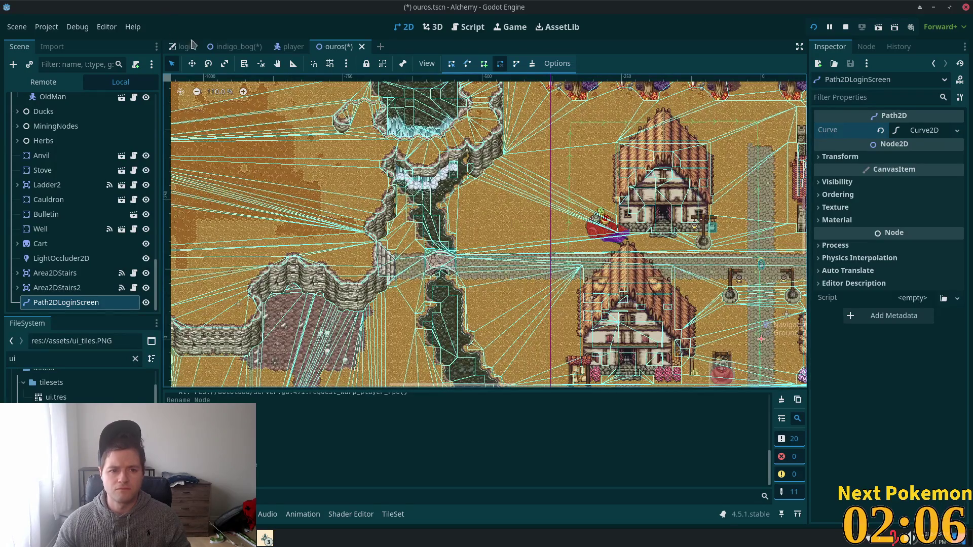
- Add curve points above the waterfall and beside the duck pond
left_click(484, 63)
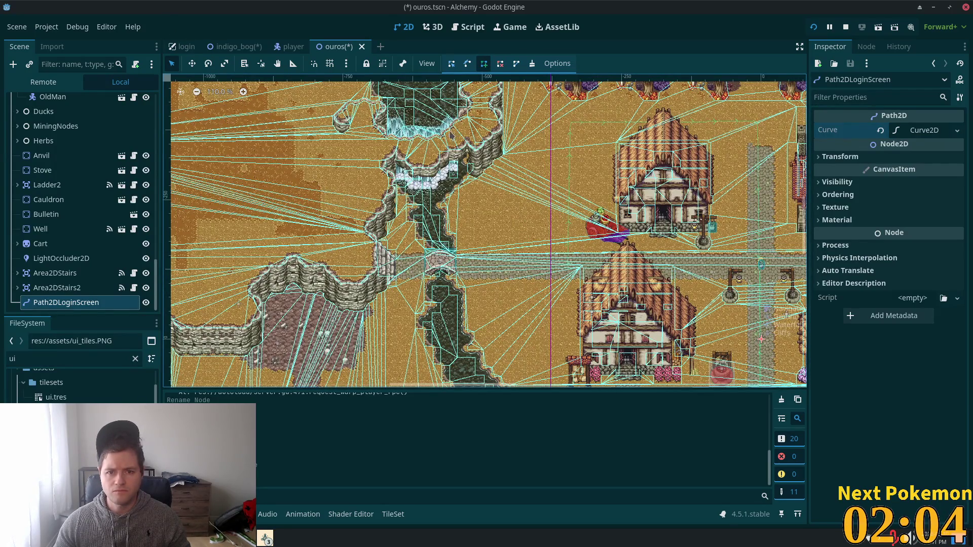
left_click(421, 150)
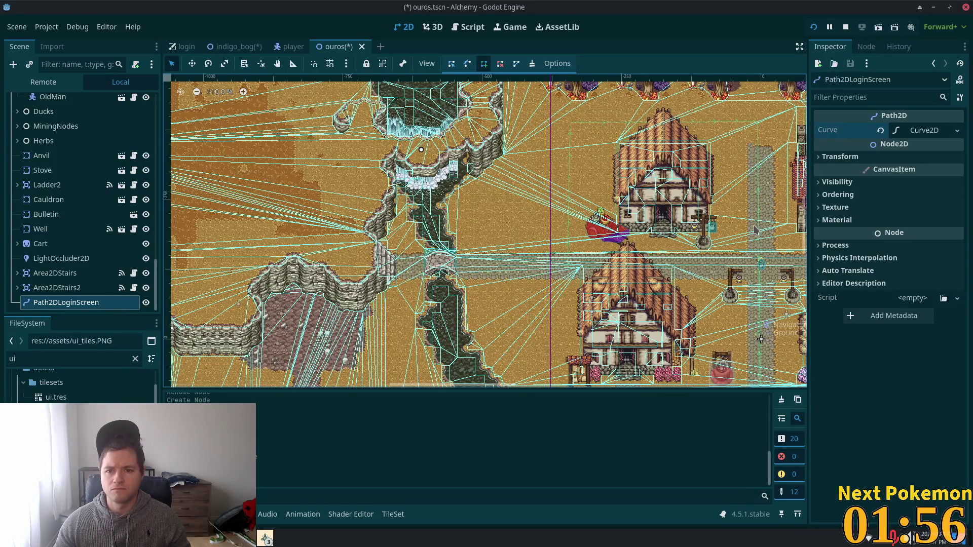
mouse_move(737, 183)
left_mouse_down()
mouse_move(600, 304)
mouse_move(588, 296)
mouse_move(591, 185)
left_mouse_up()
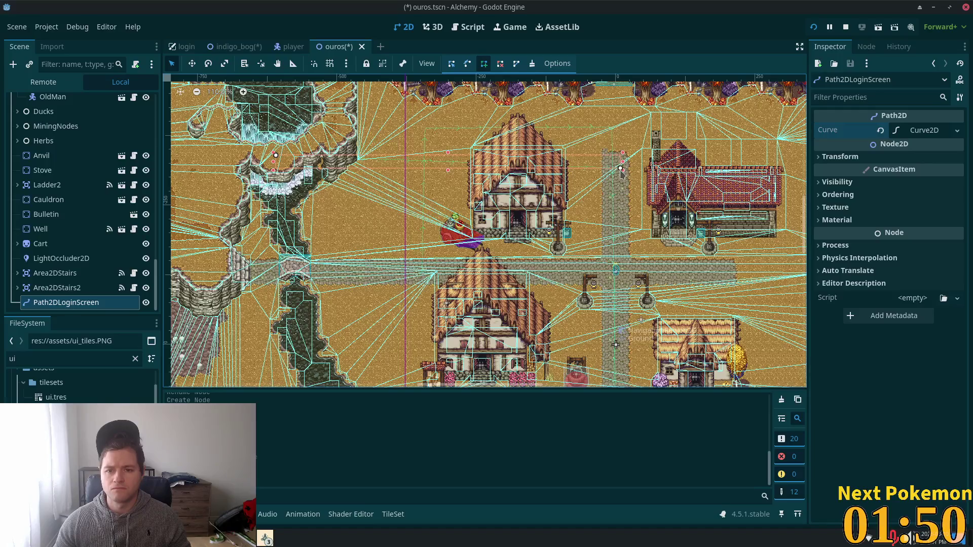
scroll(608, 282, "down", 10)
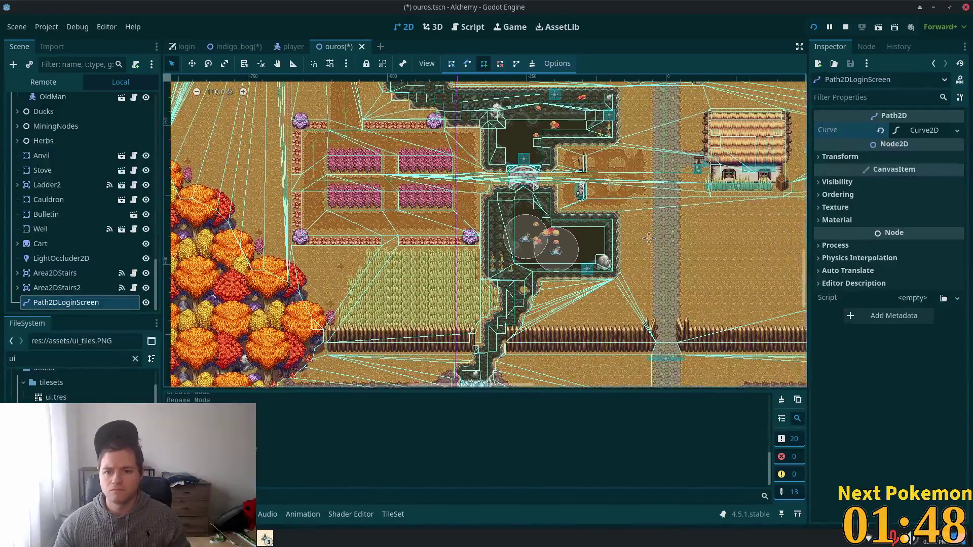
left_click(532, 261)
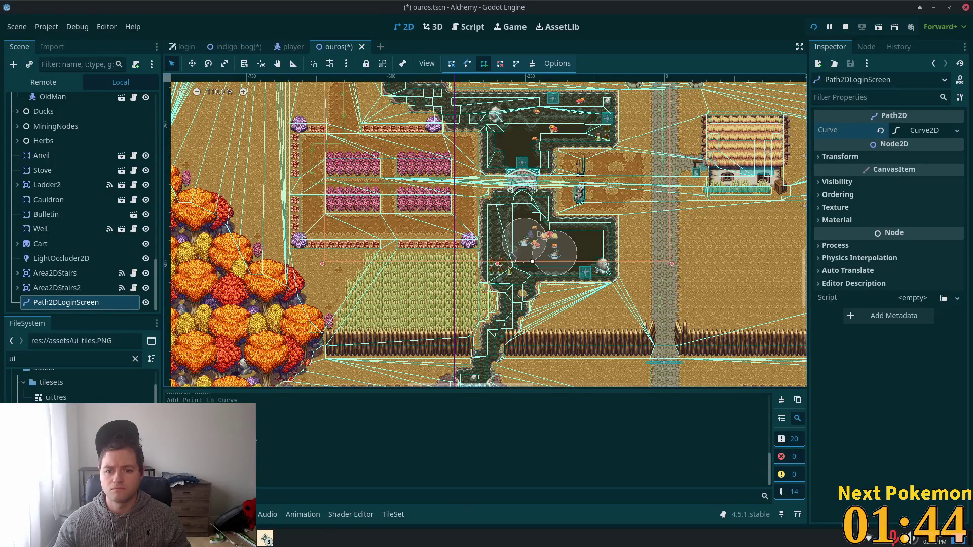
- Close the curve back on its first point above the waterfall
scroll(499, 268, "up", 5)
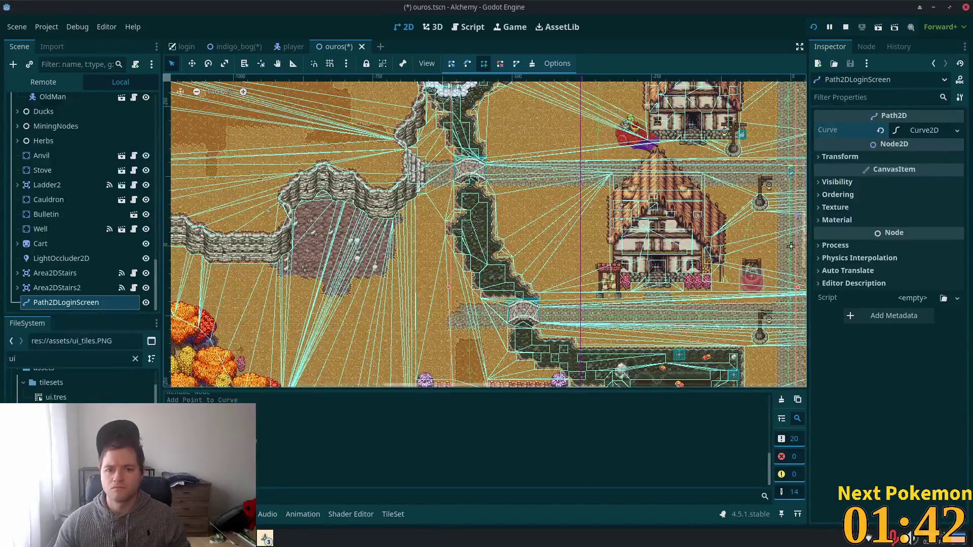
scroll(434, 104, "up", 1)
scroll(444, 164, "up", 4)
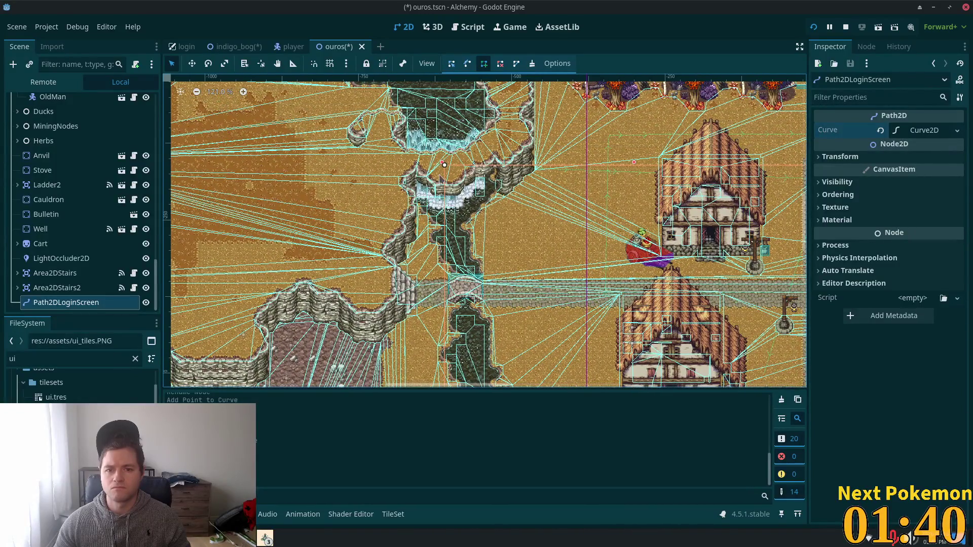
scroll(435, 168, "up", 3)
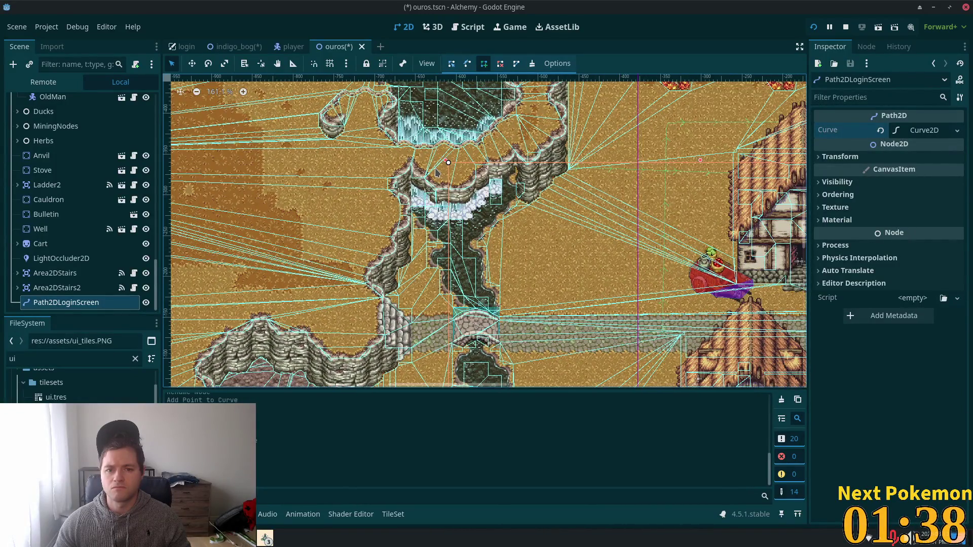
scroll(434, 169, "up", 18)
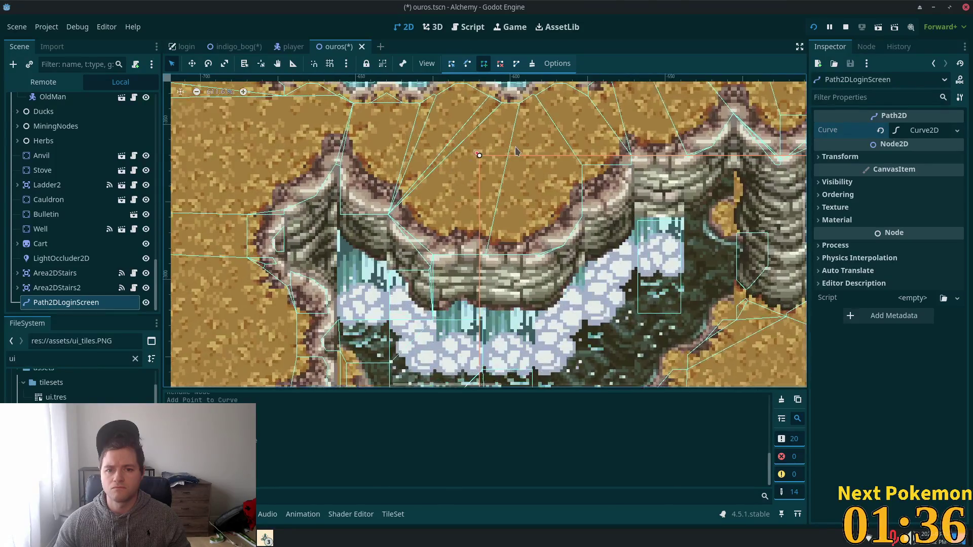
scroll(504, 145, "up", 10)
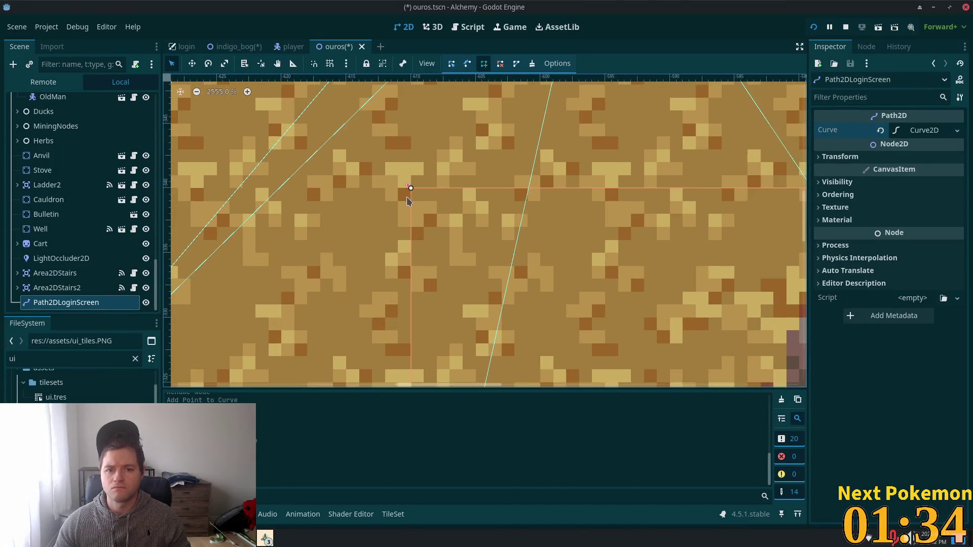
left_click(412, 189)
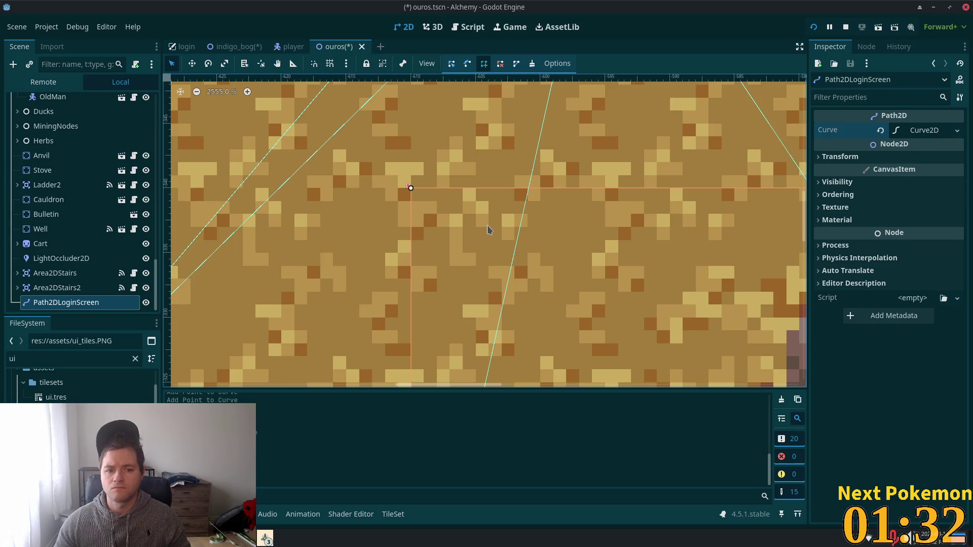
scroll(489, 227, "down", 6)
scroll(490, 227, "down", 14)
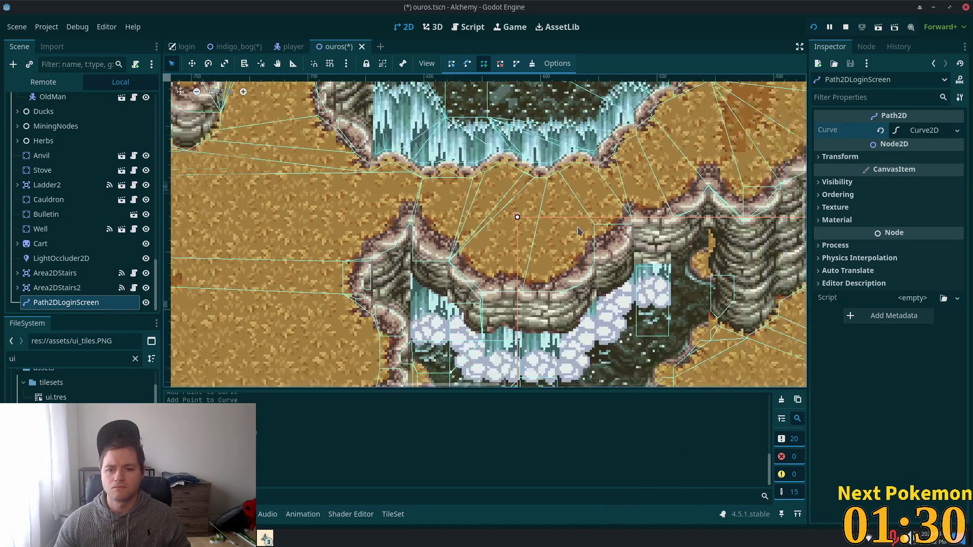
scroll(581, 234, "down", 11)
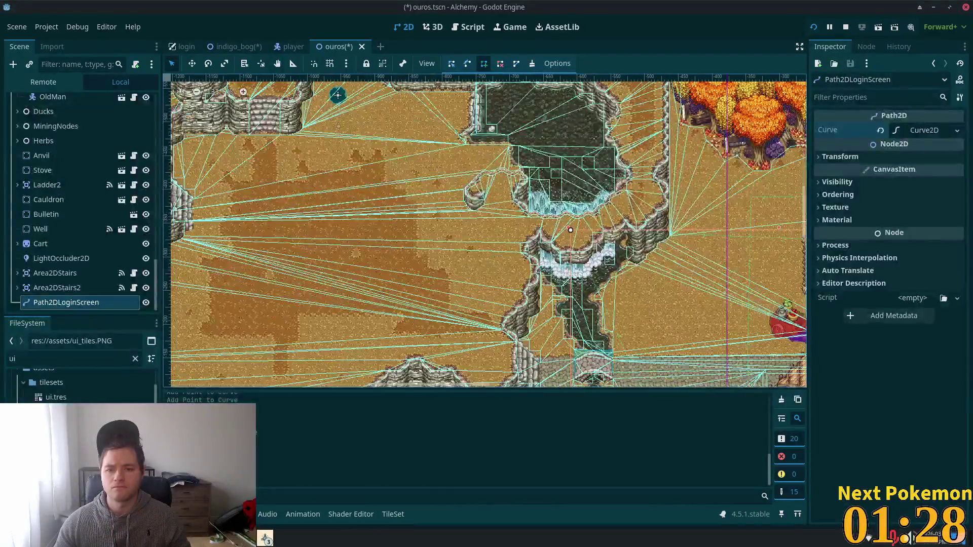
scroll(361, 108, "down", 3)
scroll(680, 318, "right", 5)
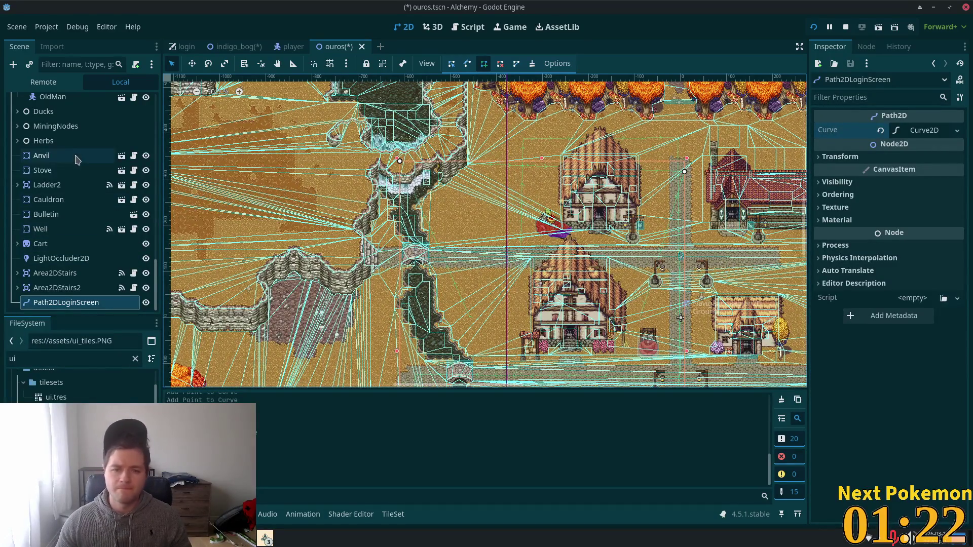
- Assign Path2DLoginScreen to the Ouros root's Login Screen Path property and save the scene
key("ctrl+s")
scroll(76, 168, "up", 10)
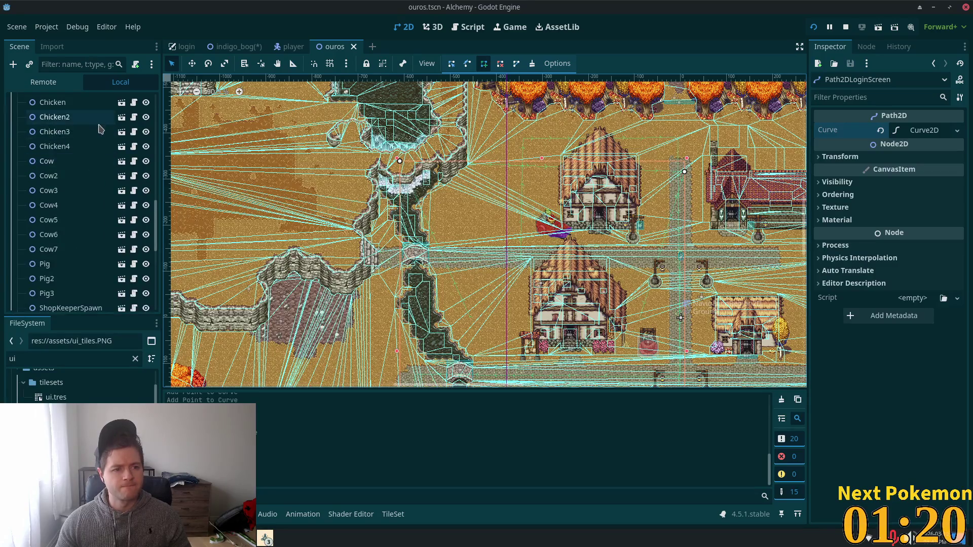
scroll(101, 203, "up", 5)
left_click(86, 101)
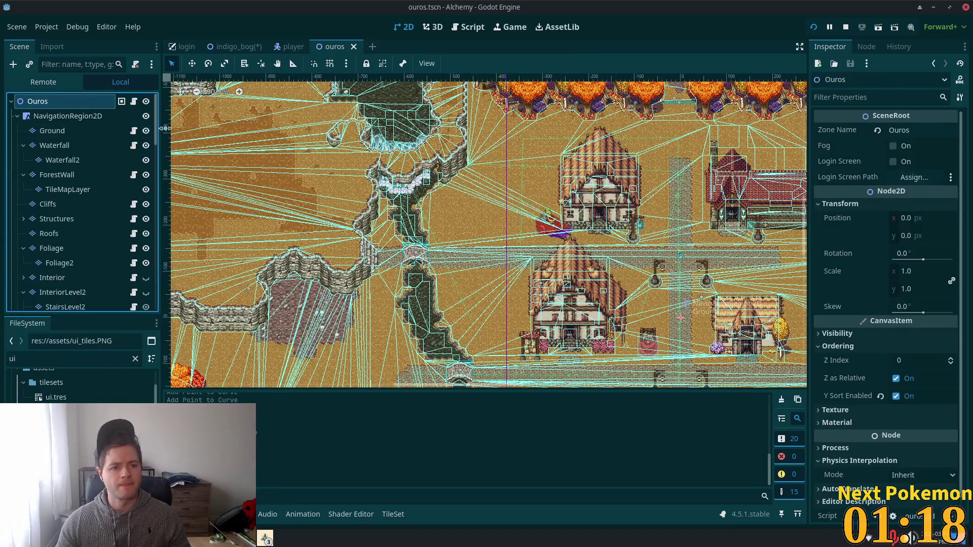
left_click_drag(156, 127, 150, 386)
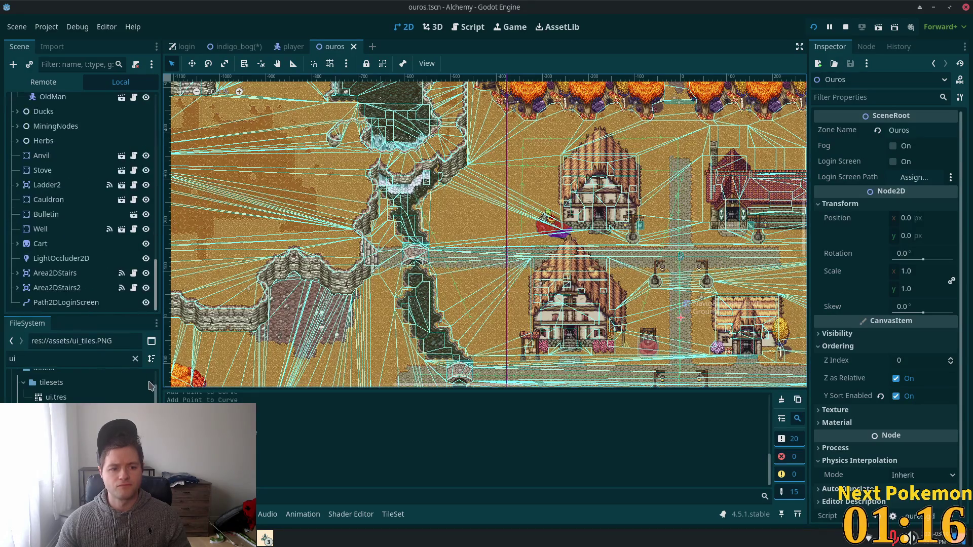
mouse_move(71, 304)
left_mouse_down()
mouse_move(355, 228)
mouse_move(915, 177)
left_mouse_up()
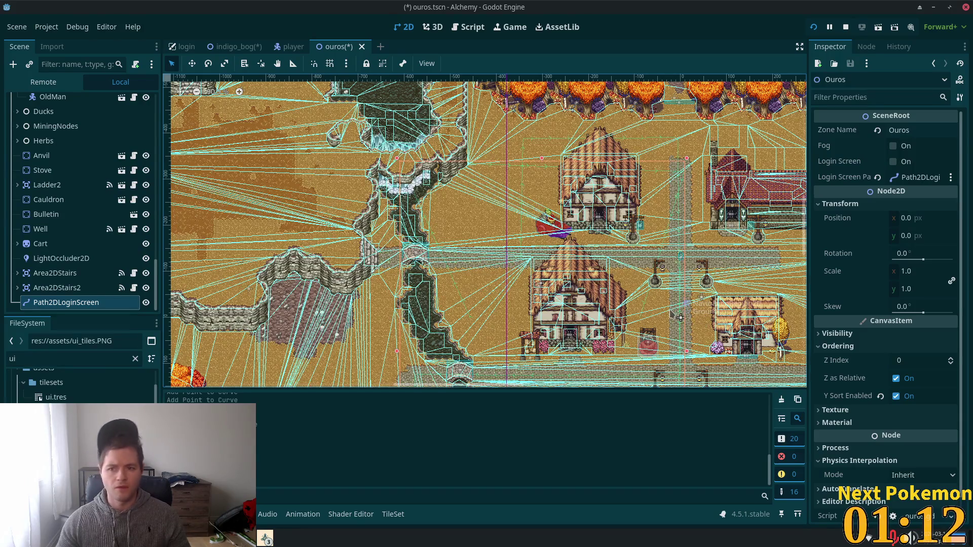
key("ctrl+s")
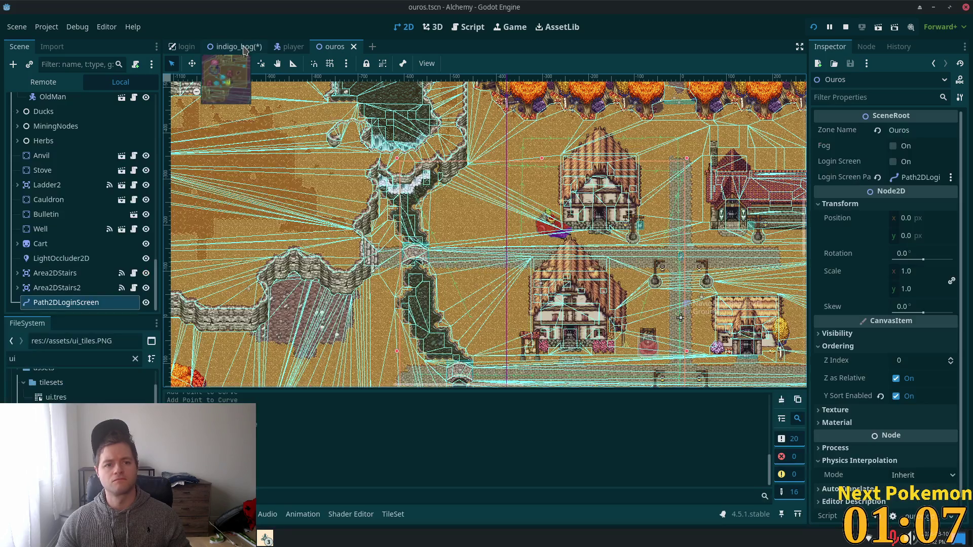
- Save the indigo_bog scene, then return to the ouros scene tab
left_click(239, 47)
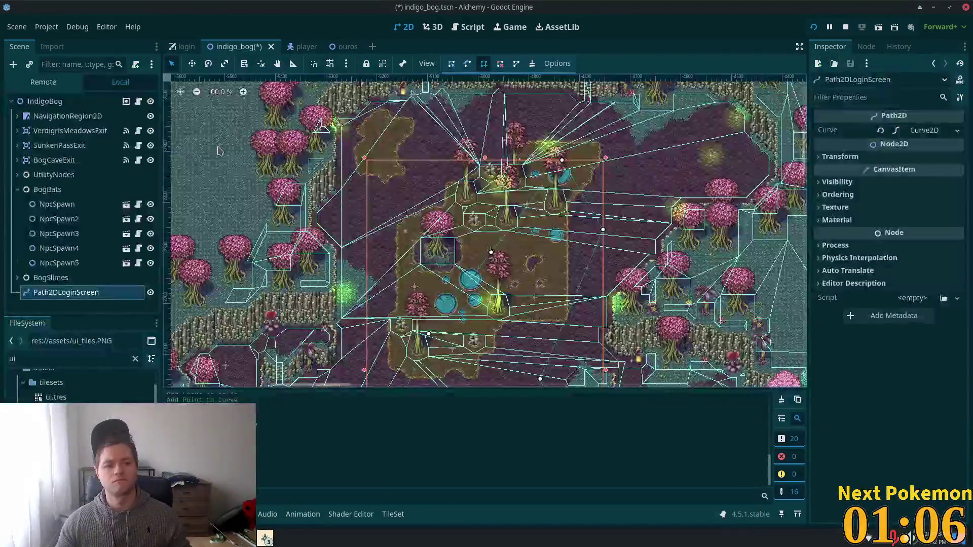
key("ctrl+s")
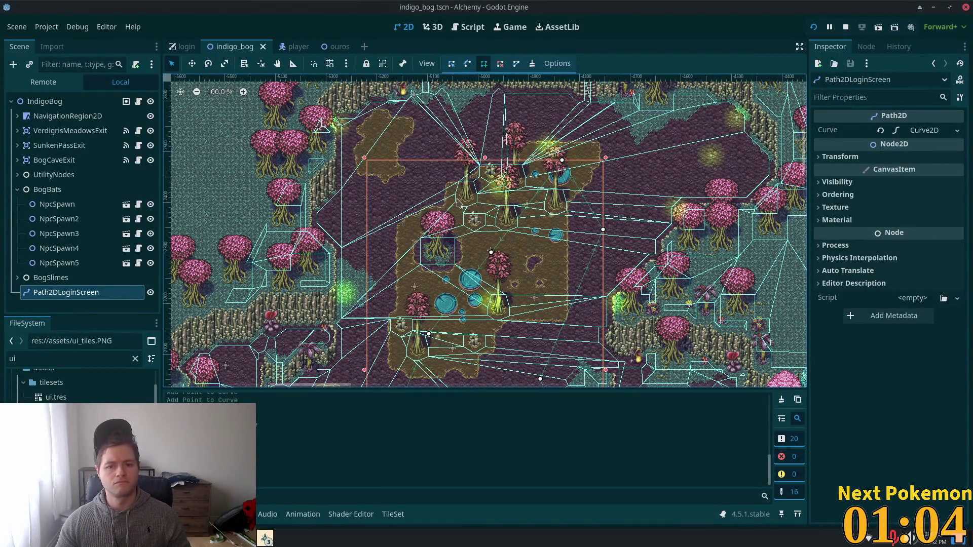
scroll(420, 221, "down", 4)
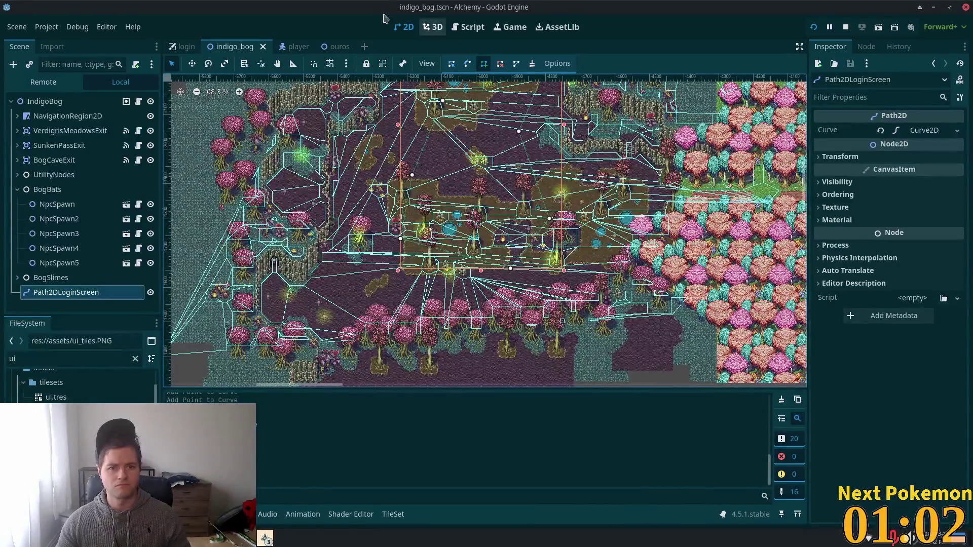
left_click(335, 46)
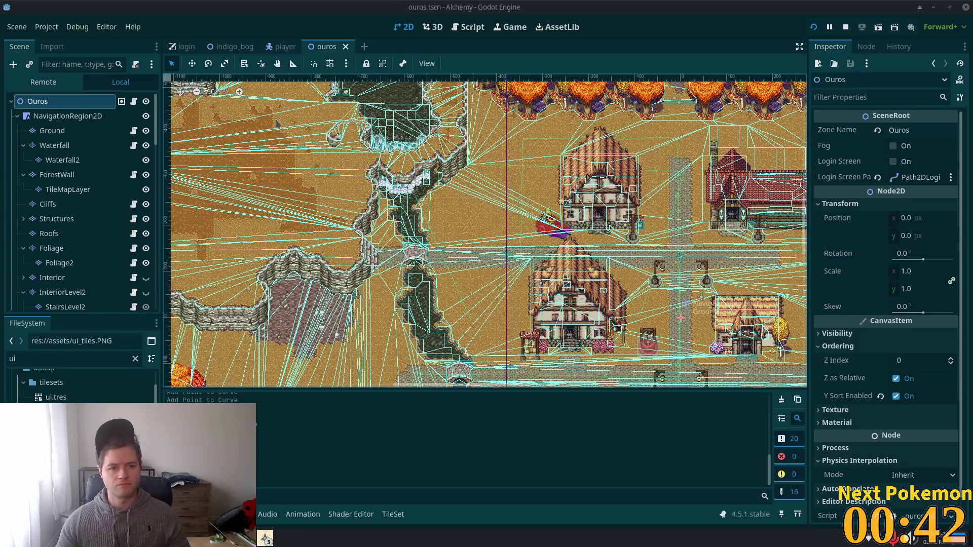
key("alt+Tab")
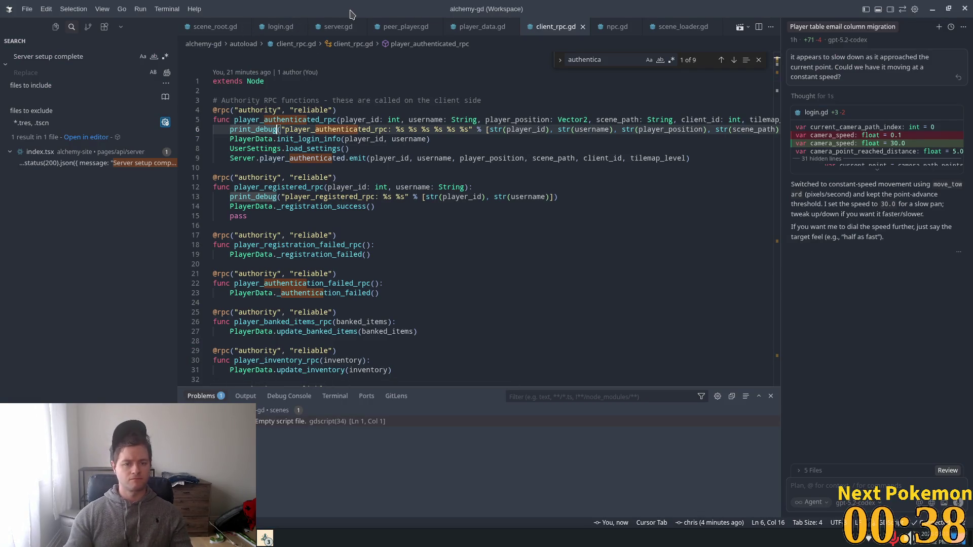
- Open login.gd in Cursor and review its INDIGO_BOG preload and camera movement variables
left_click(272, 33)
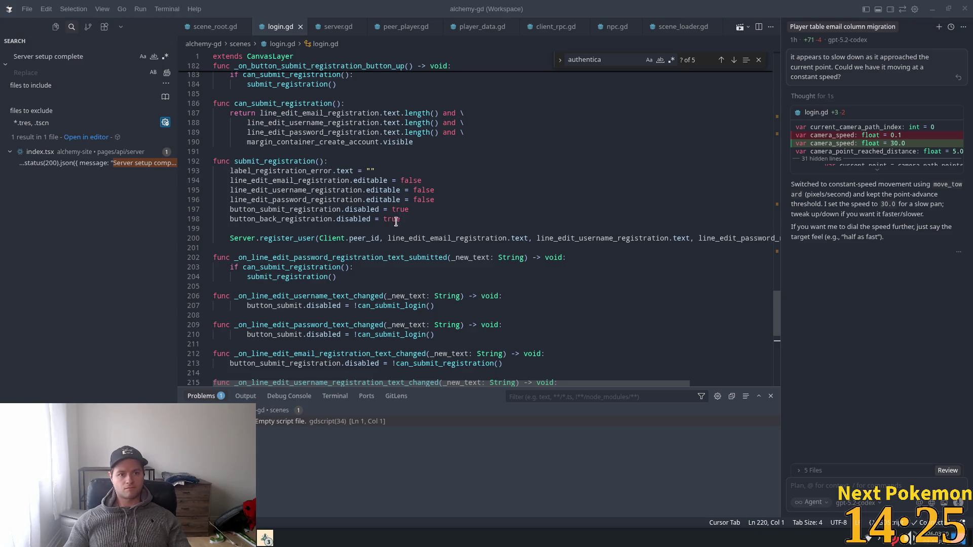
scroll(385, 183, "down", 4)
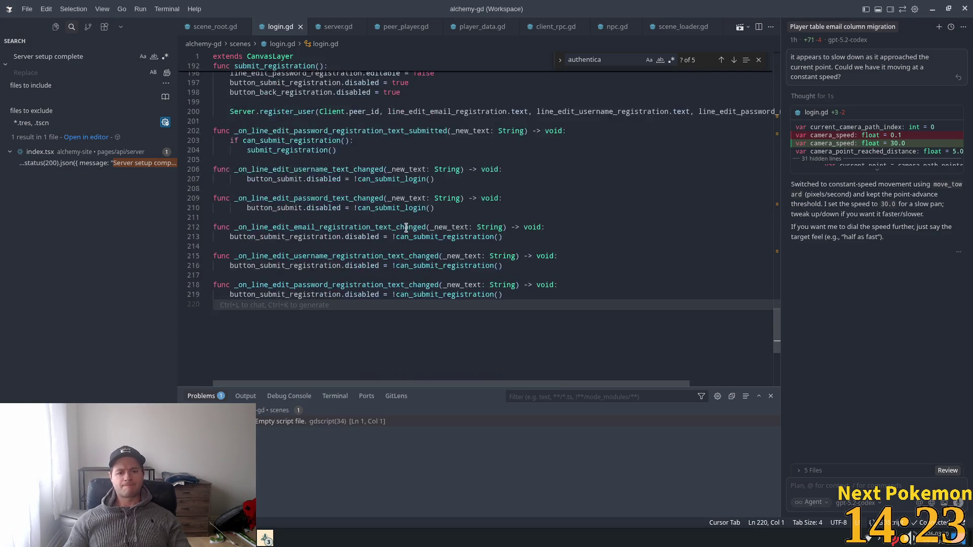
scroll(401, 225, "up", 5)
left_click_drag(767, 319, 769, 79)
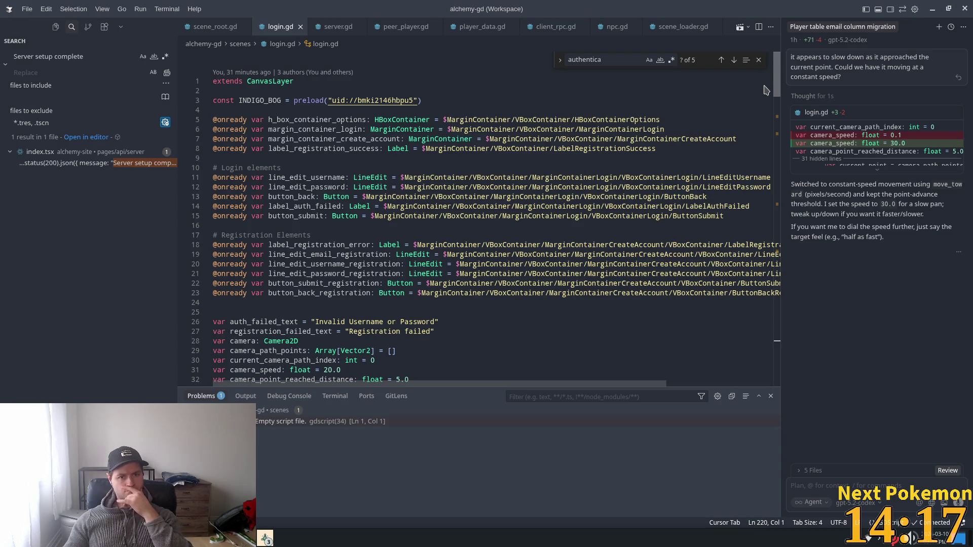
scroll(582, 230, "down", 1)
scroll(456, 329, "up", 1)
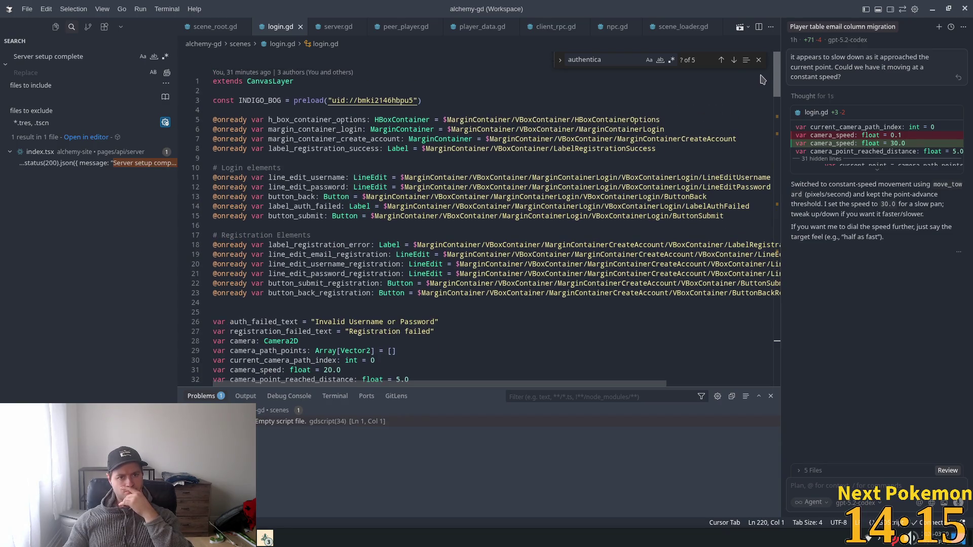
key("alt+Tab")
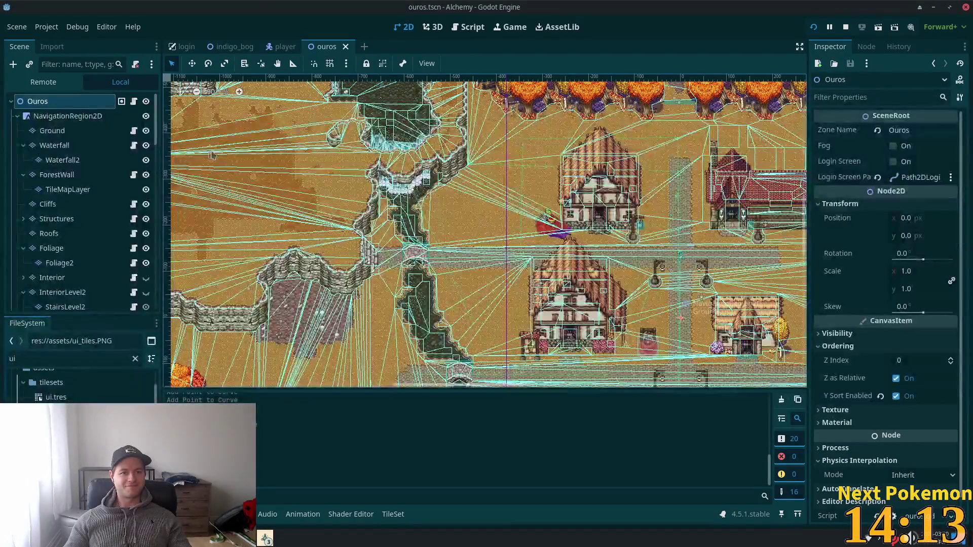
- Open the login scene and view its login.gd script in Godot's script editor
left_click(182, 47)
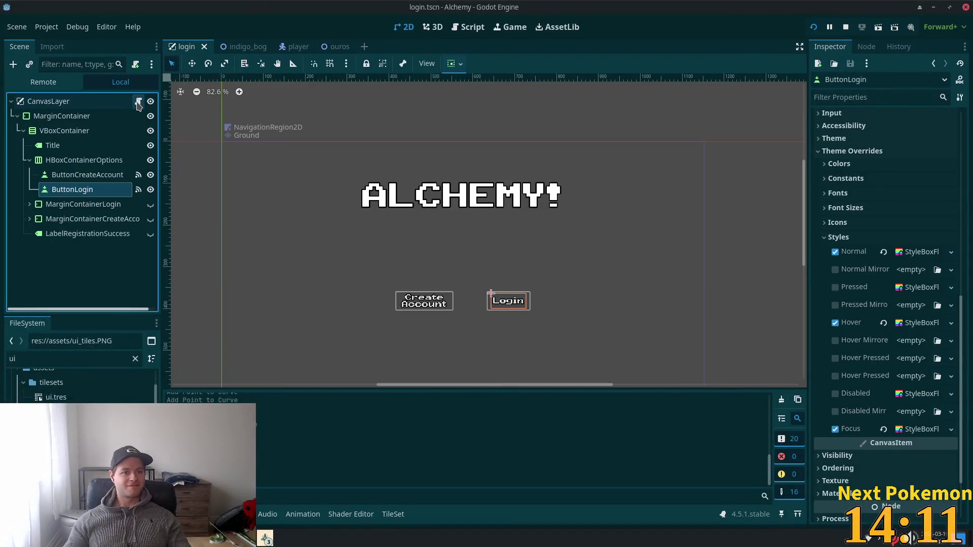
left_click(138, 101)
scroll(422, 206, "up", 11)
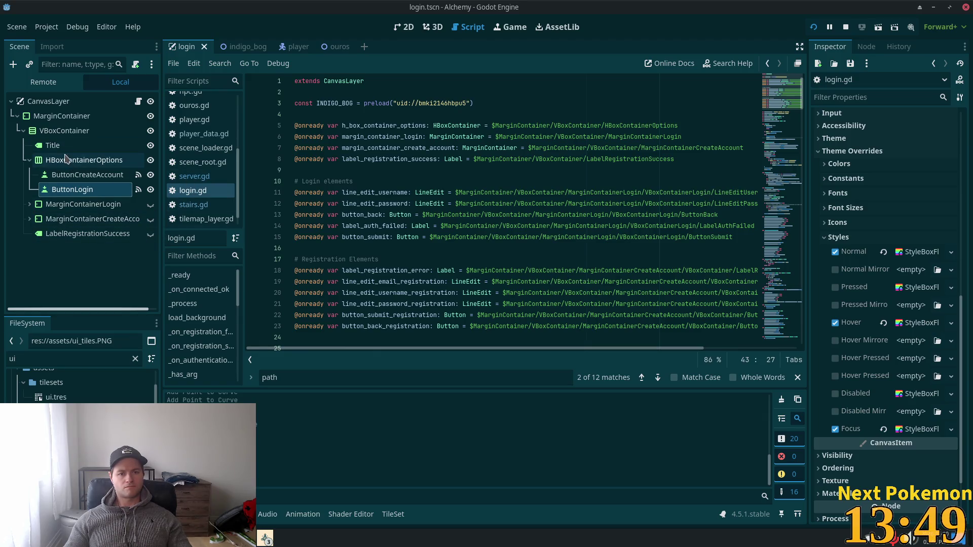
scroll(476, 269, "down", 3)
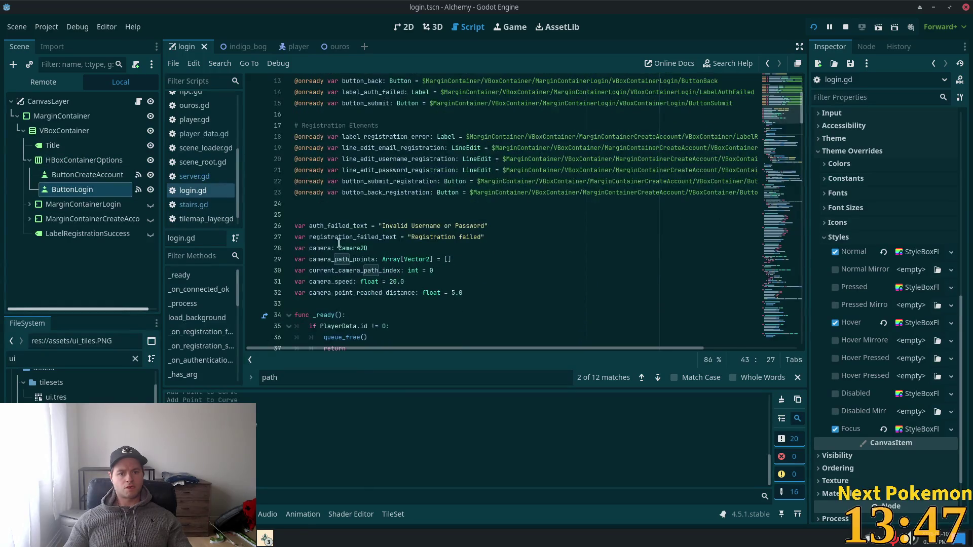
scroll(402, 250, "up", 4)
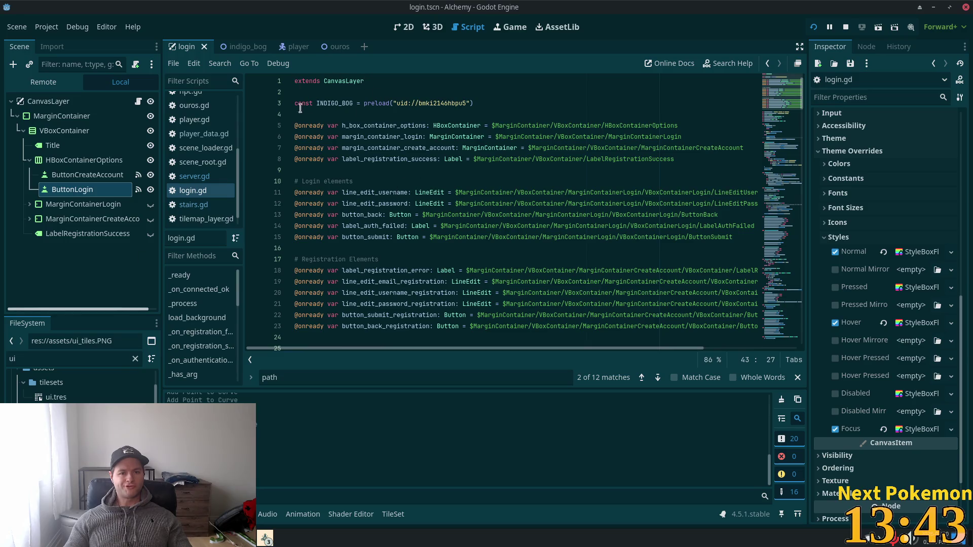
scroll(343, 156, "down", 4)
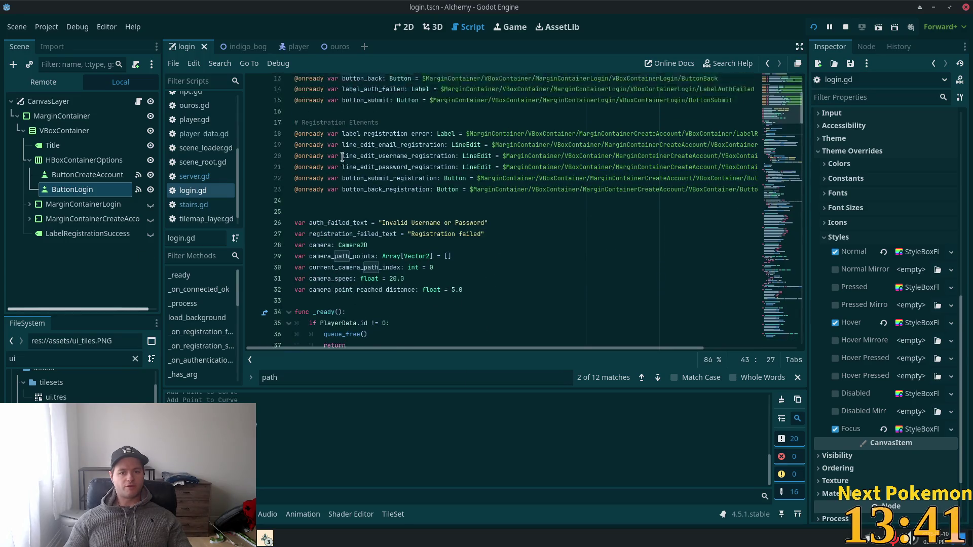
scroll(342, 156, "up", 4)
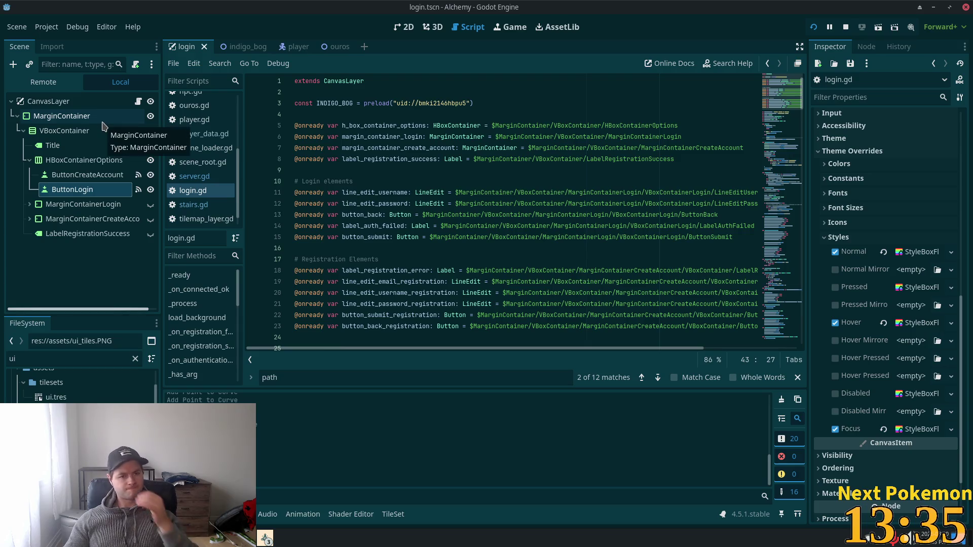
left_click(67, 360)
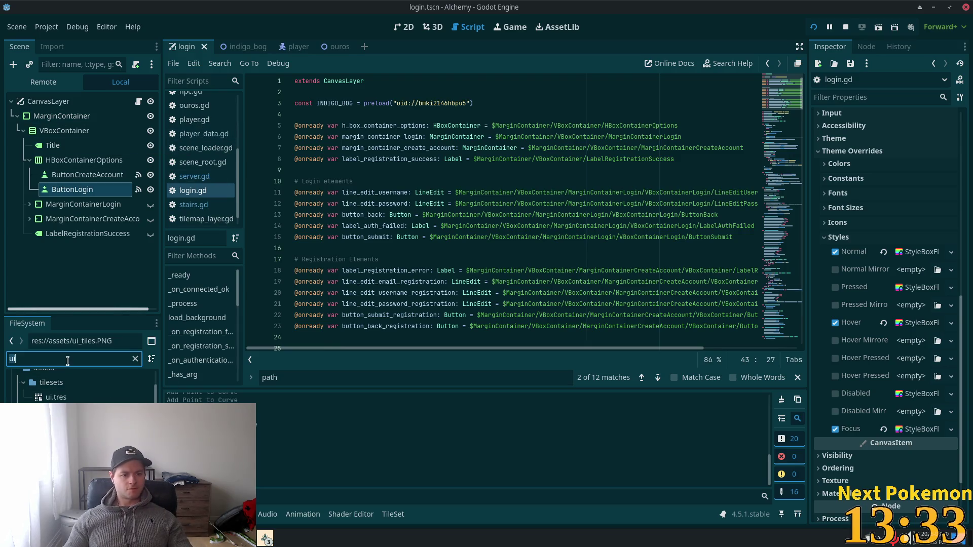
- Add a const OUROS preload under INDIGO_BOG and start a camera_scenes array declaration
type("ouros")
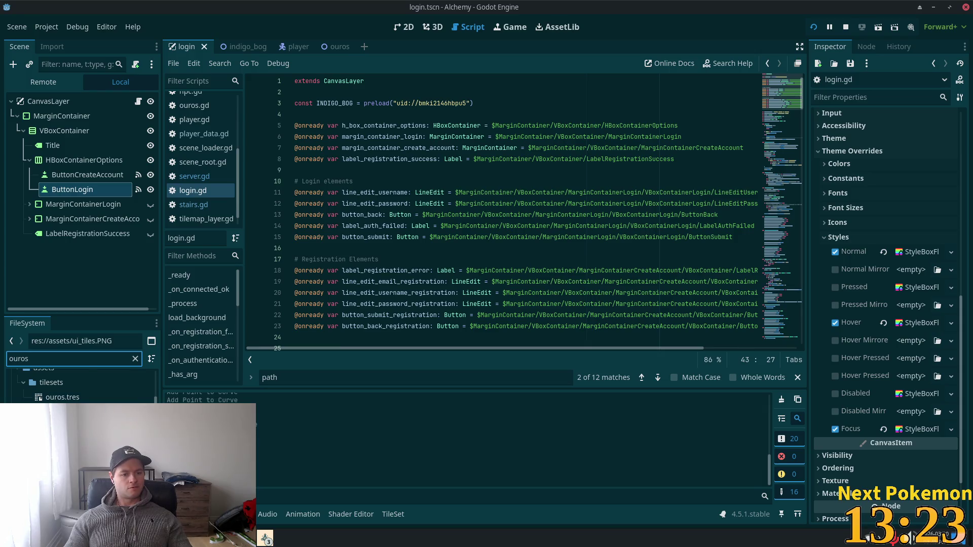
mouse_move(60, 411)
left_mouse_down()
mouse_move(277, 282)
mouse_move(308, 104)
mouse_move(318, 116)
left_mouse_up()
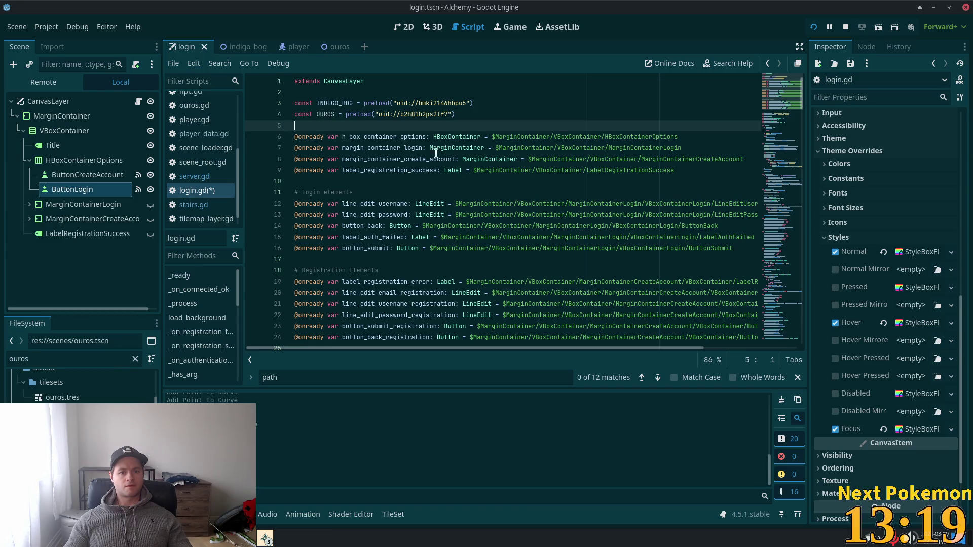
scroll(436, 153, "down", 6)
left_click(494, 231)
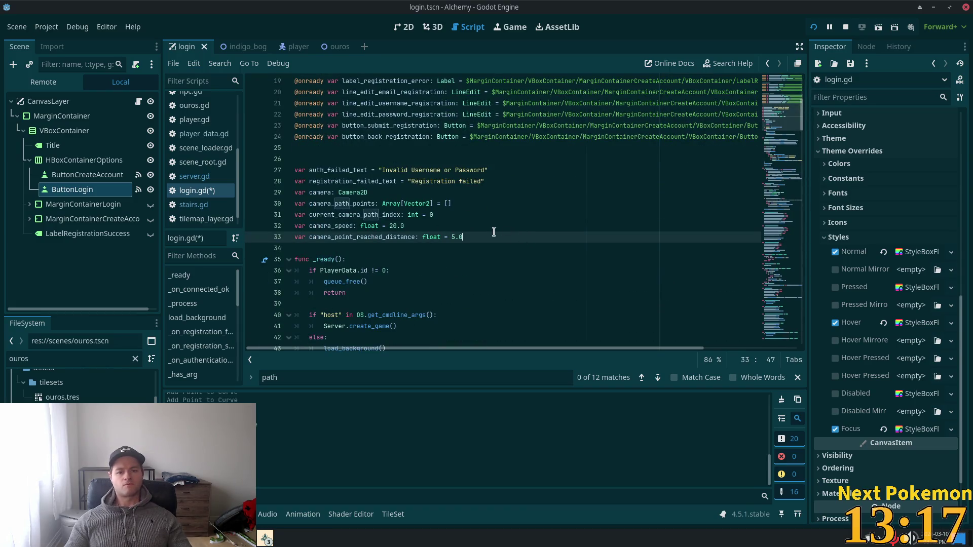
key("Return")
type("var c")
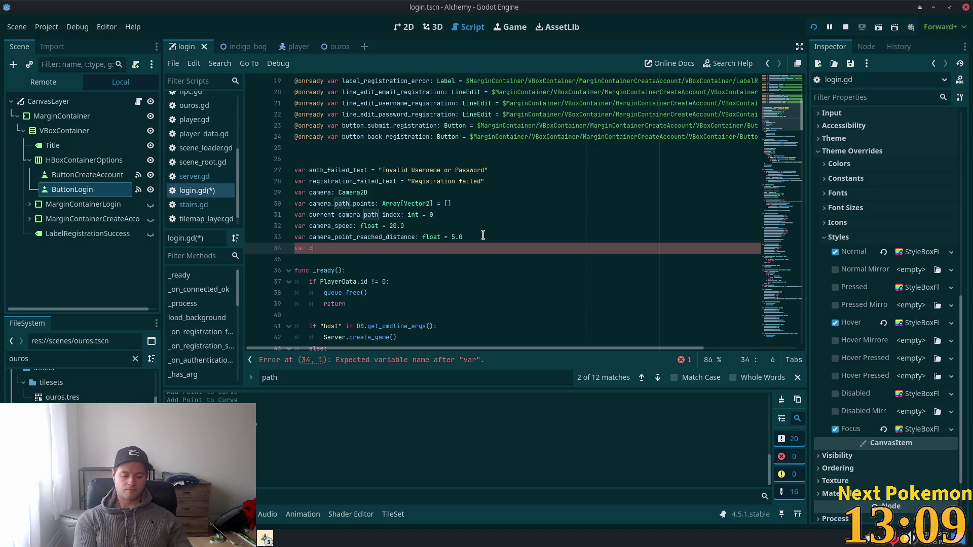
type("amera_scenes ")
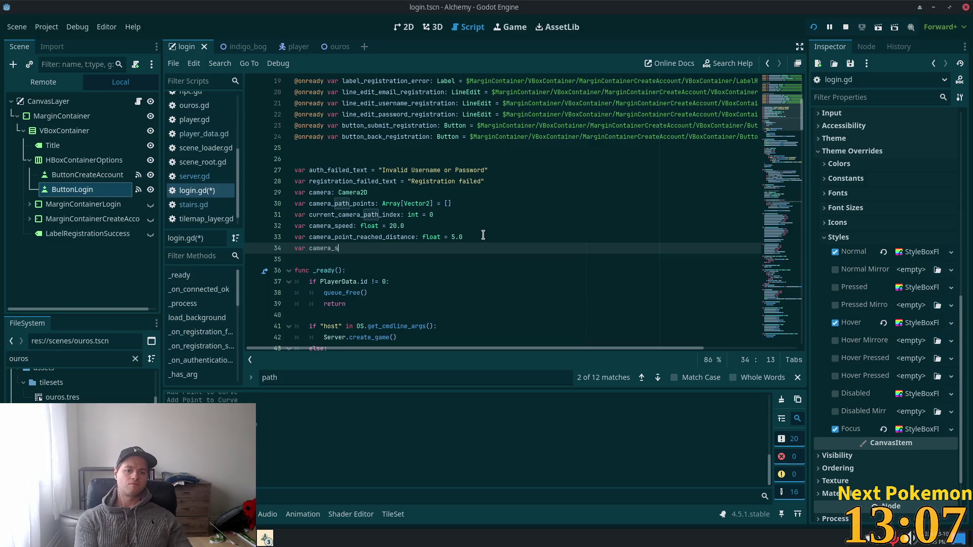
type("= [")
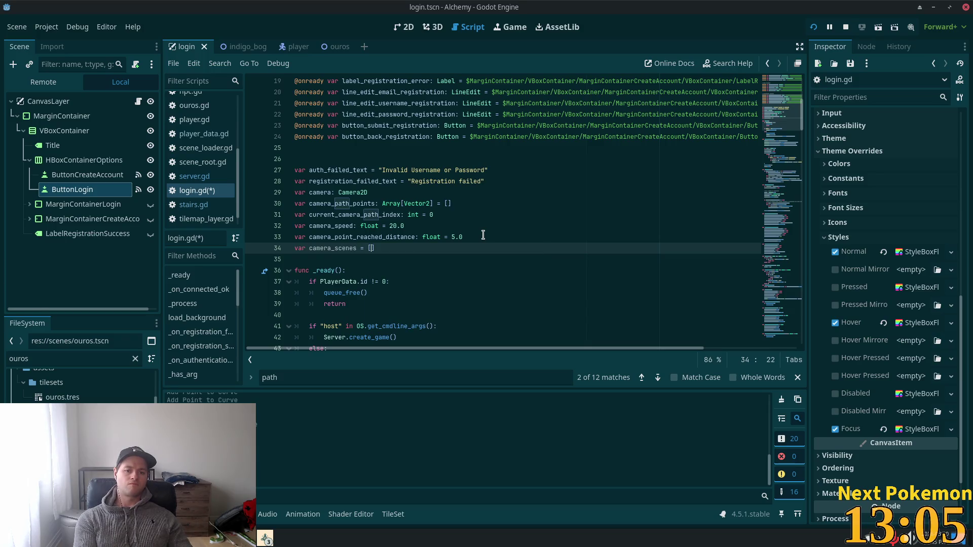
- Put INDIGO_BOG as the first entry of the multi-line camera_scenes array
key("Return")
scroll(414, 187, "up", 2)
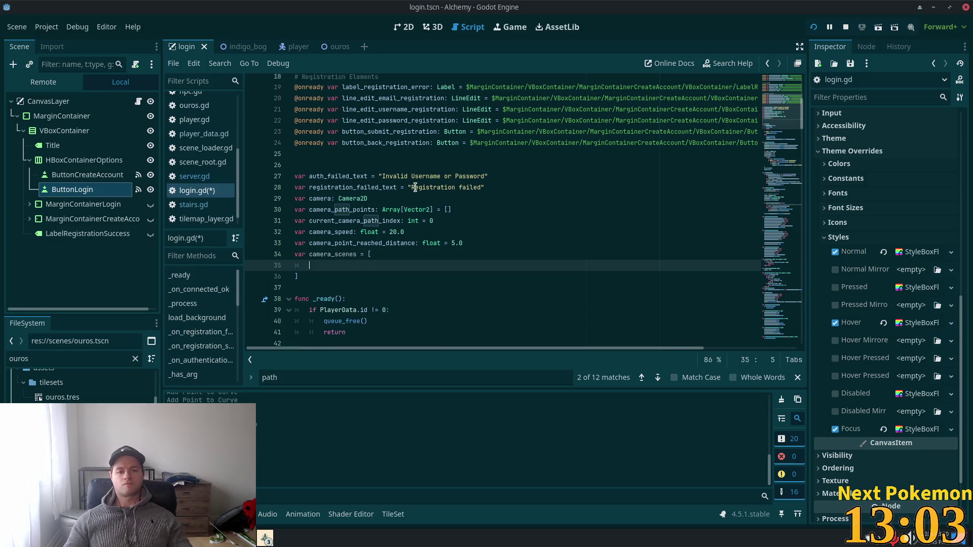
scroll(414, 187, "up", 6)
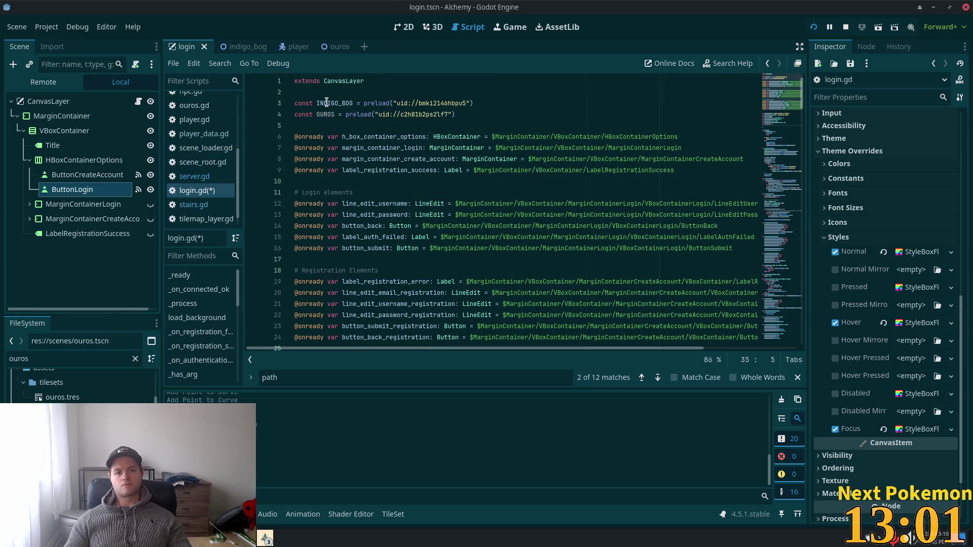
double_click(327, 103)
key("ctrl+c")
scroll(340, 228, "down", 10)
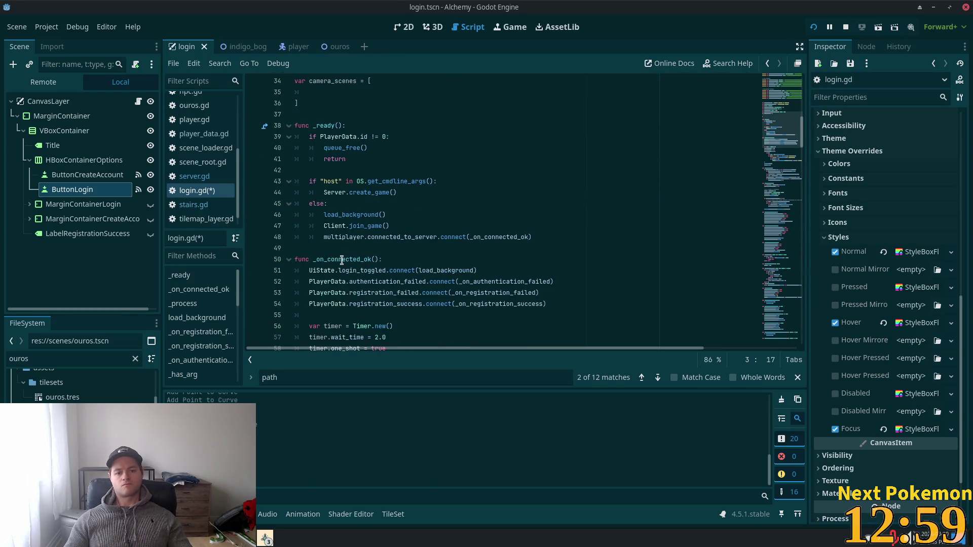
scroll(342, 260, "up", 3)
left_click(349, 194)
key("ctrl+v")
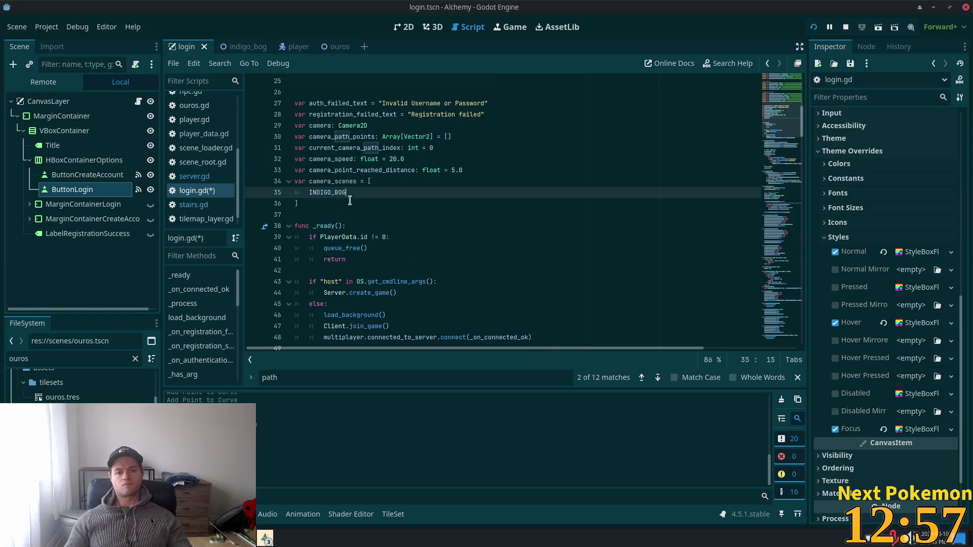
- Add OUROS as the second camera_scenes entry and save login.gd
type(",")
key("Return")
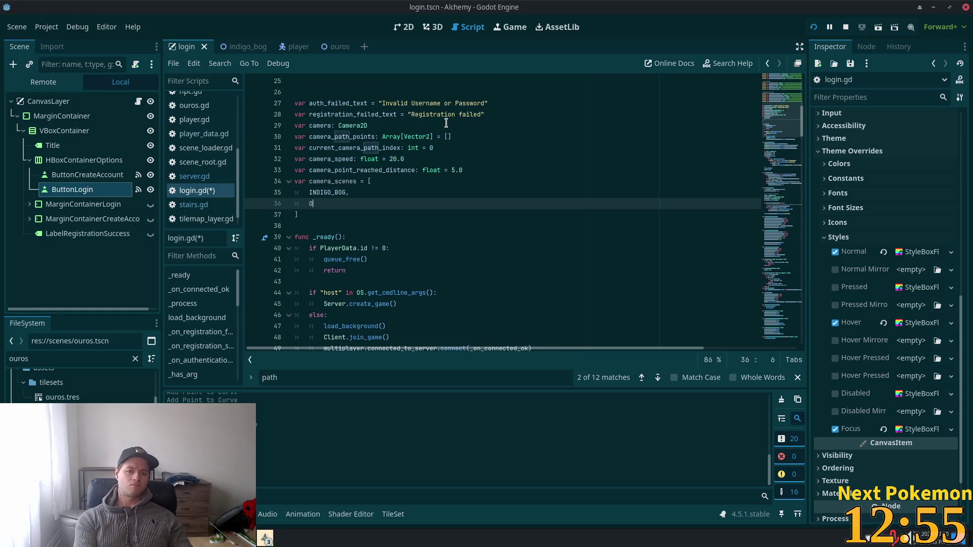
type("UROS")
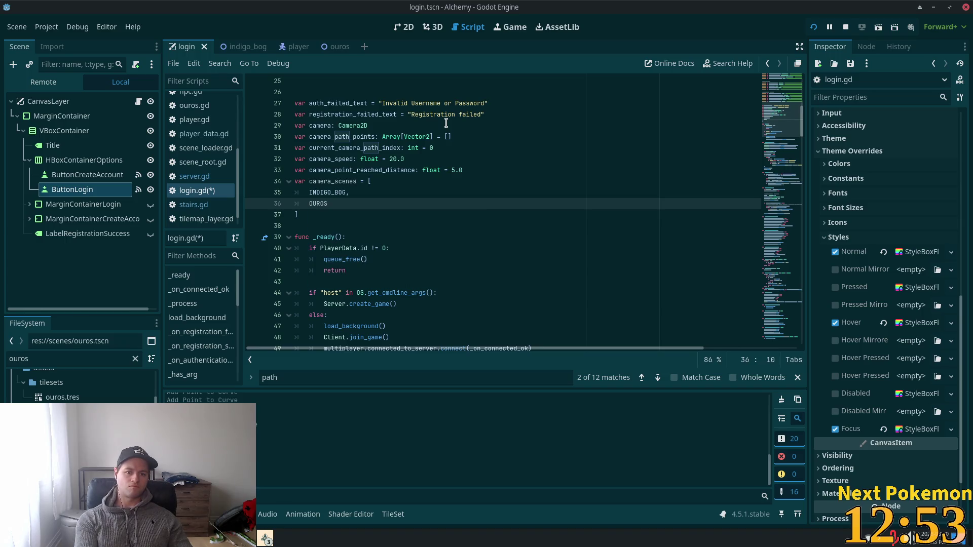
key("ctrl+s")
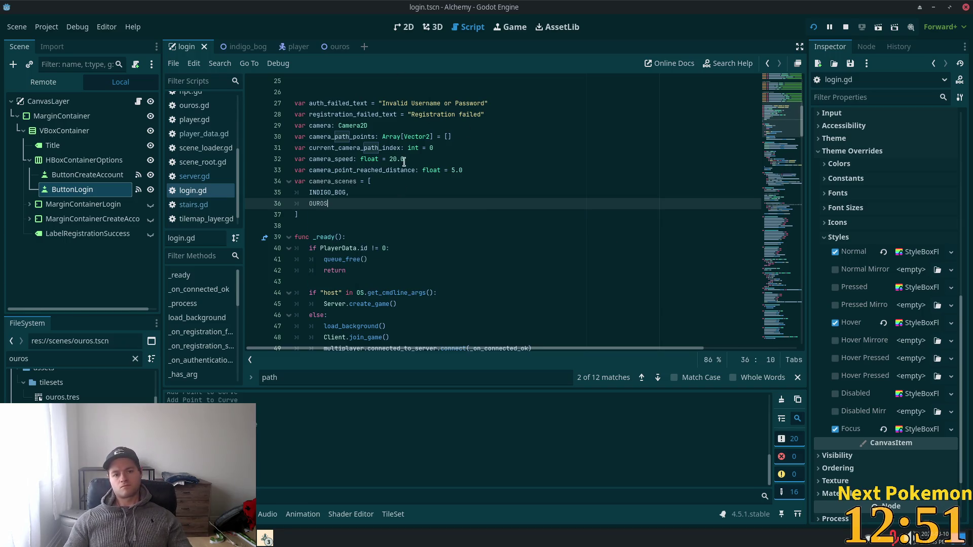
left_click(409, 193)
scroll(448, 212, "down", 2)
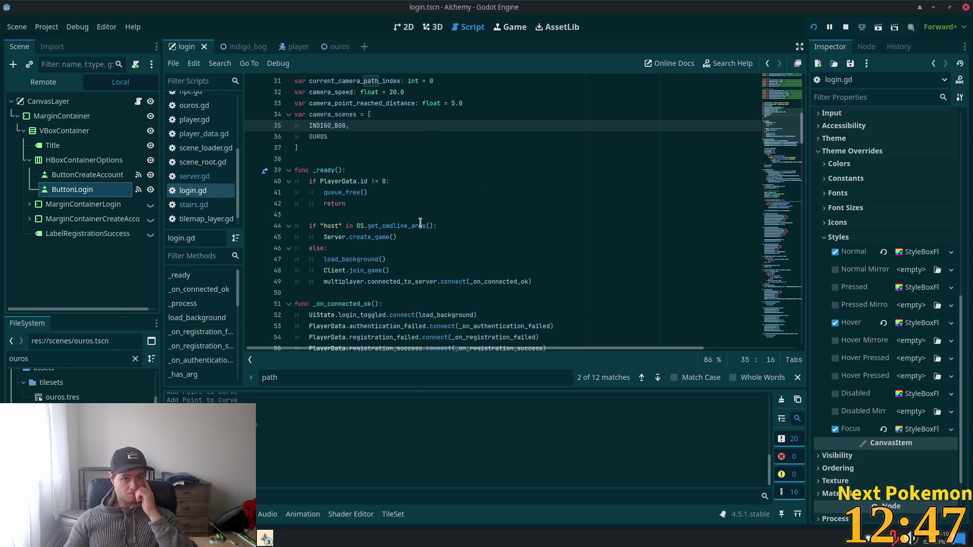
scroll(406, 219, "up", 2)
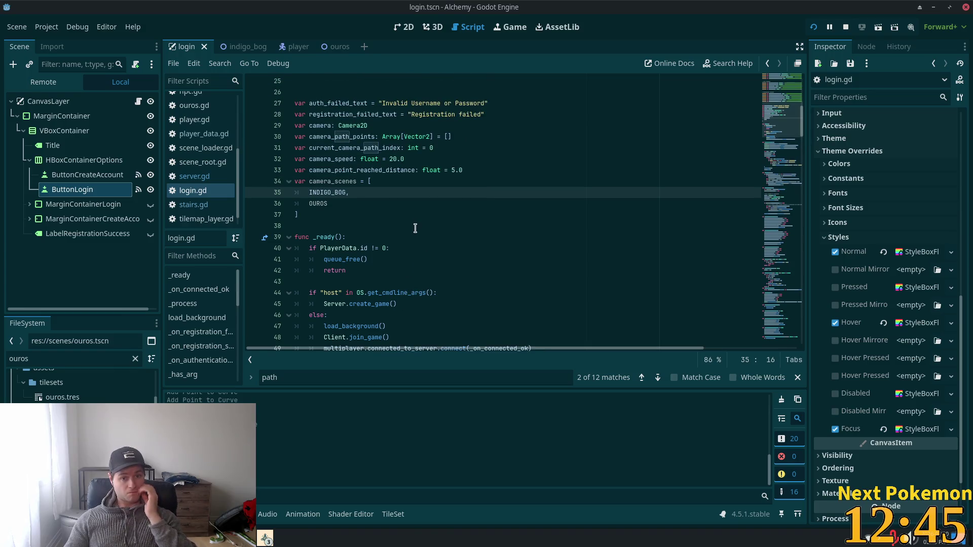
scroll(409, 240, "down", 2)
scroll(408, 241, "up", 2)
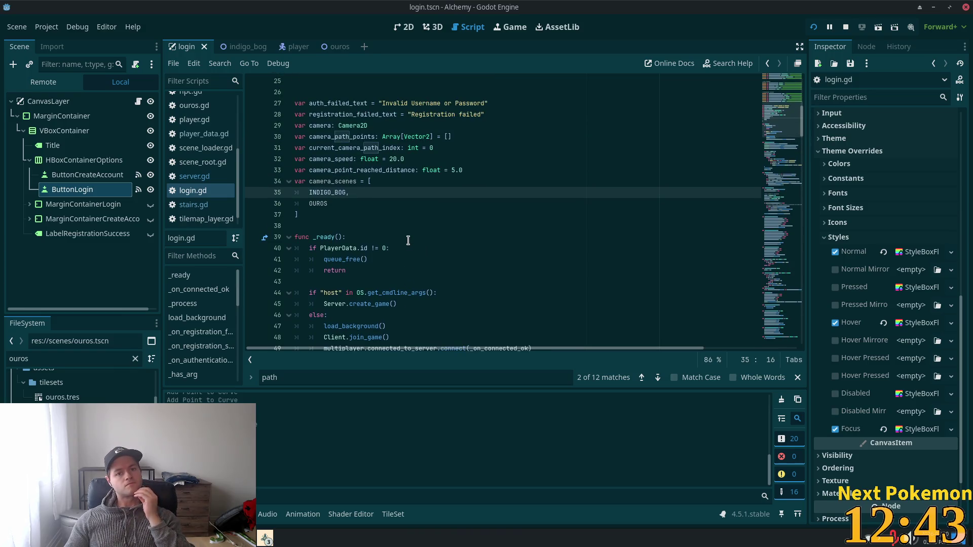
scroll(408, 241, "down", 4)
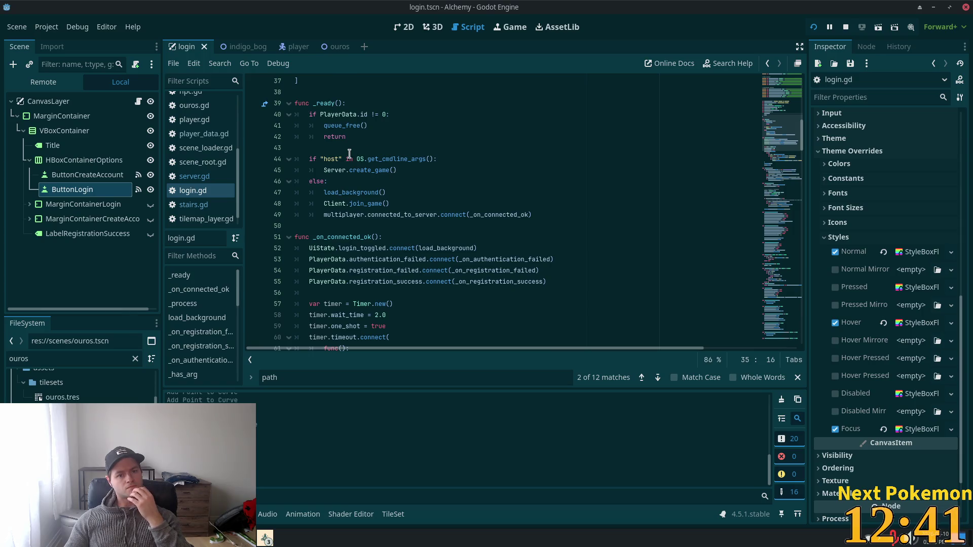
- Check load_background()'s INDIGO_BOG instantiate line, then place the caret after the camera_scenes array
left_click(349, 170)
left_click(346, 193, "ctrl")
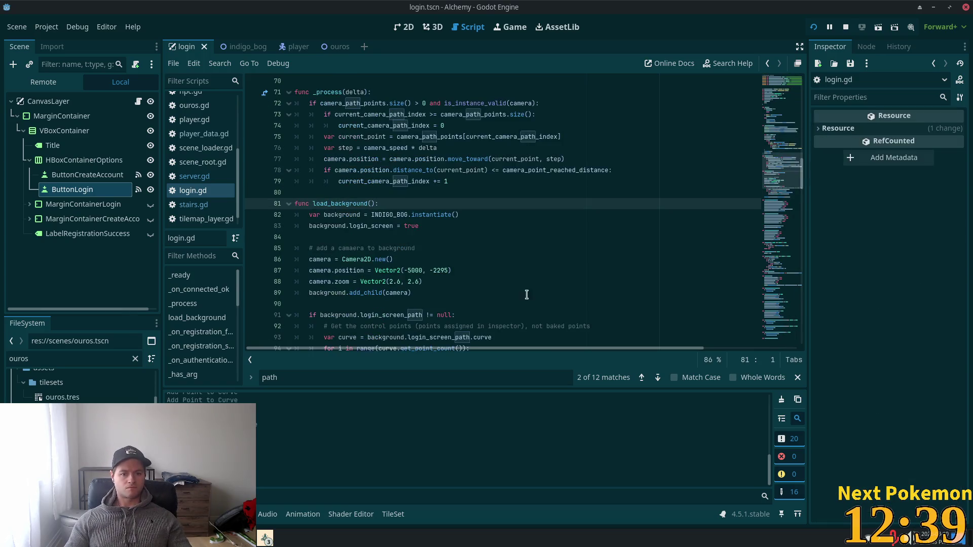
left_click(368, 215)
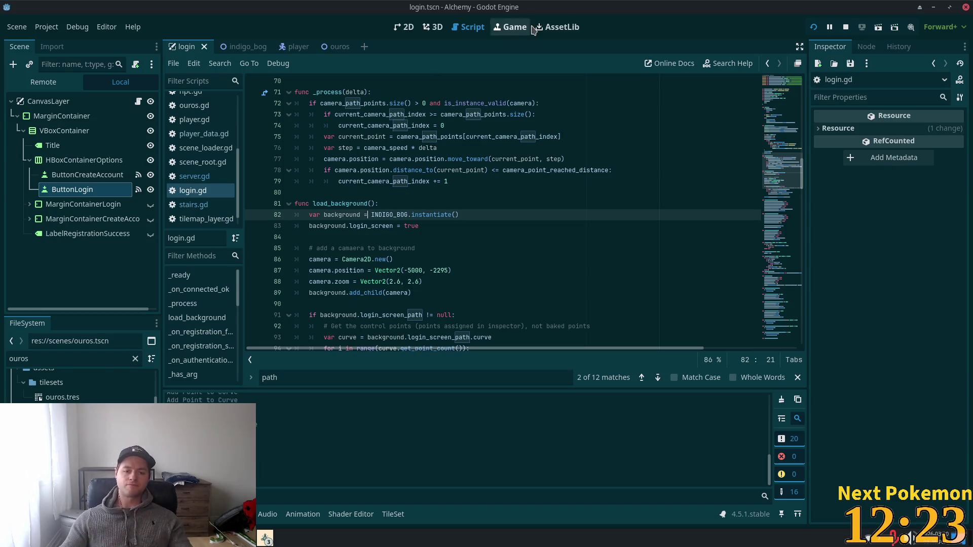
key("Left")
key("Left")
key("Left")
key("Left")
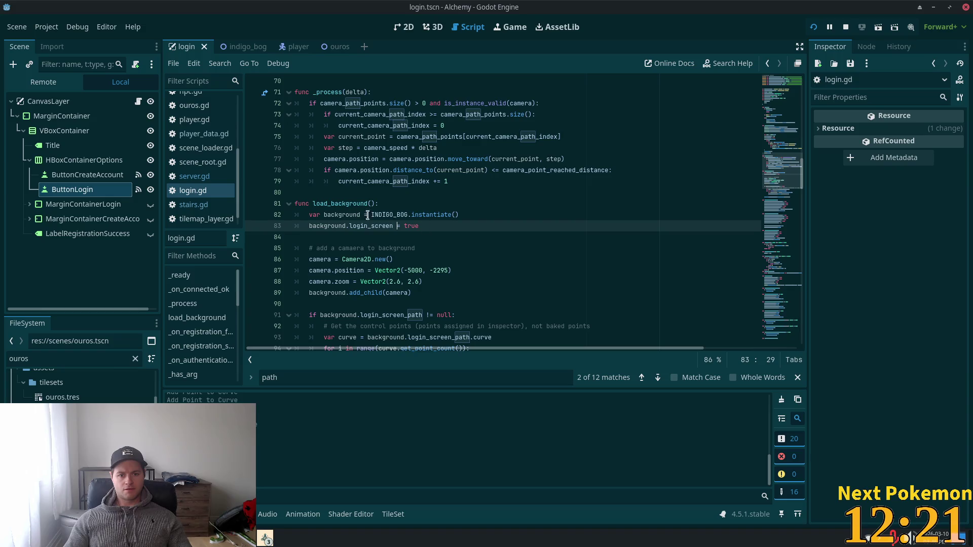
left_click(380, 200)
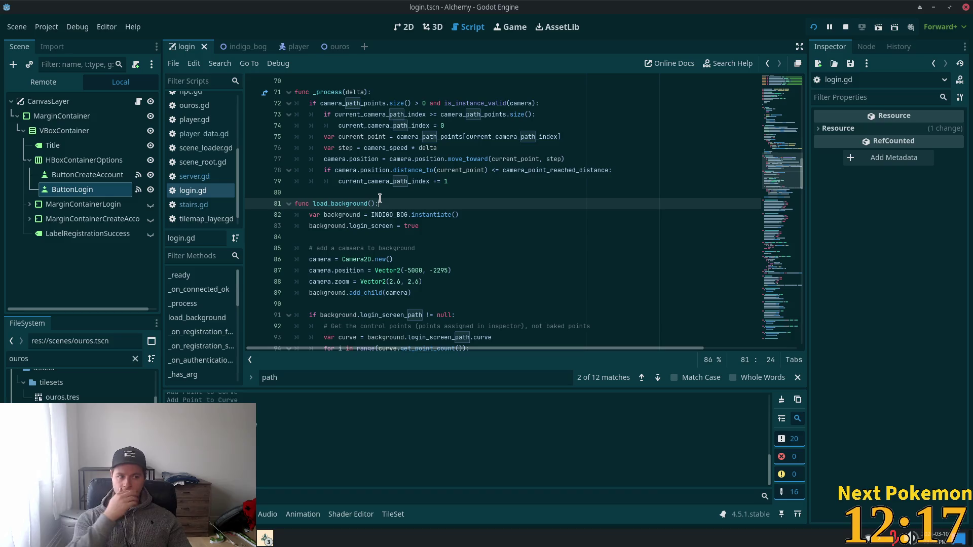
scroll(380, 198, "up", 12)
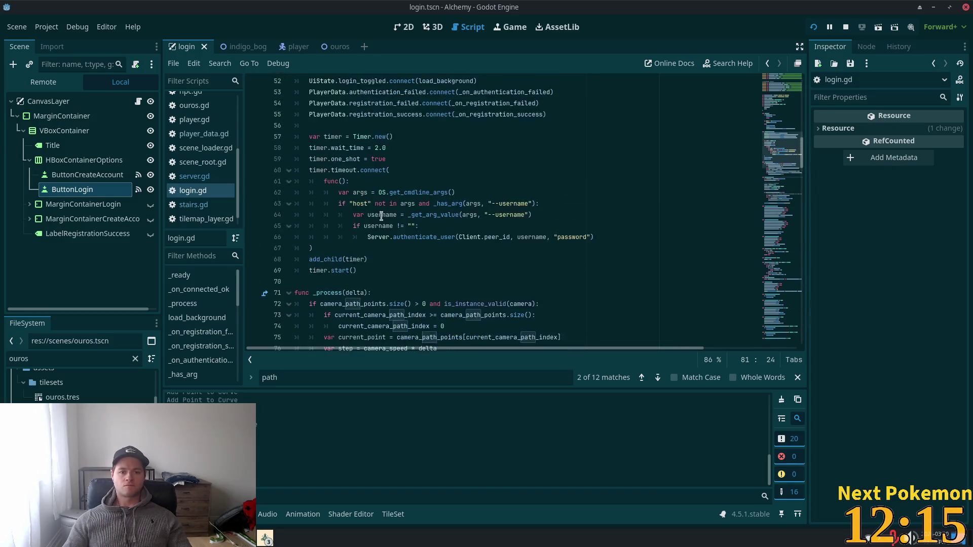
scroll(360, 168, "up", 2)
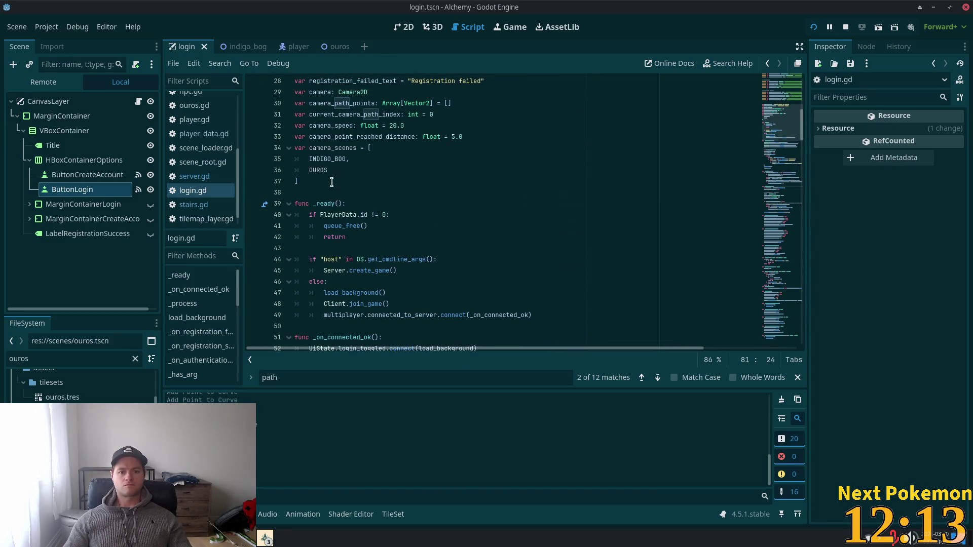
left_click(309, 181)
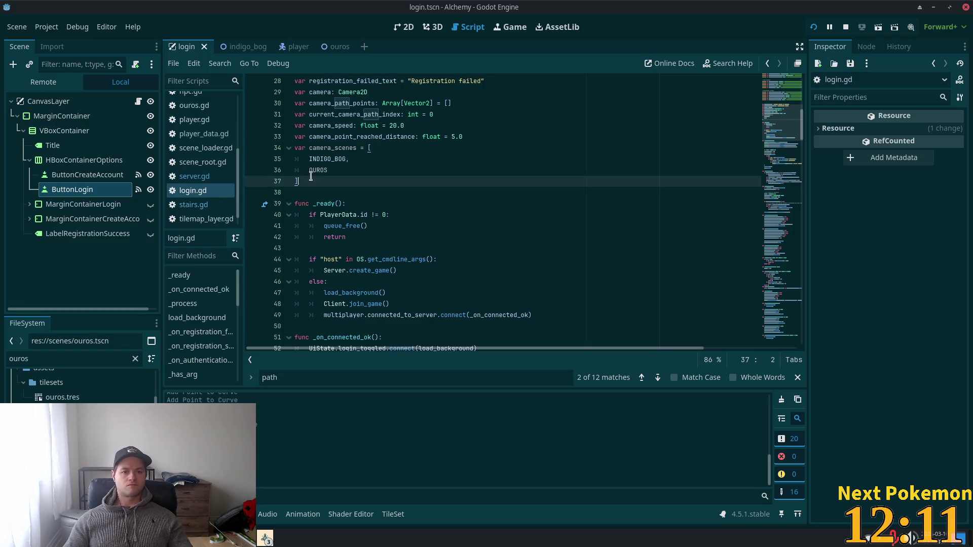
- Declare var camera_scene_index = 0 directly below the camera_scenes array
key("Return")
type("vAR")
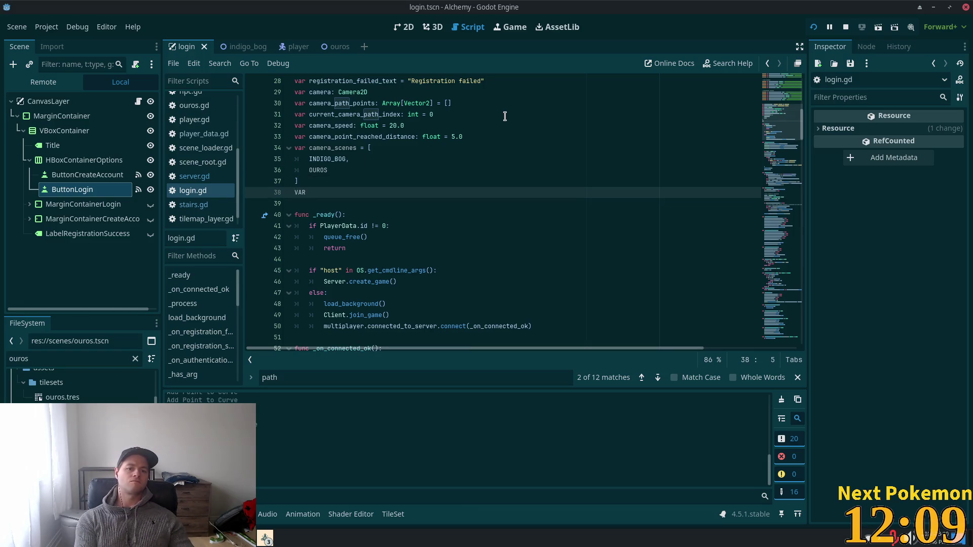
key("BackSpace")
key("BackSpace")
key("BackSpace")
type("r cam")
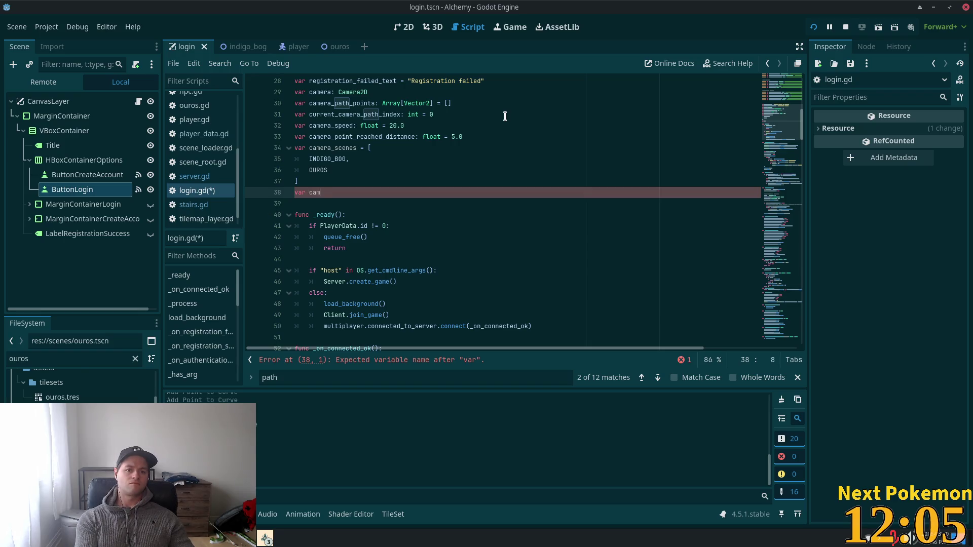
type("era_scene_")
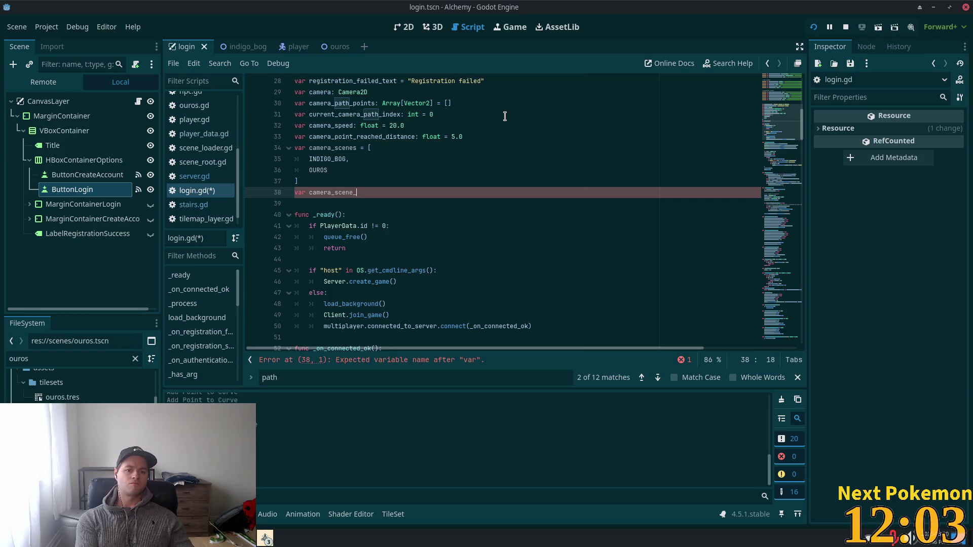
type("index =")
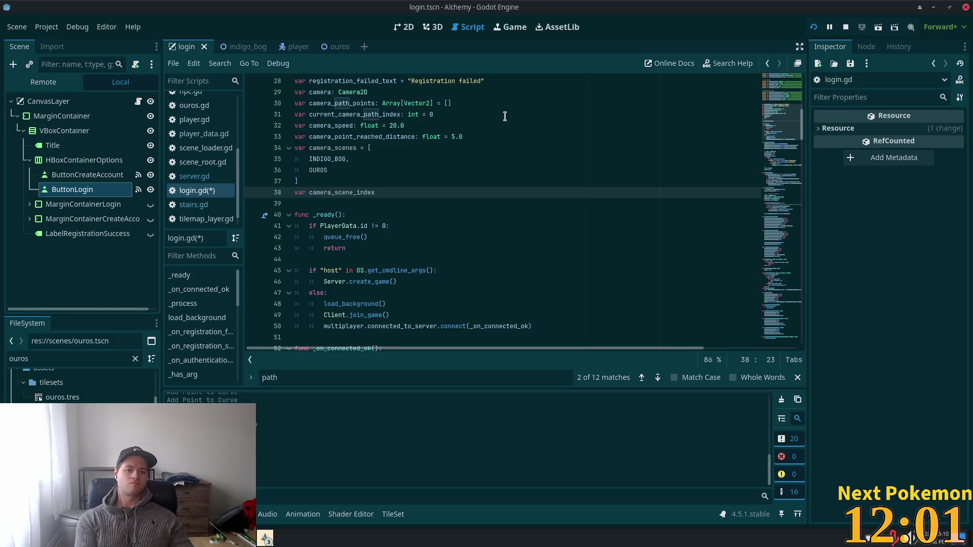
key("Escape")
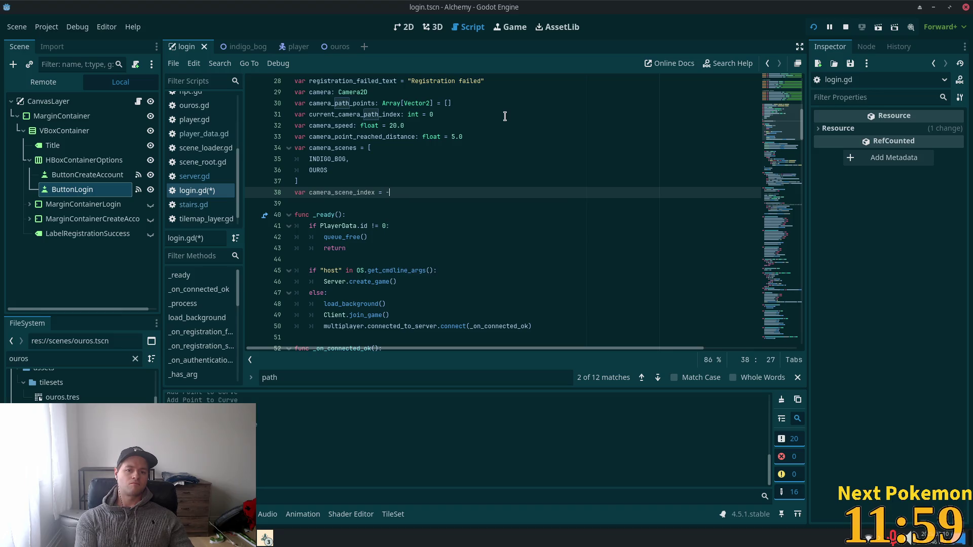
type("0")
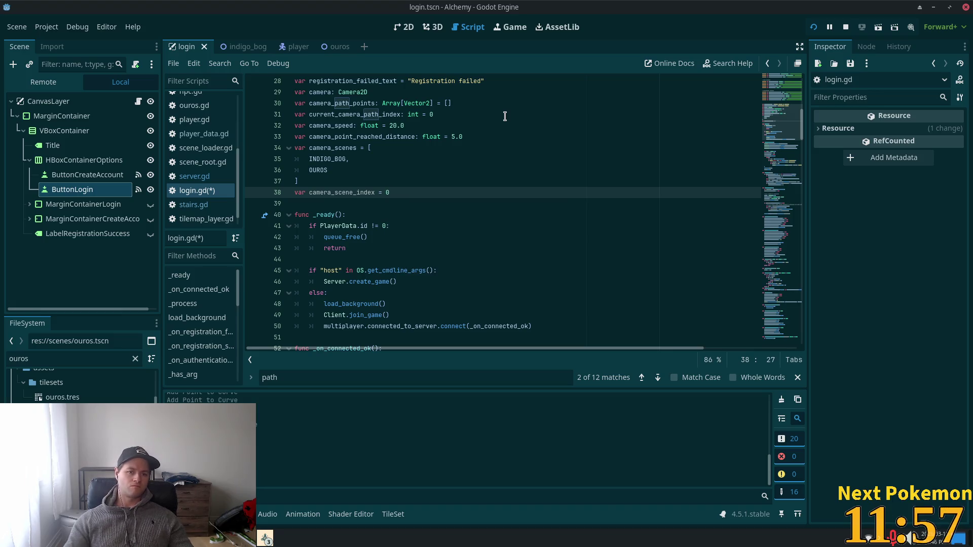
scroll(456, 273, "down", 10)
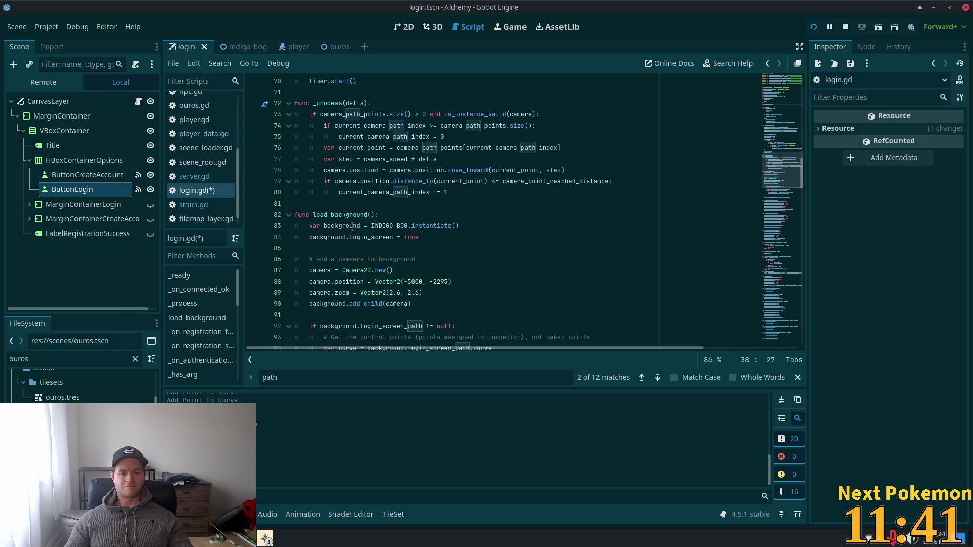
- Insert a blank first line inside load_background() and save the project
scroll(353, 227, "down", 1)
left_click(360, 203)
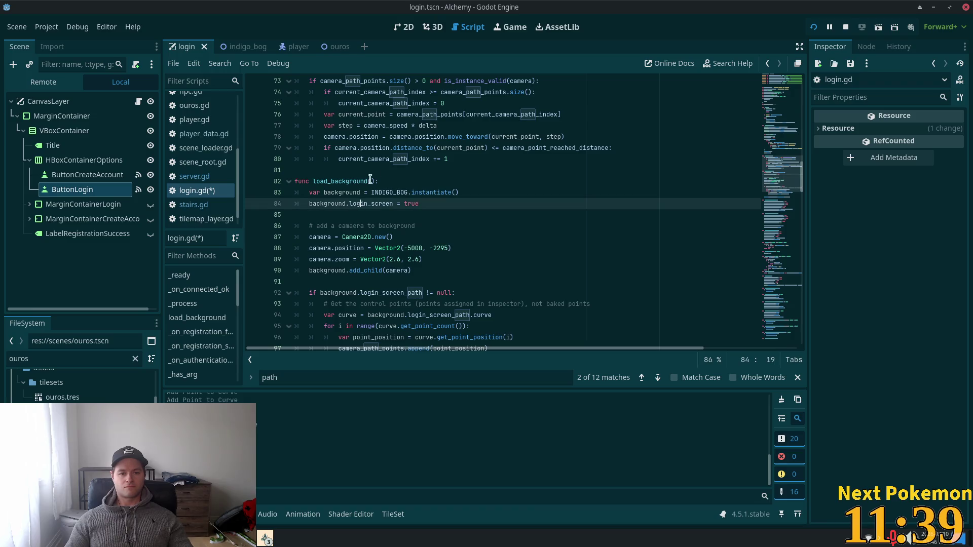
left_click(446, 213)
left_click(423, 183)
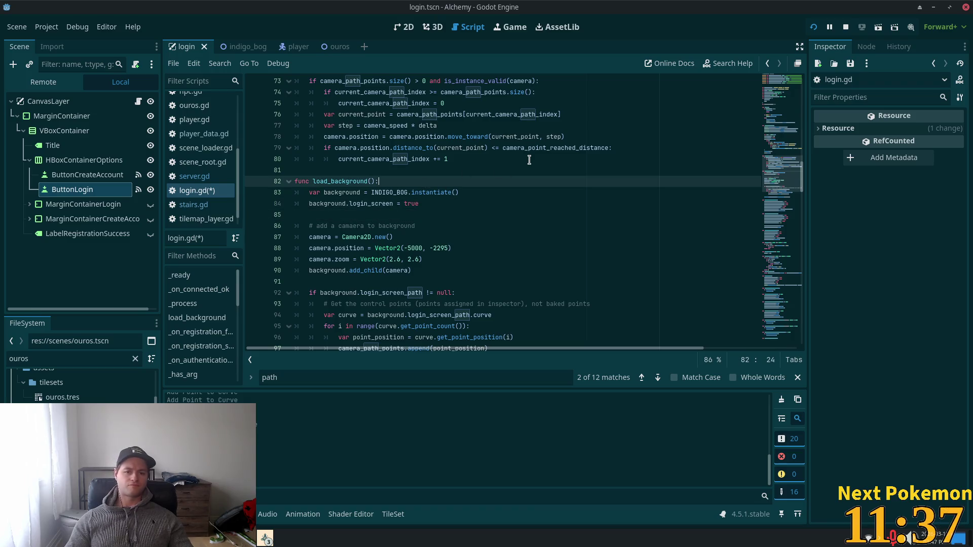
key("Return")
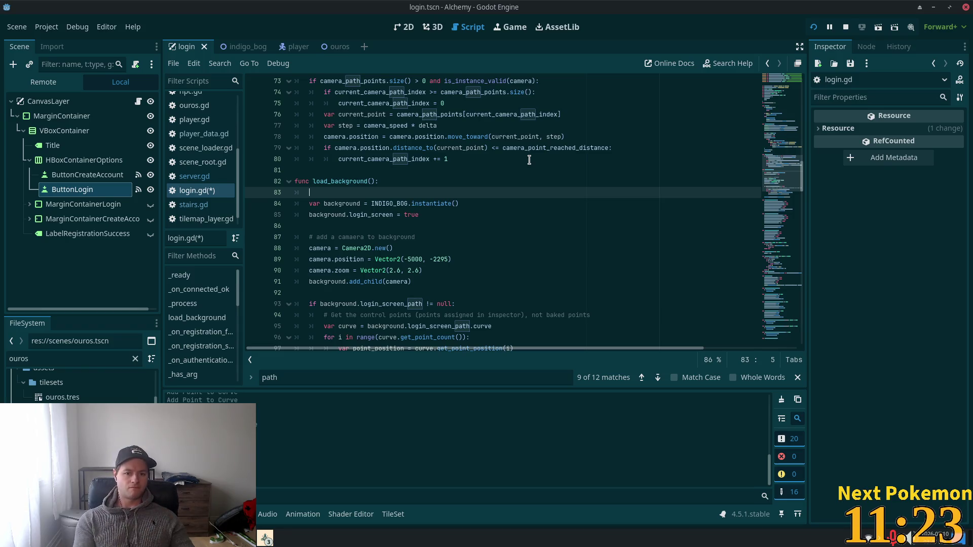
key("ctrl+s")
key("alt+Tab")
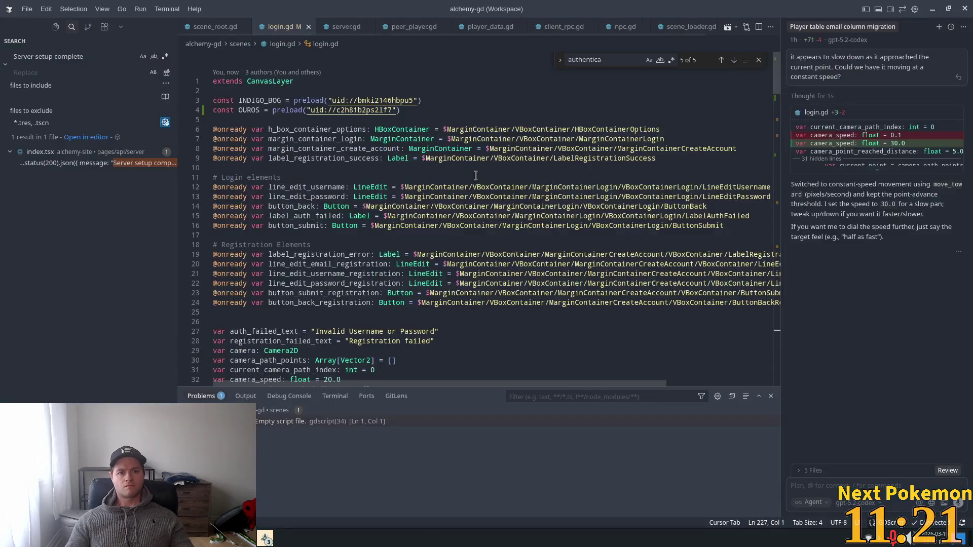
- Search login.gd for 'load_ba' and jump to the load_background() definition
scroll(596, 253, "down", 1)
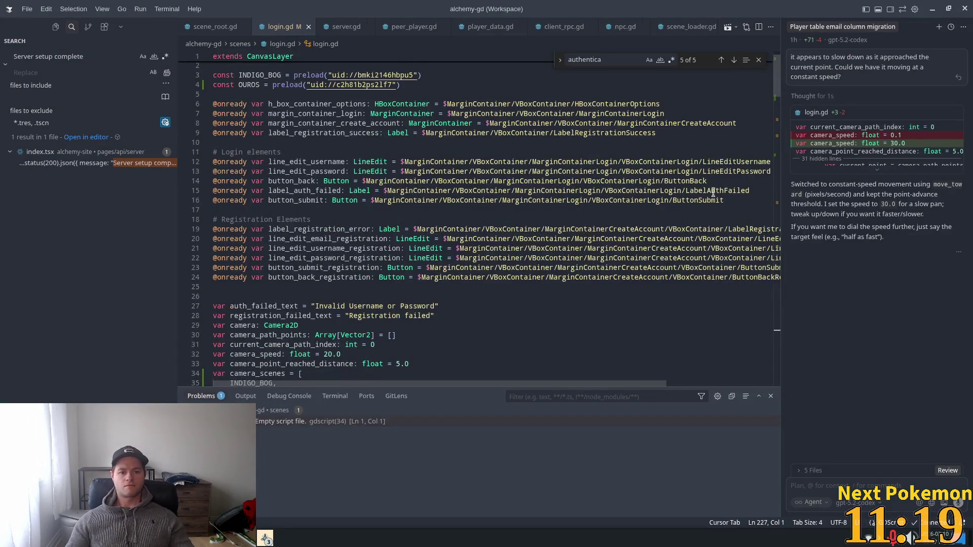
key("ctrl+f")
type("load_")
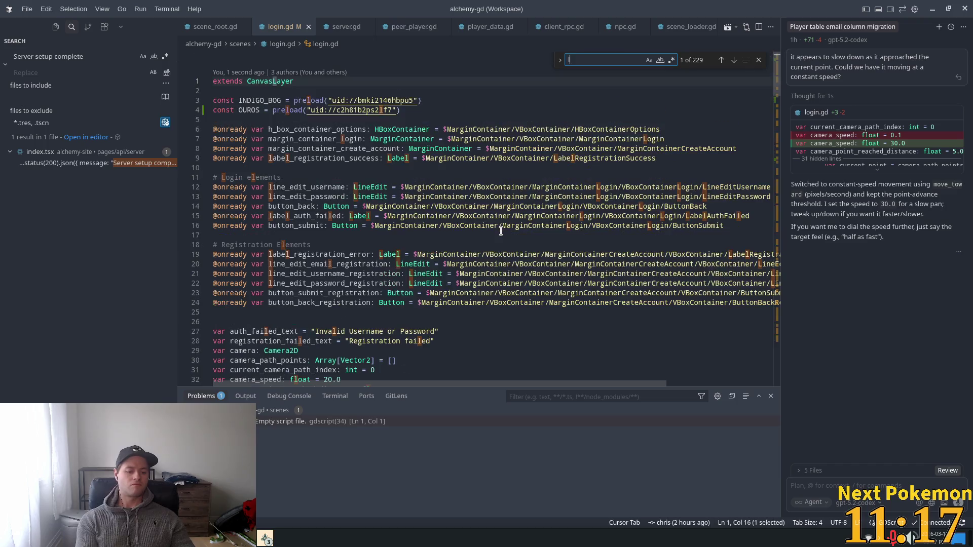
type("ba")
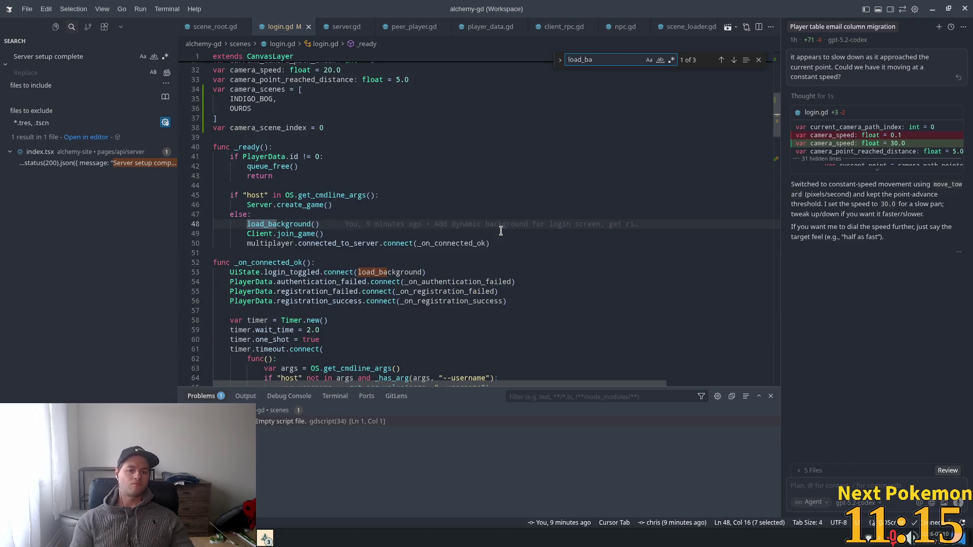
left_click(286, 225, "ctrl")
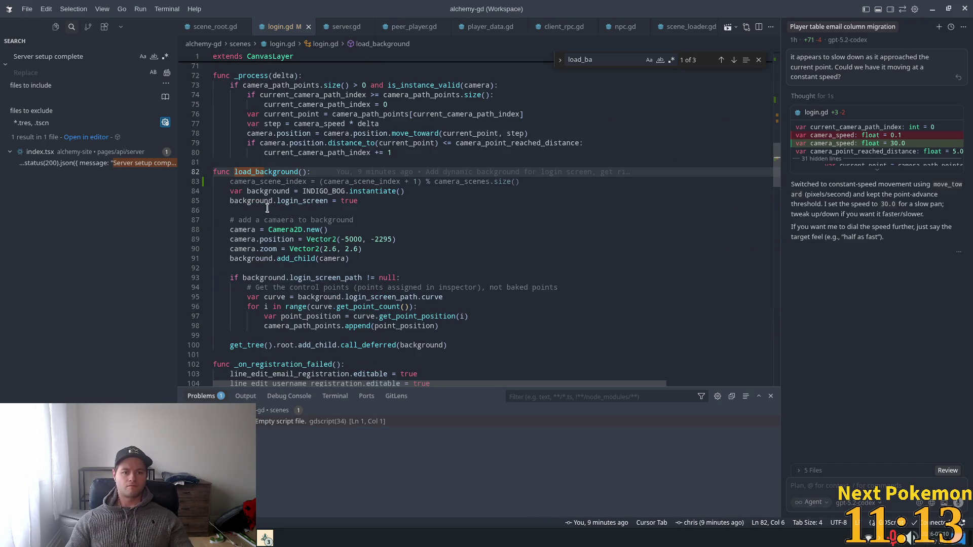
- Accept the camera_scenes[camera_scene_index] background suggestion, save login.gd, and add a blank line atop load_background()
left_click(231, 181)
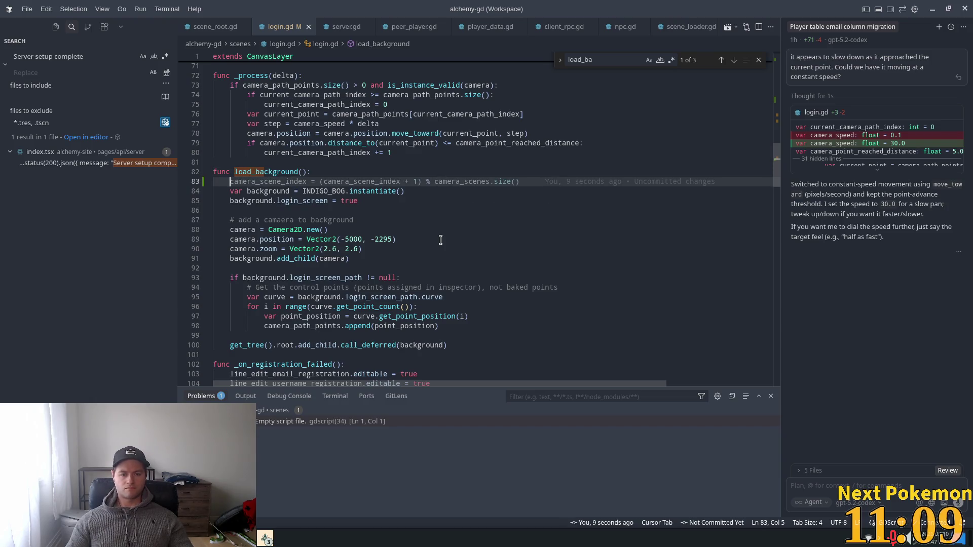
key("End")
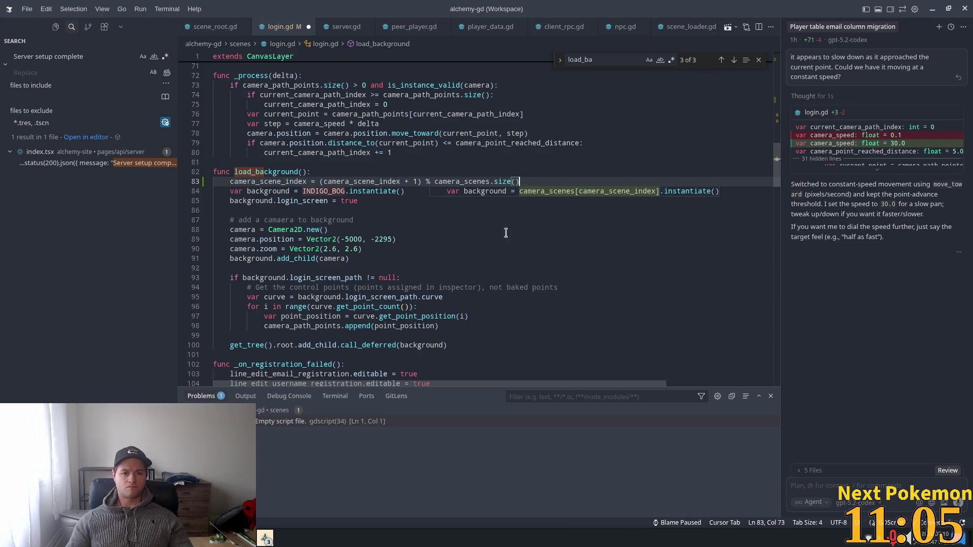
key("Tab")
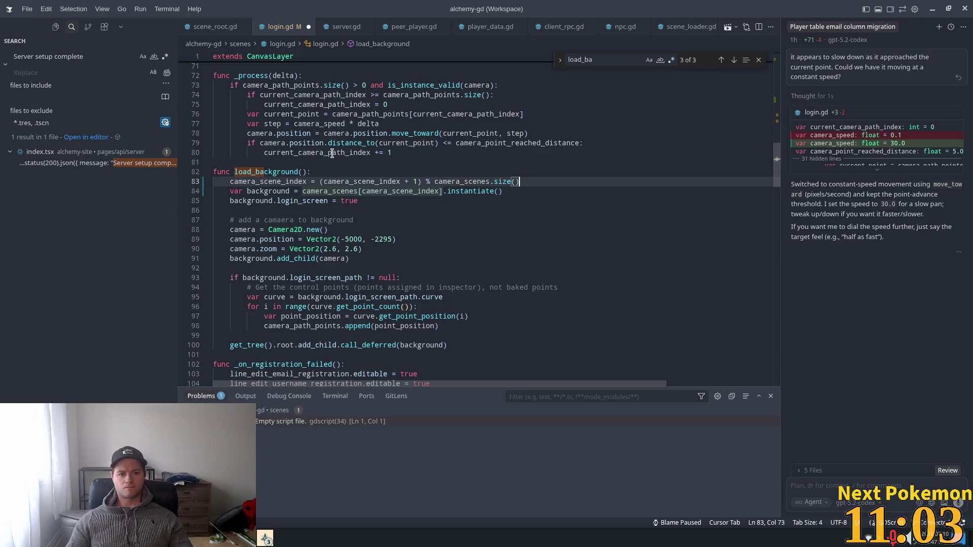
key("ctrl+s")
left_click(333, 173)
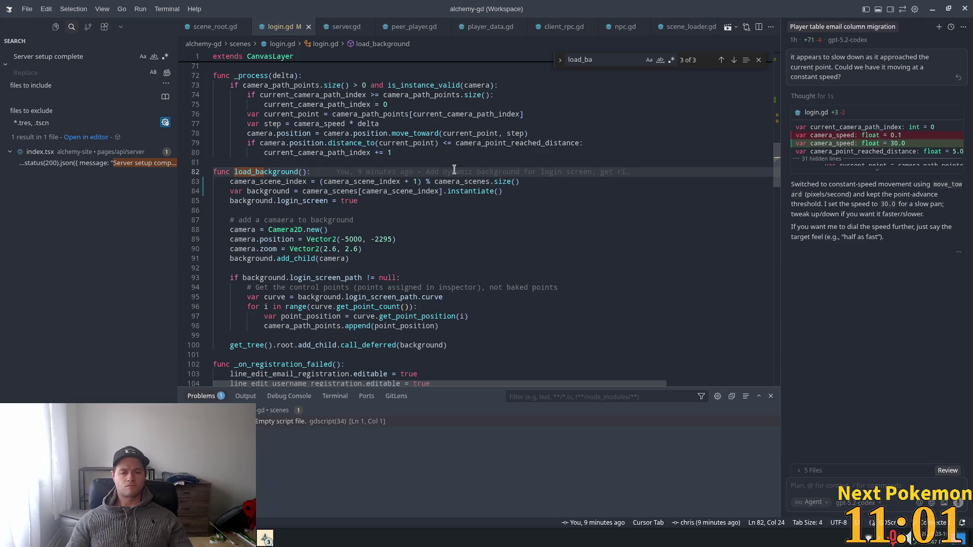
key("Return")
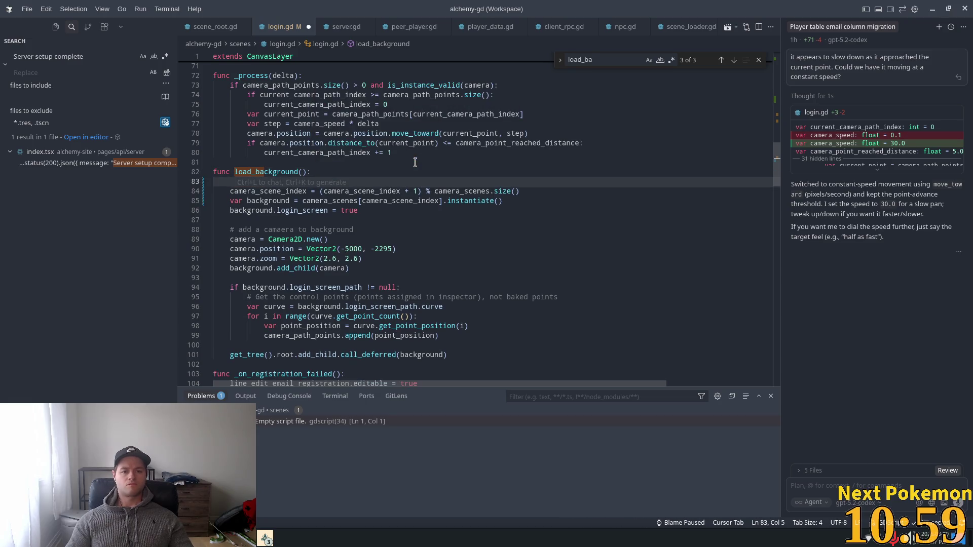
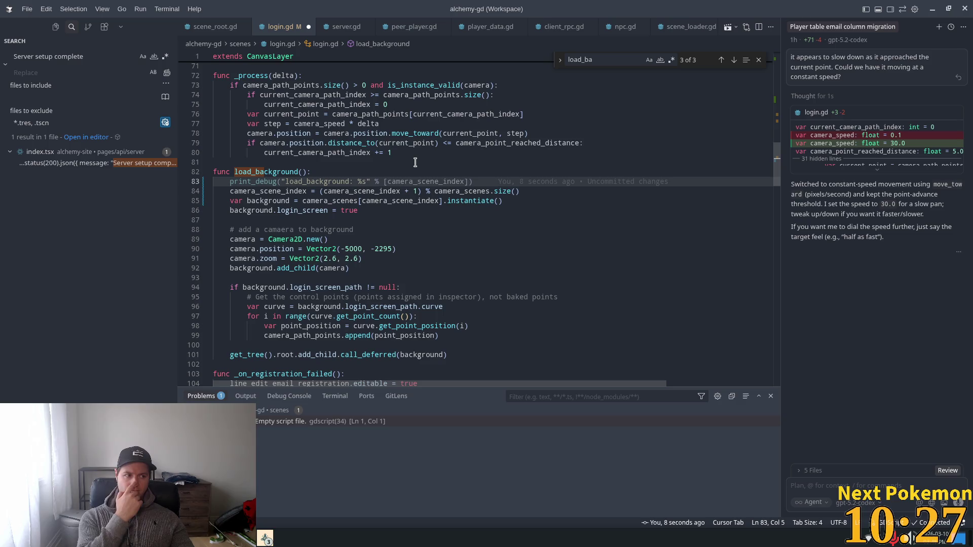
- Replace the debug print with next_camera_scene_index and a loop repeating while it equals camera_scene_index
key("shift+End")
type("var ne")
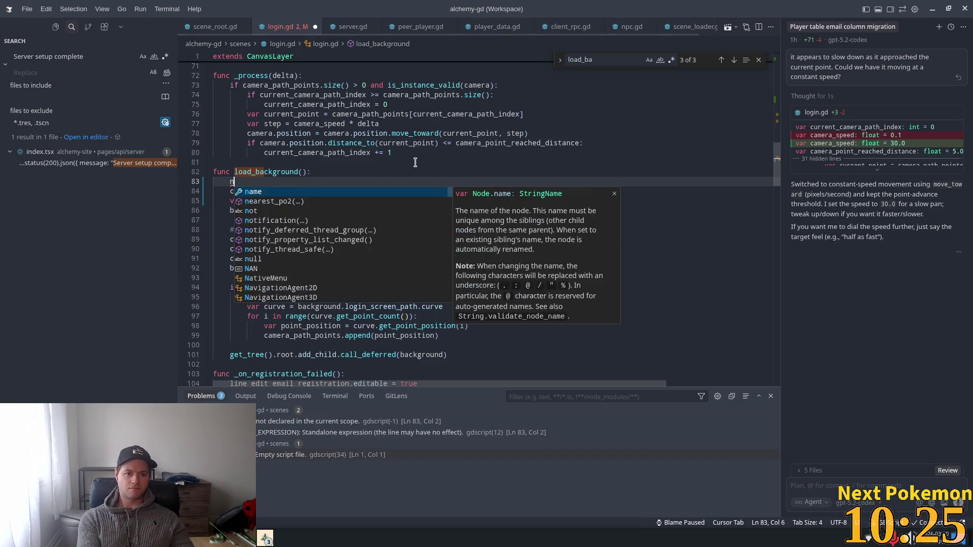
type("x")
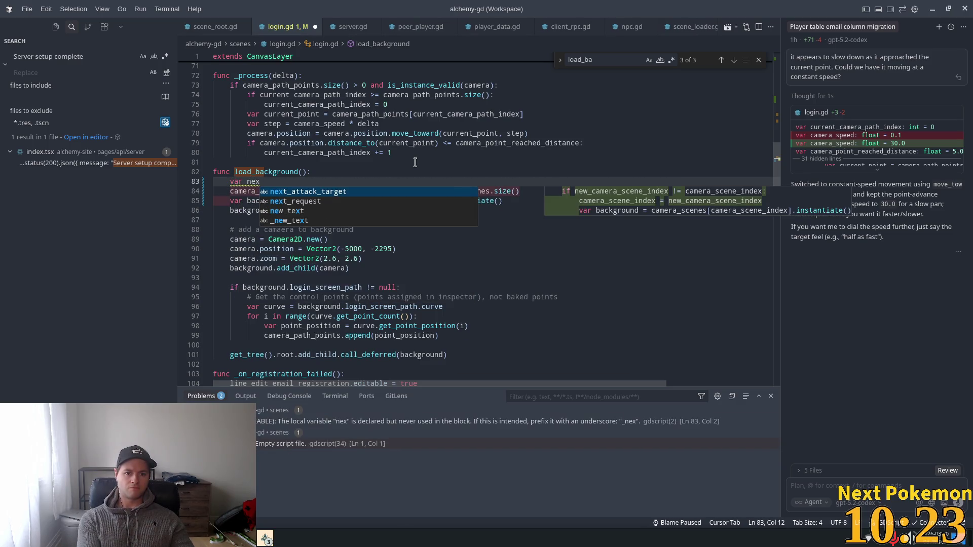
type("t")
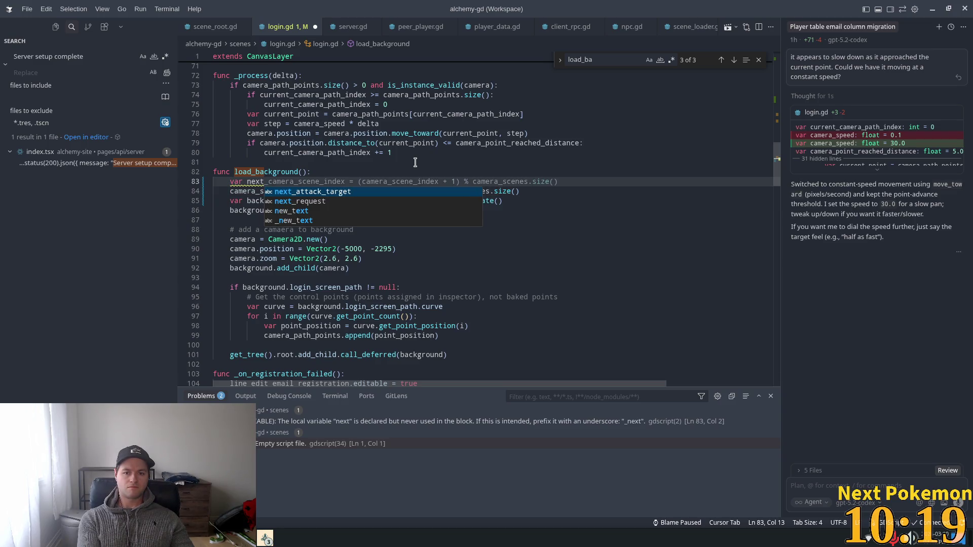
key("Tab")
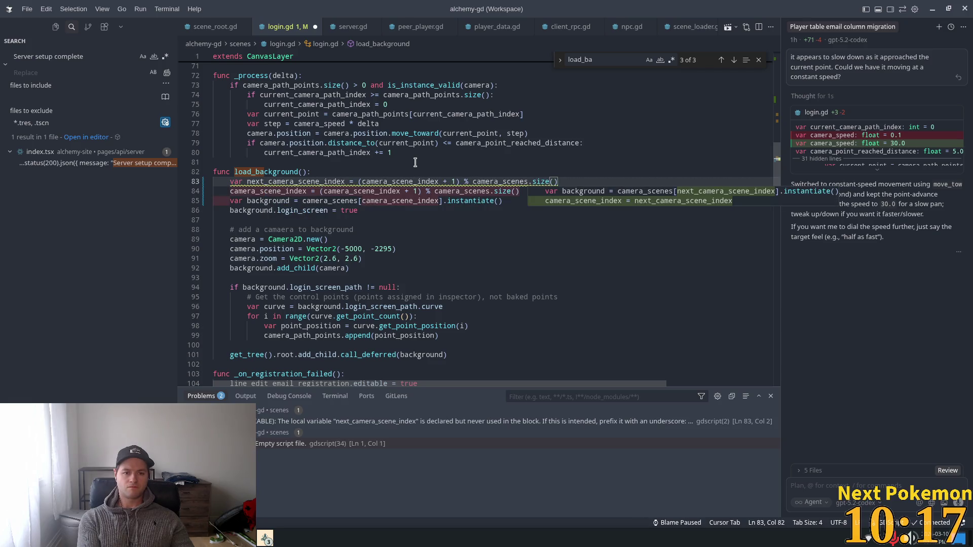
key("Return")
type("whi")
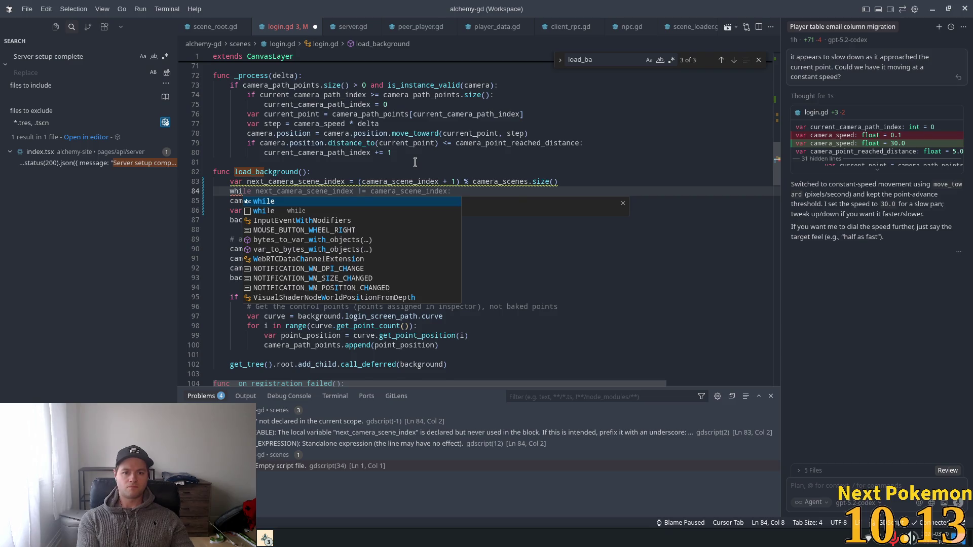
key("Tab")
key("Tab")
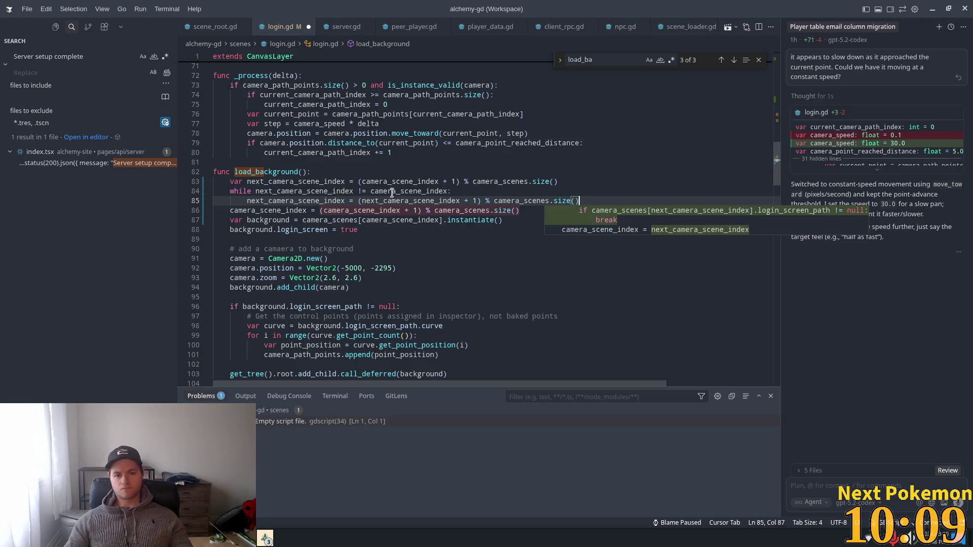
left_click(368, 191)
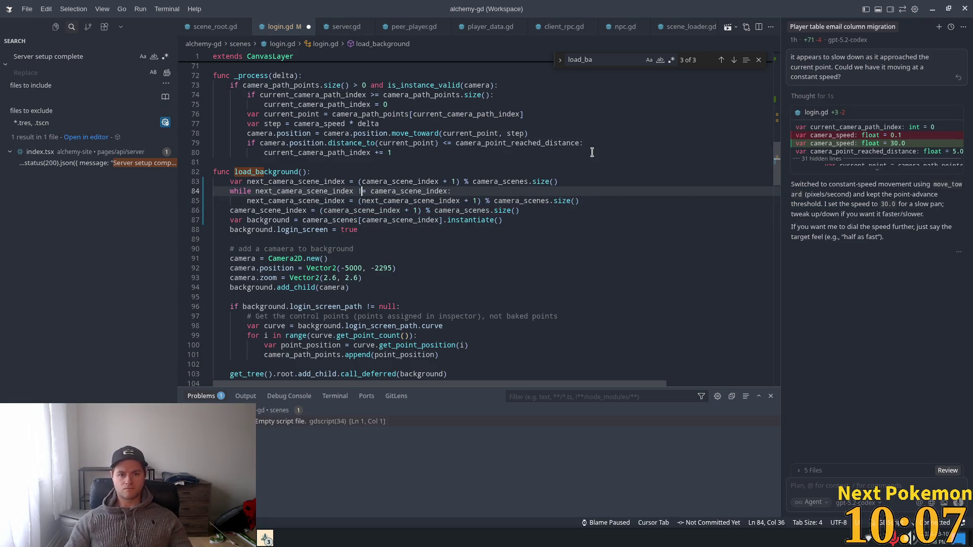
key("BackSpace")
type("=")
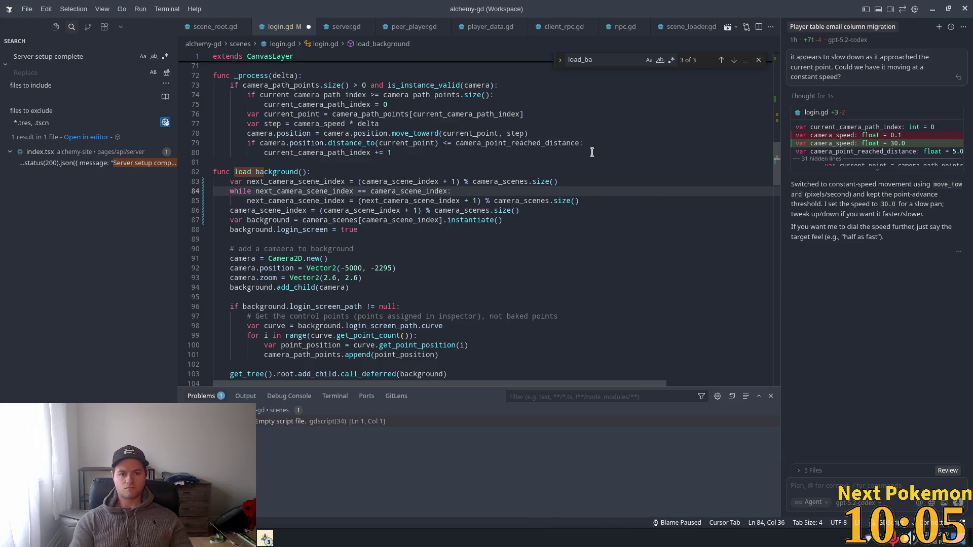
- Review the scene-index variables in the new loop and save login.gd
left_click(391, 191)
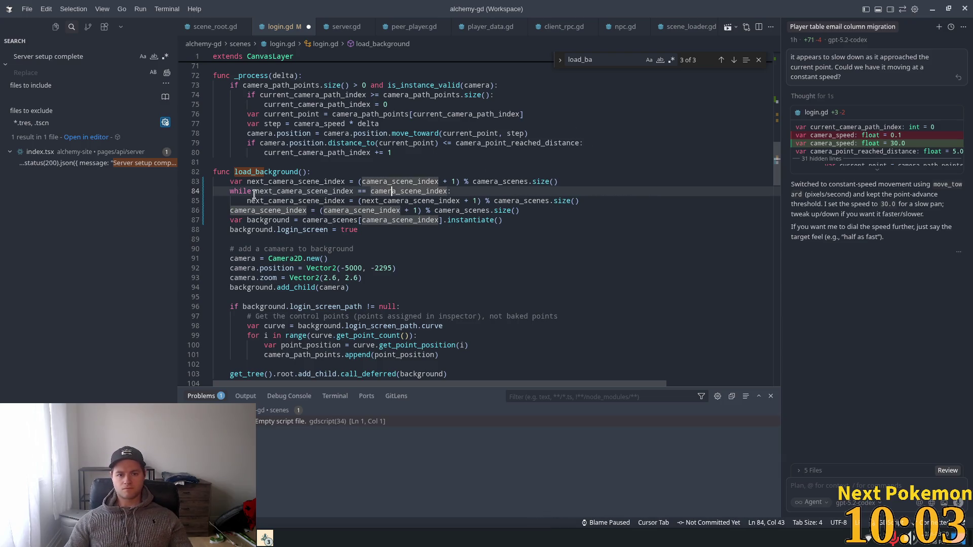
key("Up")
key("ctrl+Right")
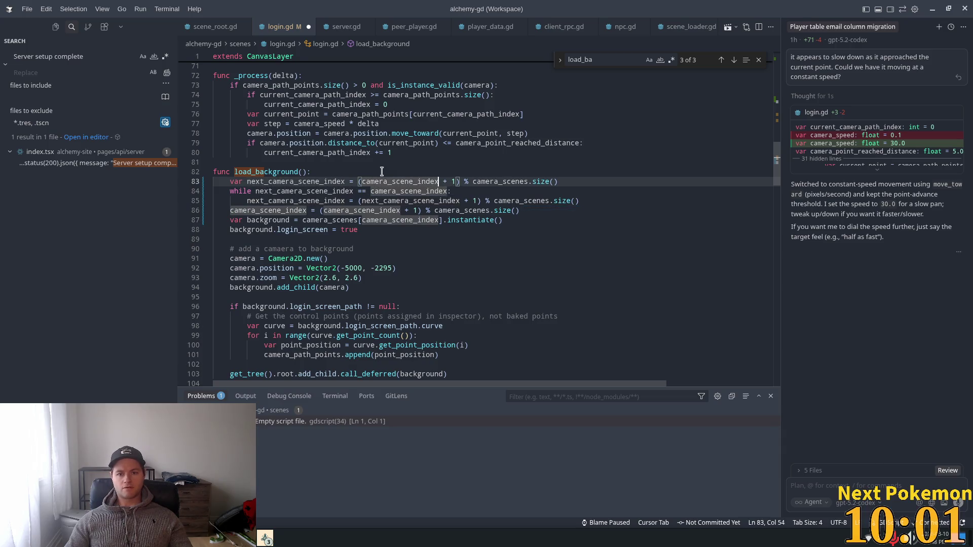
double_click(296, 181)
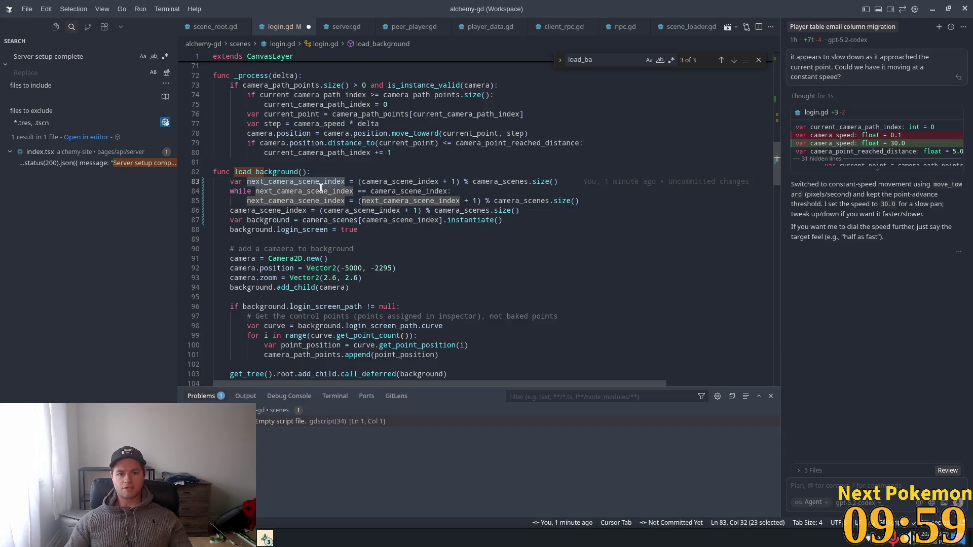
left_click_drag(260, 191, 435, 190)
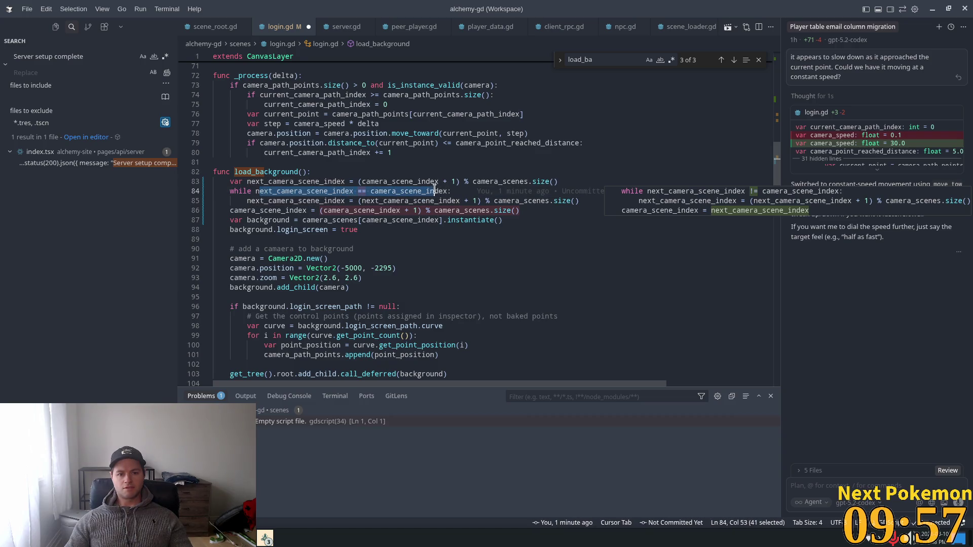
double_click(400, 191)
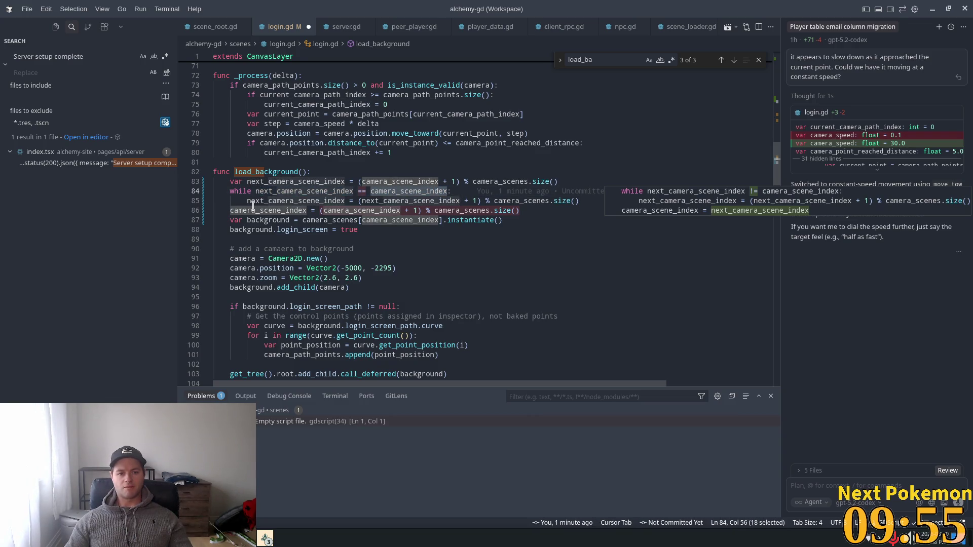
left_click_drag(253, 203, 581, 201)
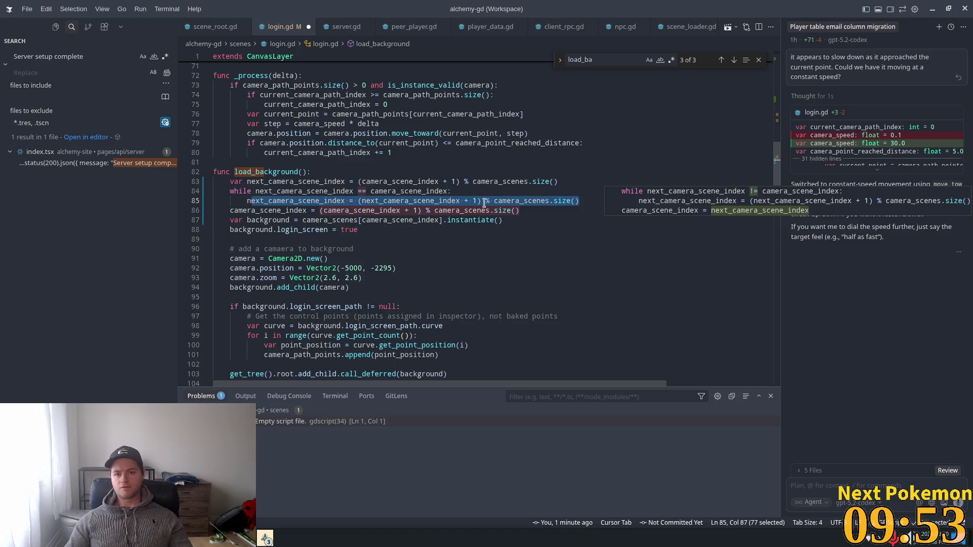
left_click(435, 191)
key("ctrl+z")
key("ctrl+z")
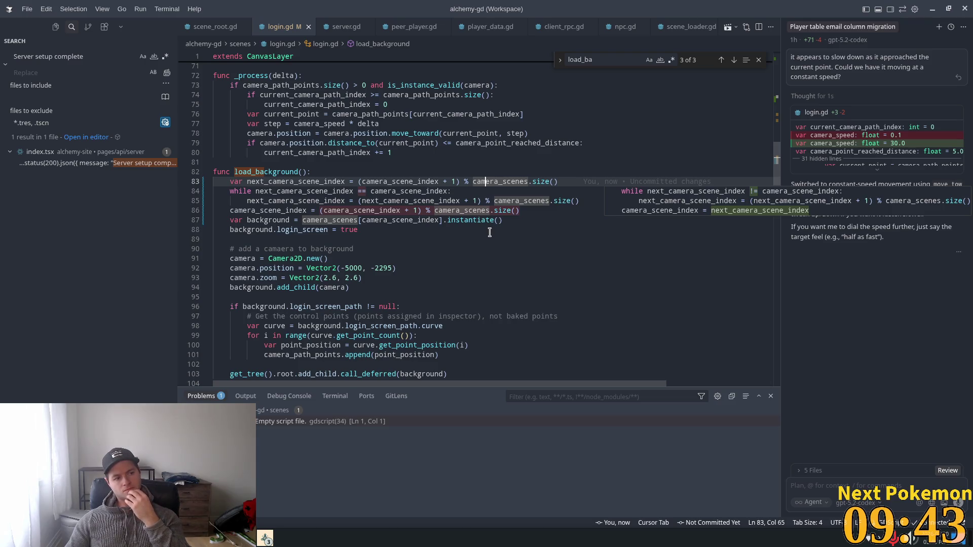
scroll(480, 234, "down", 3)
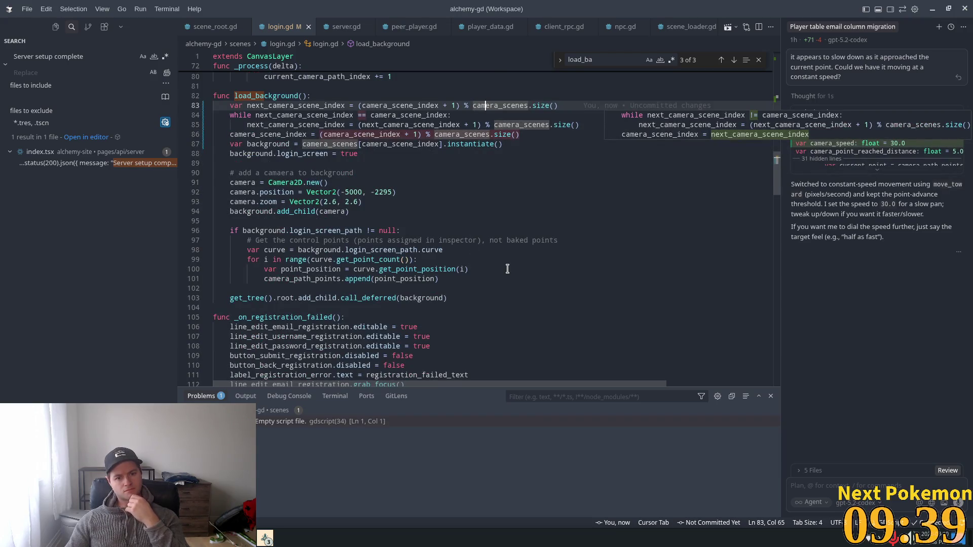
left_click(459, 298)
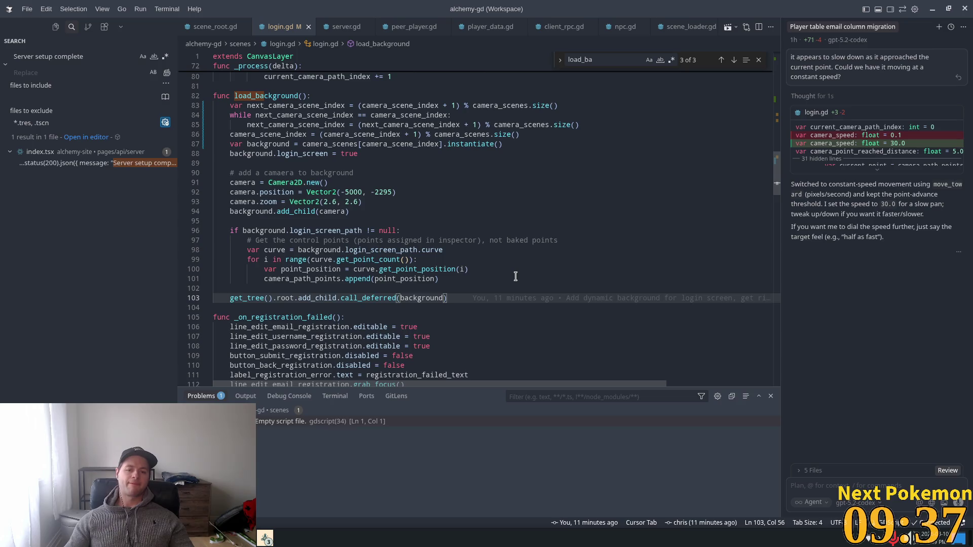
- After the call_deferred line, add a one-shot Timer block with a 5.0 wait_time
key("Return")
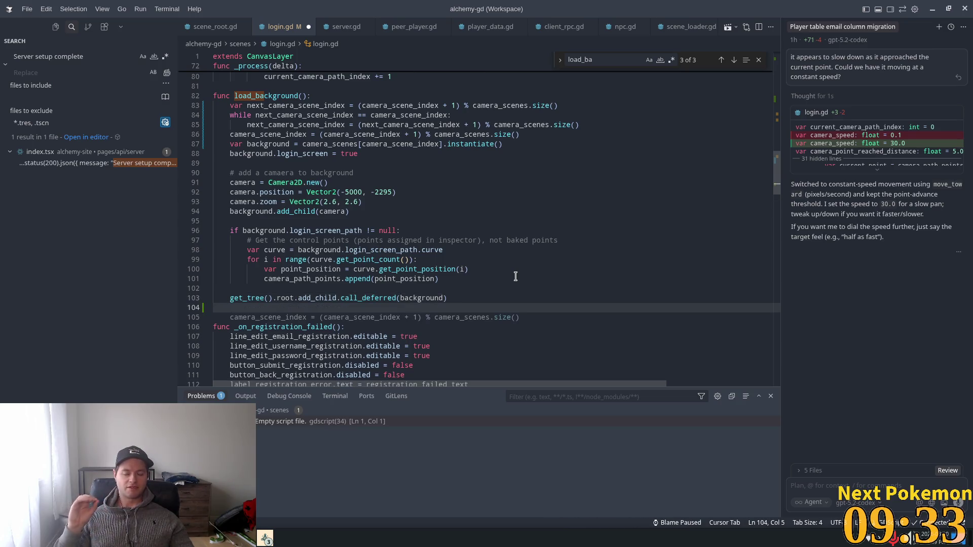
key("Escape")
key("Return")
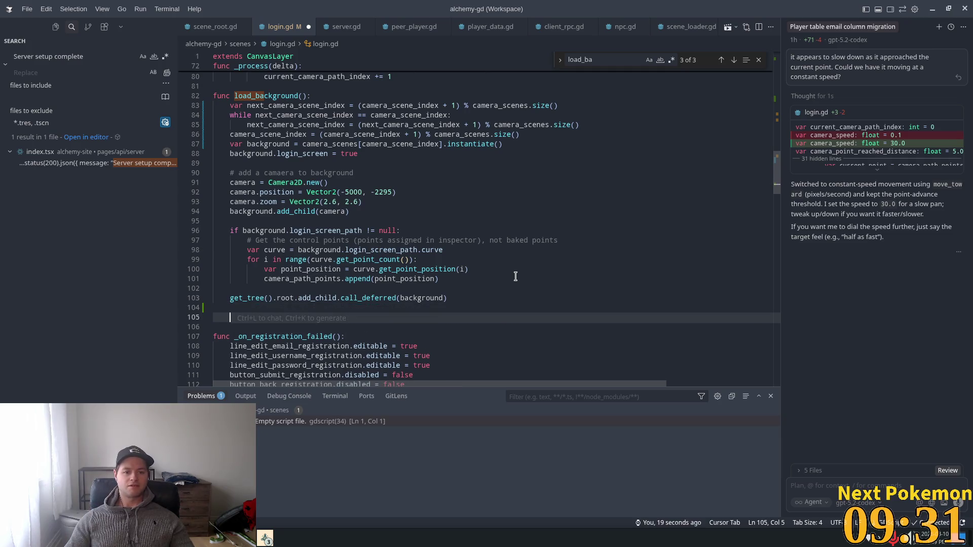
type("var")
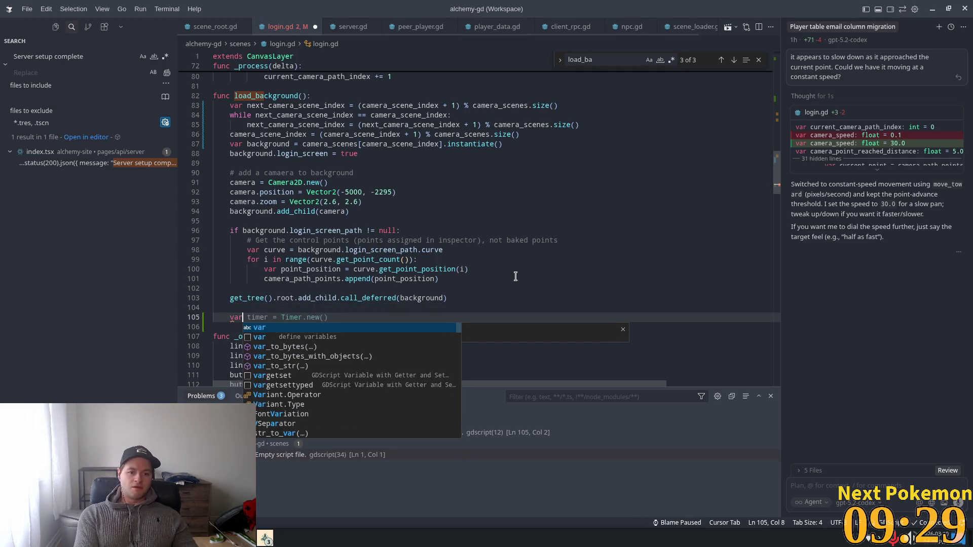
key("Tab")
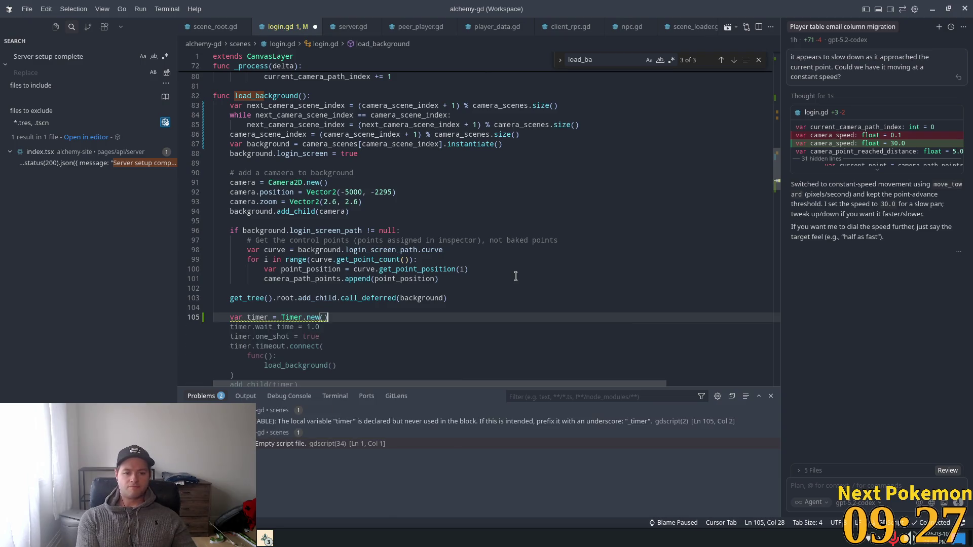
scroll(522, 274, "down", 2)
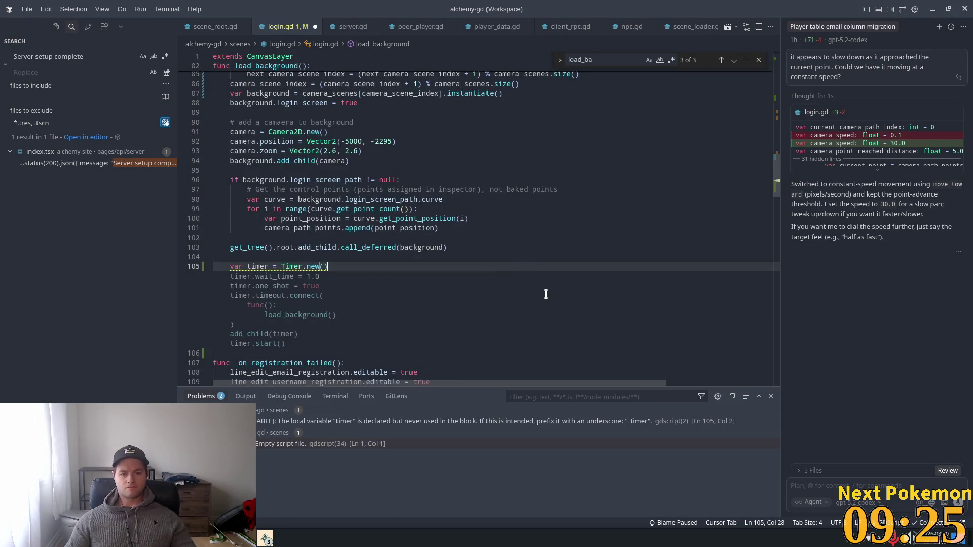
key("Tab")
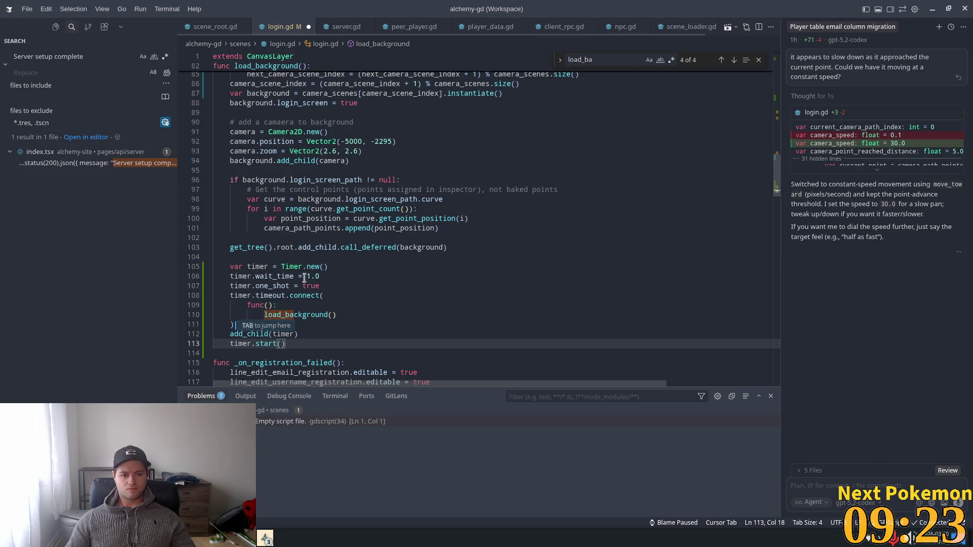
key("Tab")
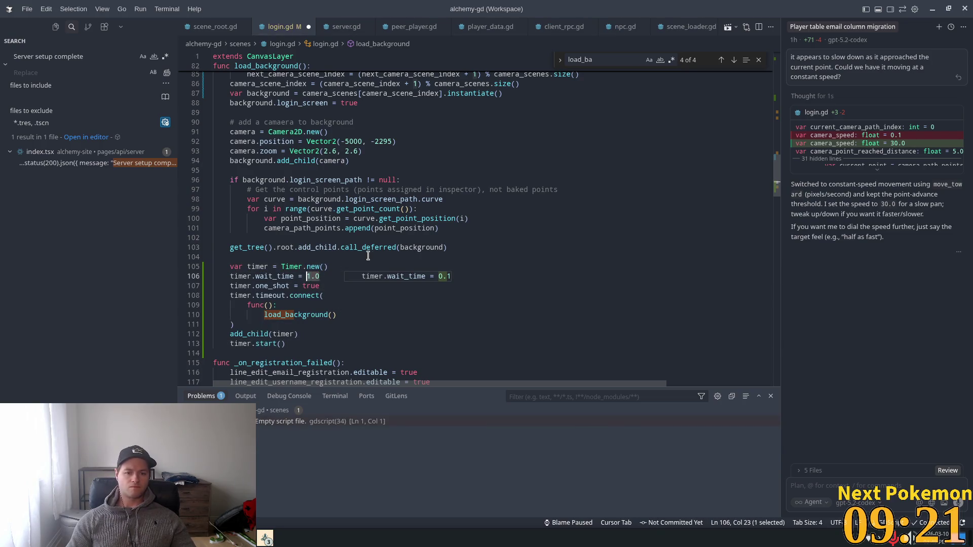
type("5")
- Review the timer's load_background callback and add_child line, rejecting the suggested rewrite
left_click(329, 296)
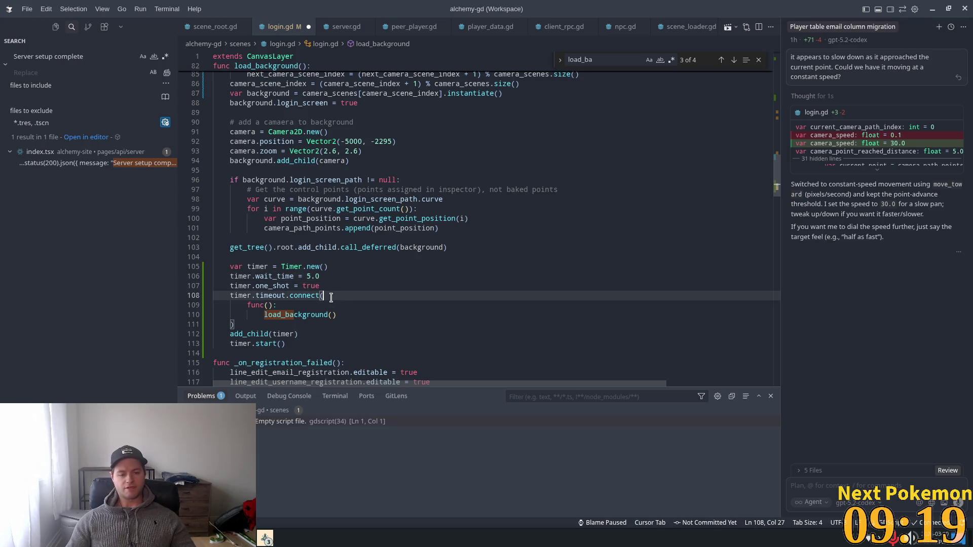
scroll(327, 296, "down", 2)
left_click(302, 264)
double_click(303, 264)
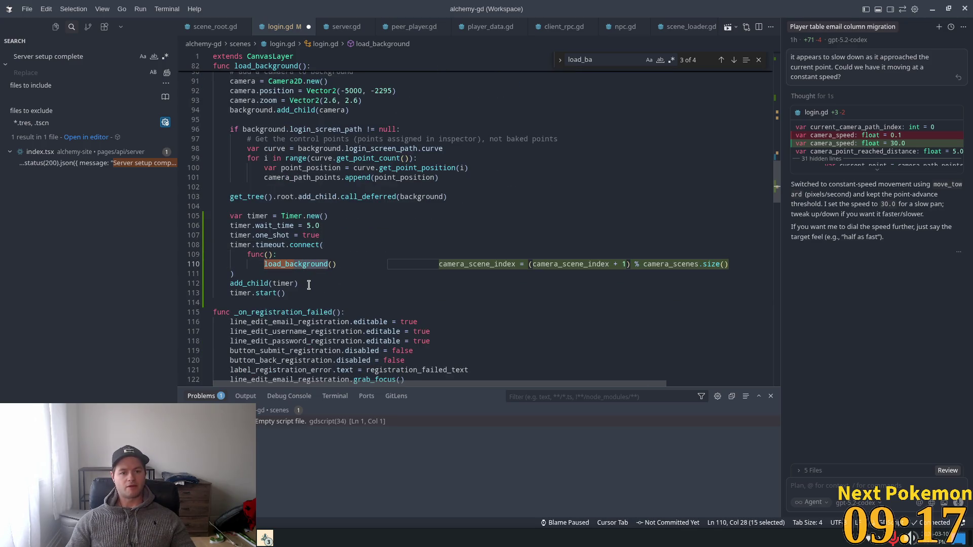
left_click(420, 226)
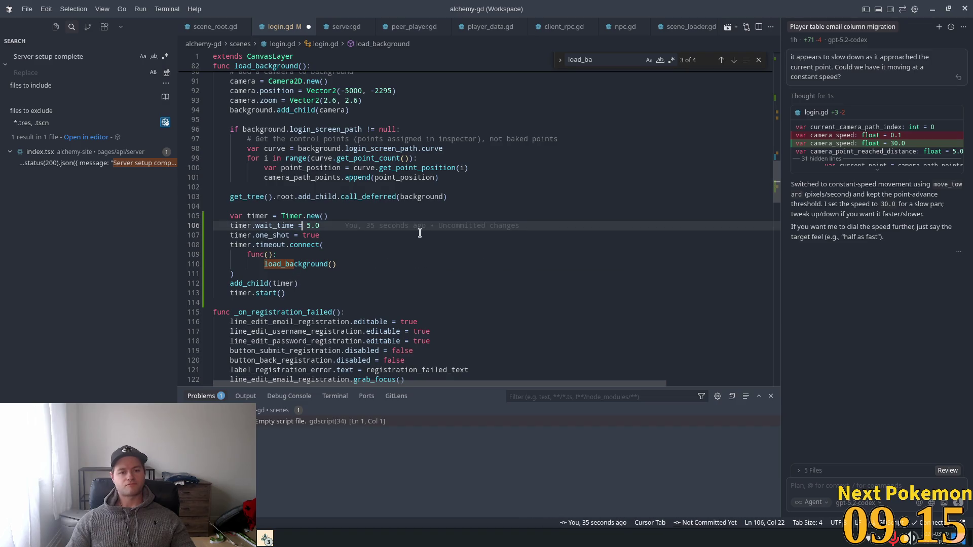
left_click(396, 283)
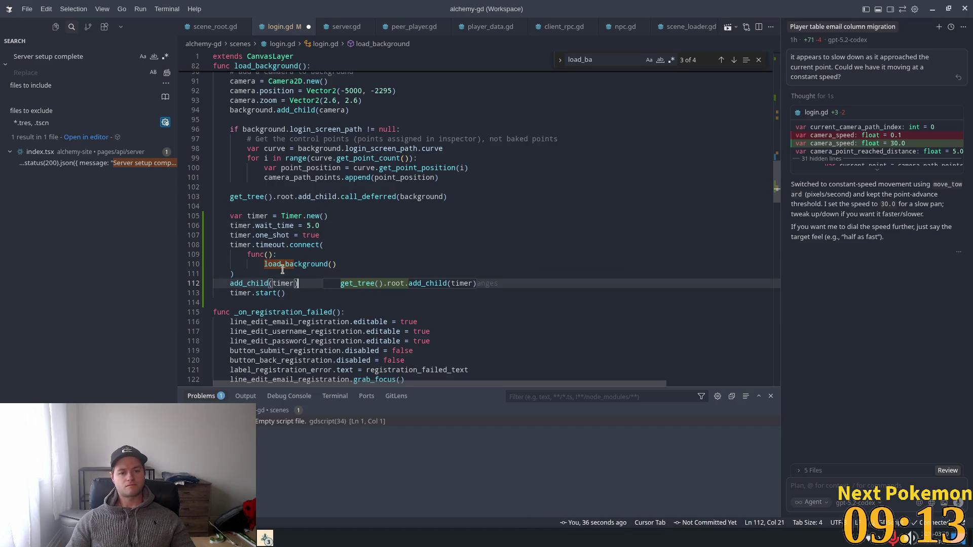
key("Tab")
key("Up")
left_click(353, 227)
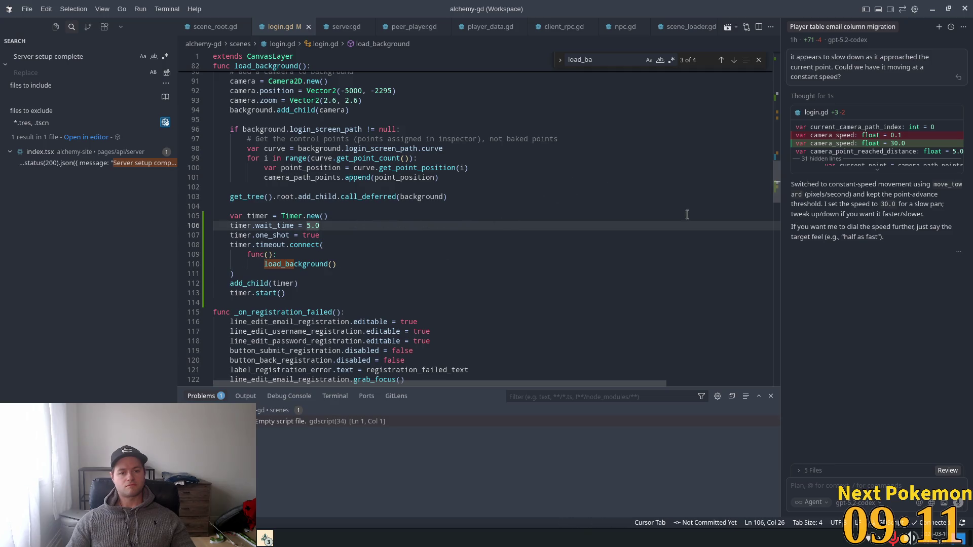
key("alt+Tab")
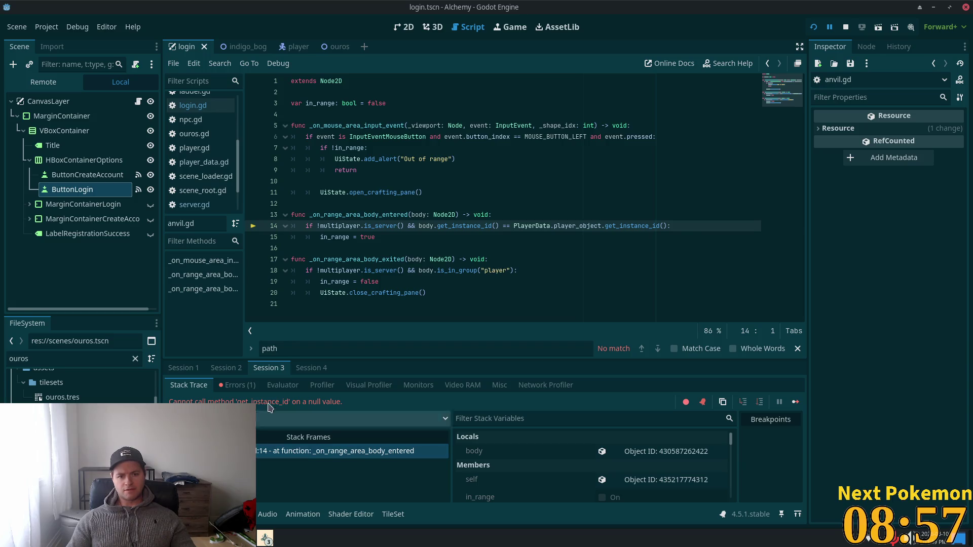
- Inspect anvil.gd's failing line 14 condition and open a new line atop _on_range_area_body_entered
mouse_move(342, 284)
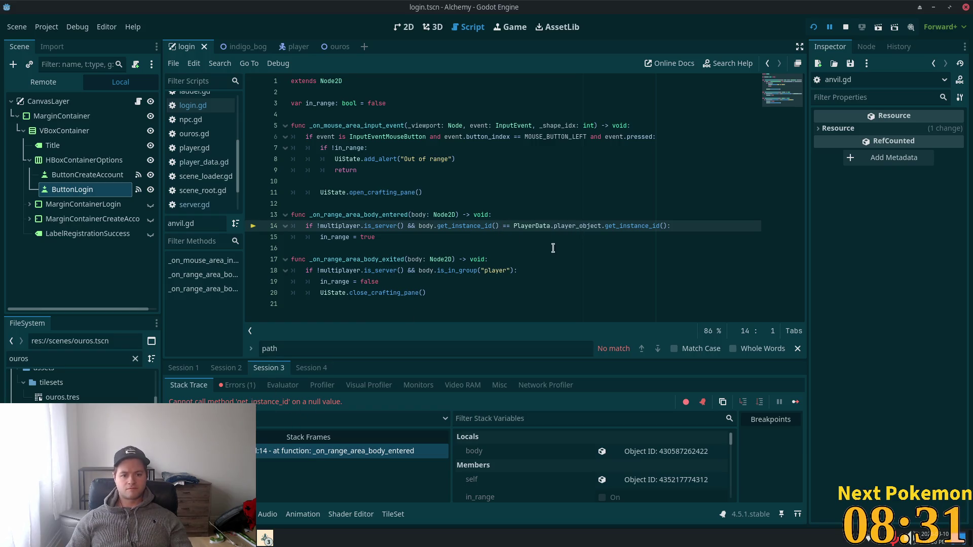
left_click(505, 226)
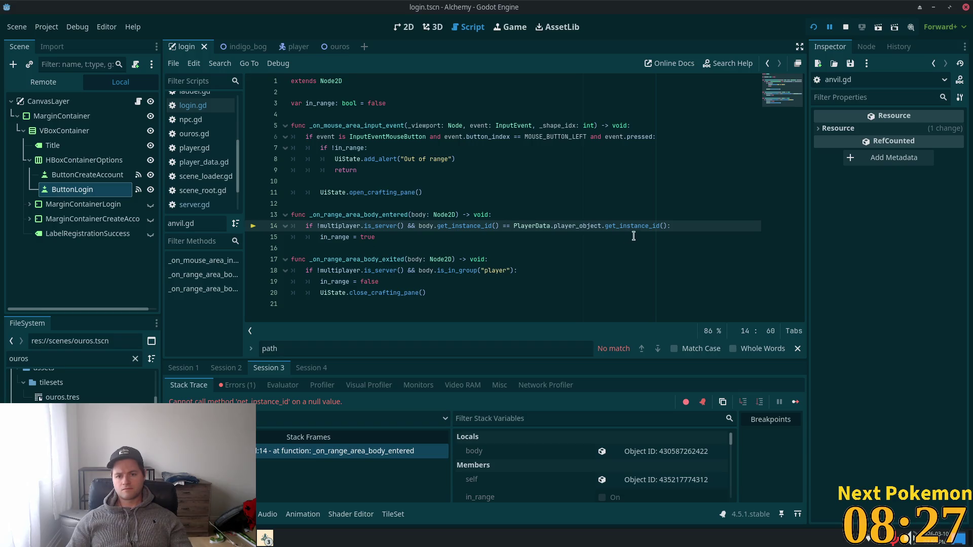
left_click(411, 226)
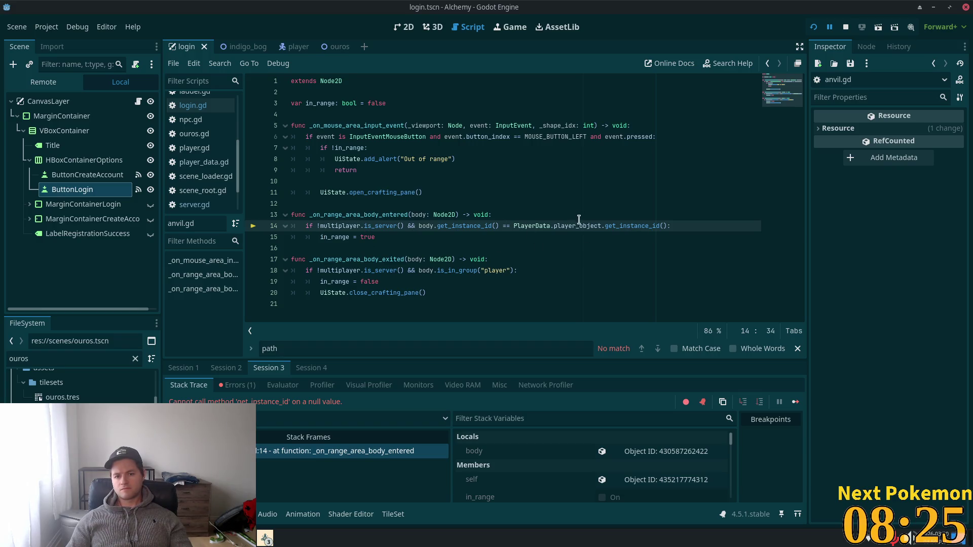
double_click(517, 226)
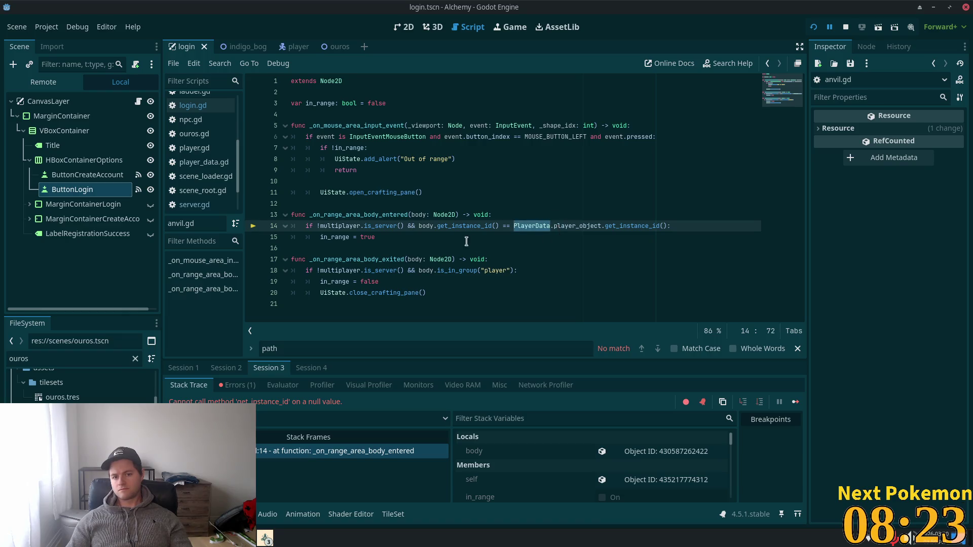
left_click(495, 214)
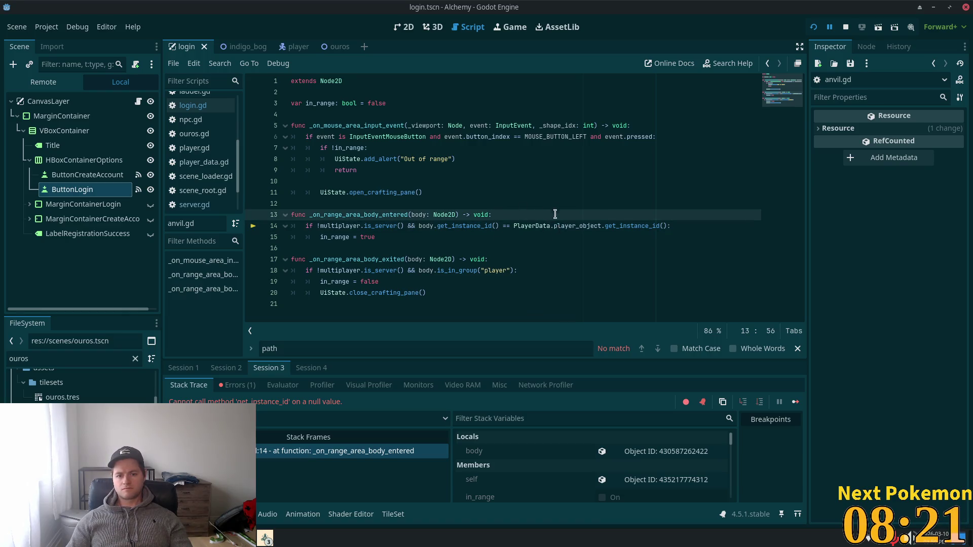
key("Return")
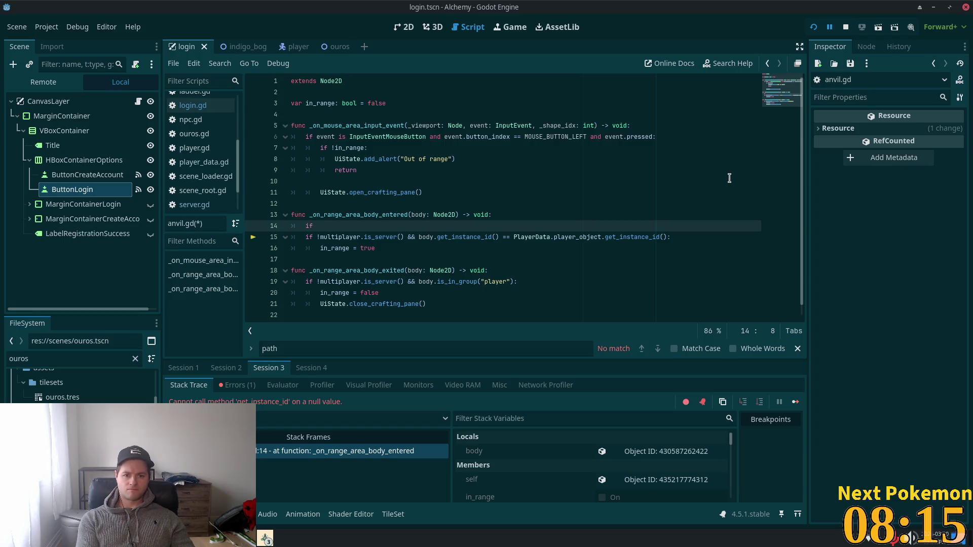
- Add 'if PlayerData.player_object == null: return' to anvil.gd, save, and run the project
type("Player")
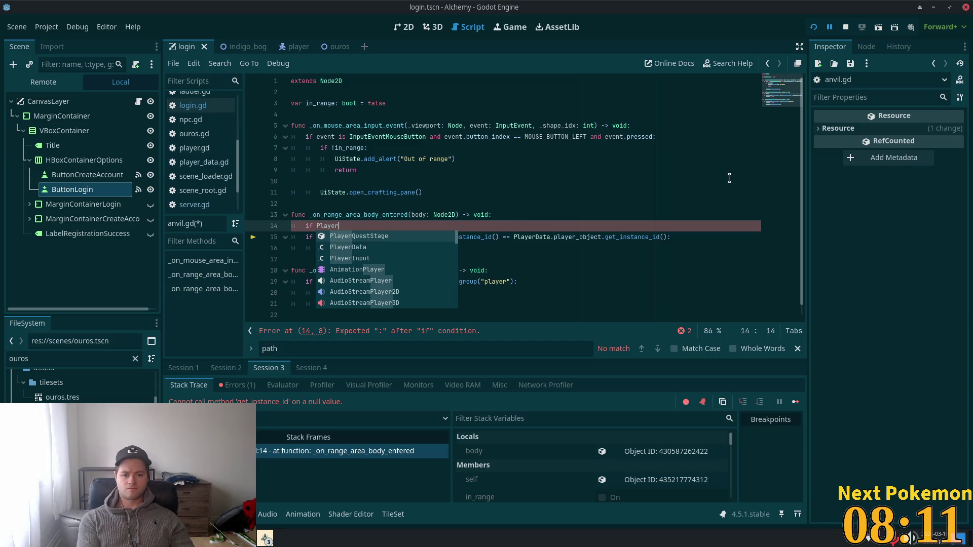
key("Down")
key("Return")
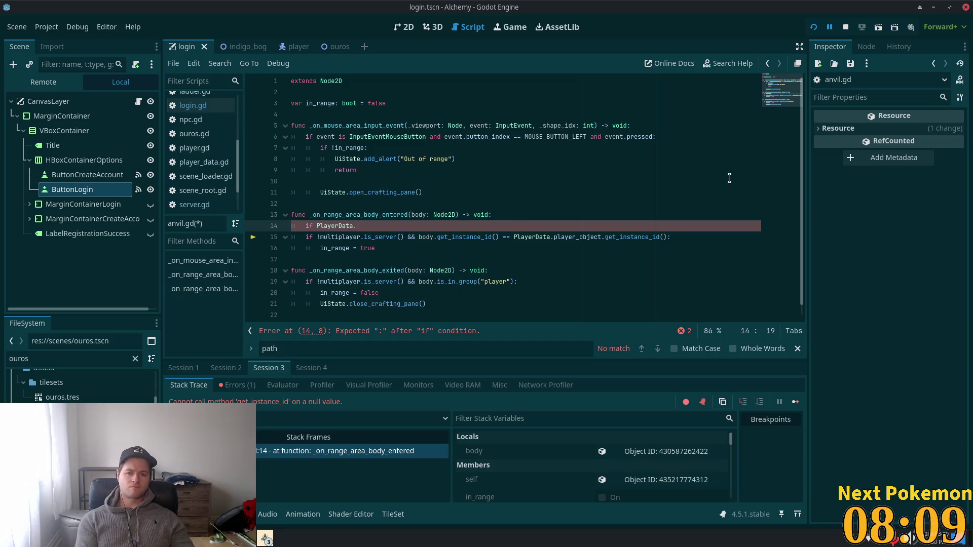
type("play")
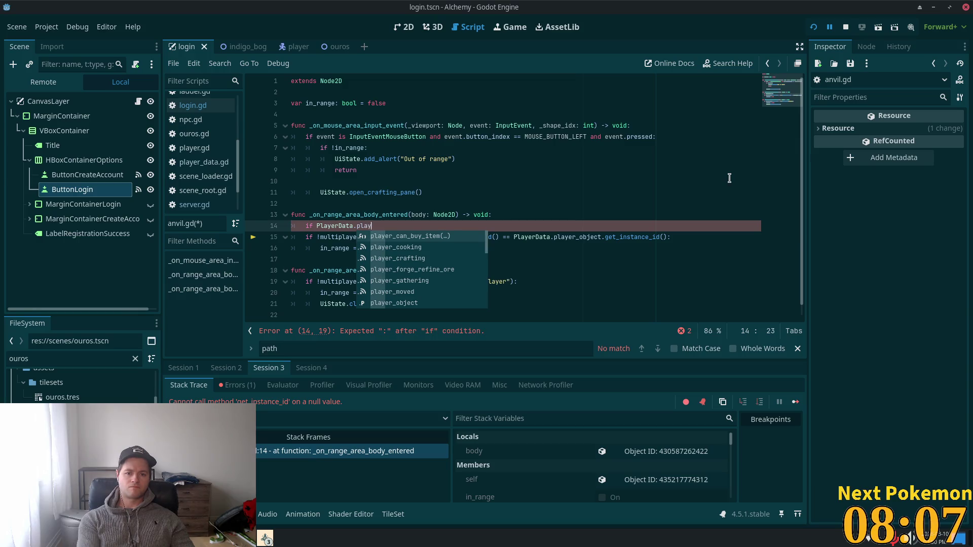
type("er_")
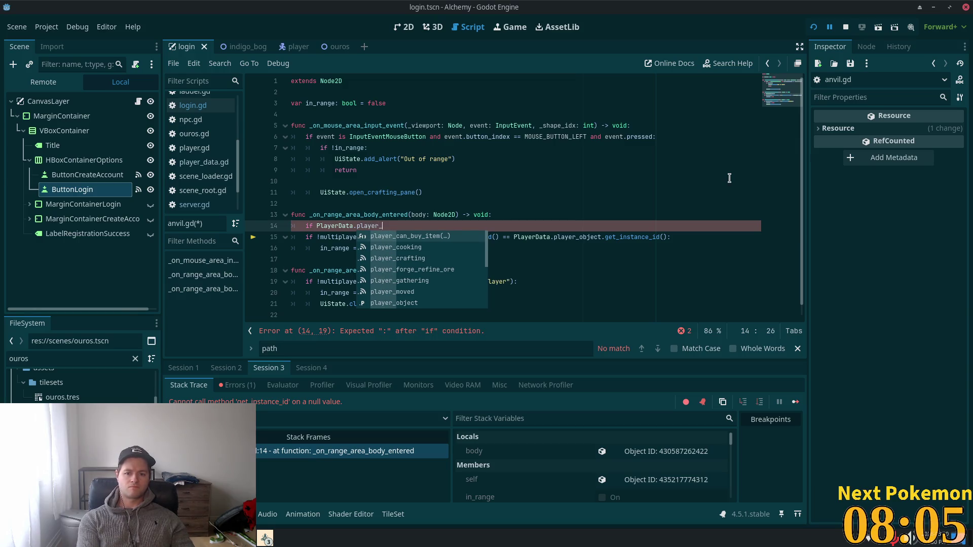
type("object == ")
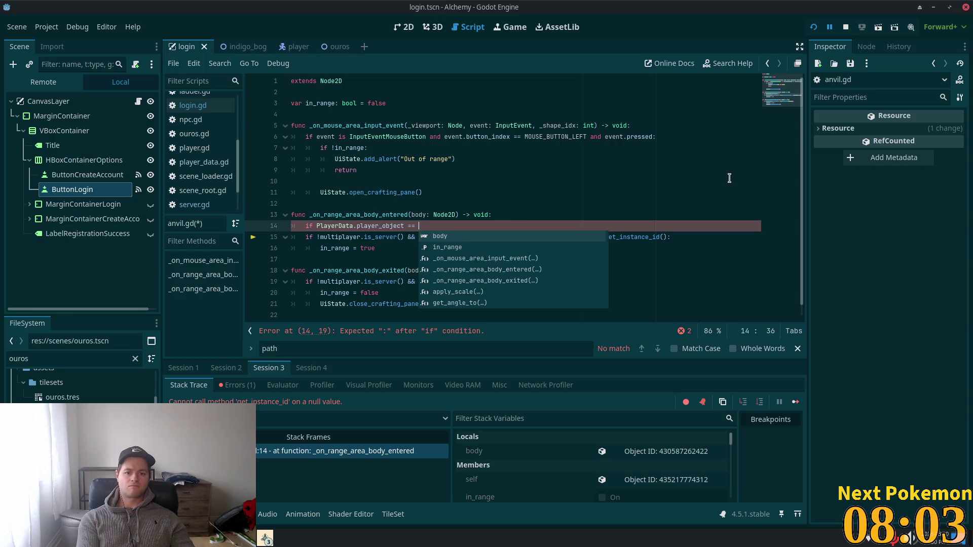
type("null:")
key("Return")
type("r")
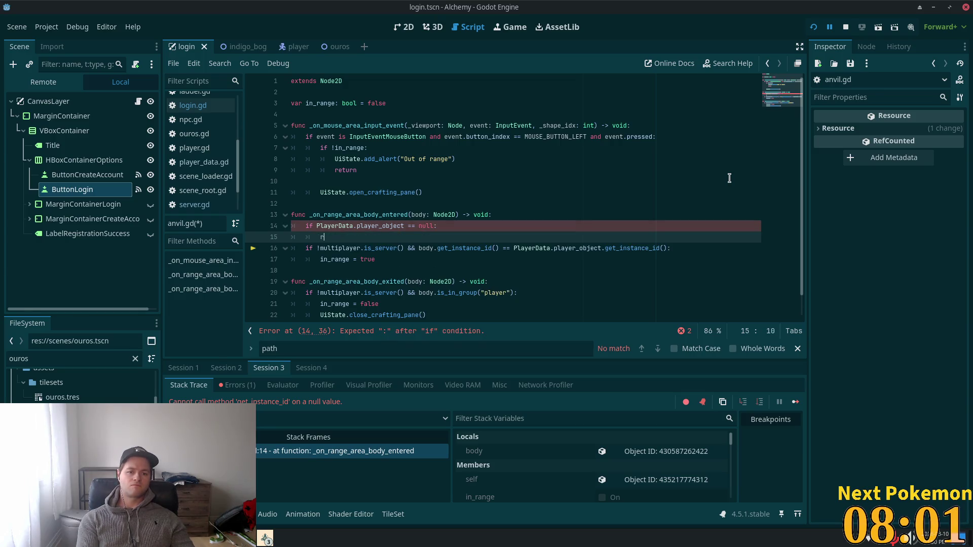
type("eturn")
key("Return")
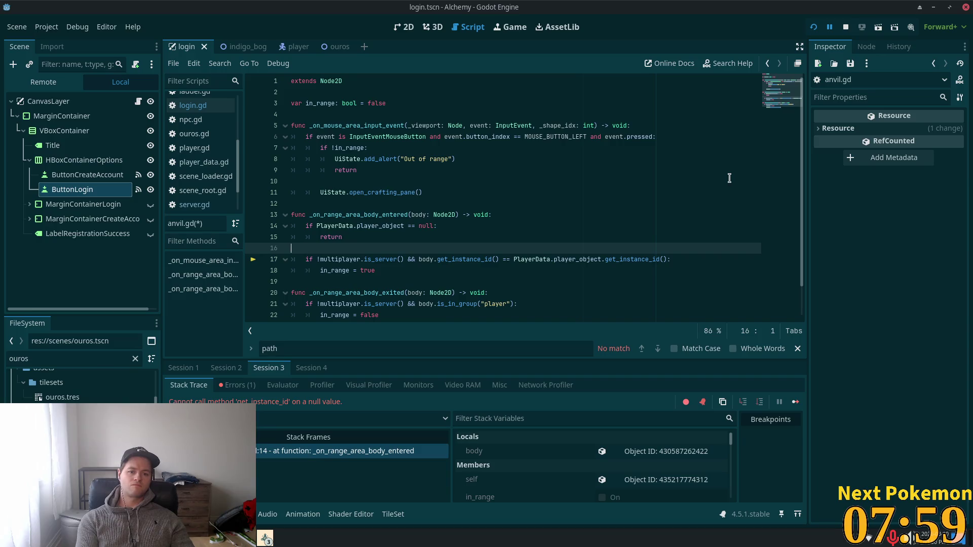
key("ctrl+s")
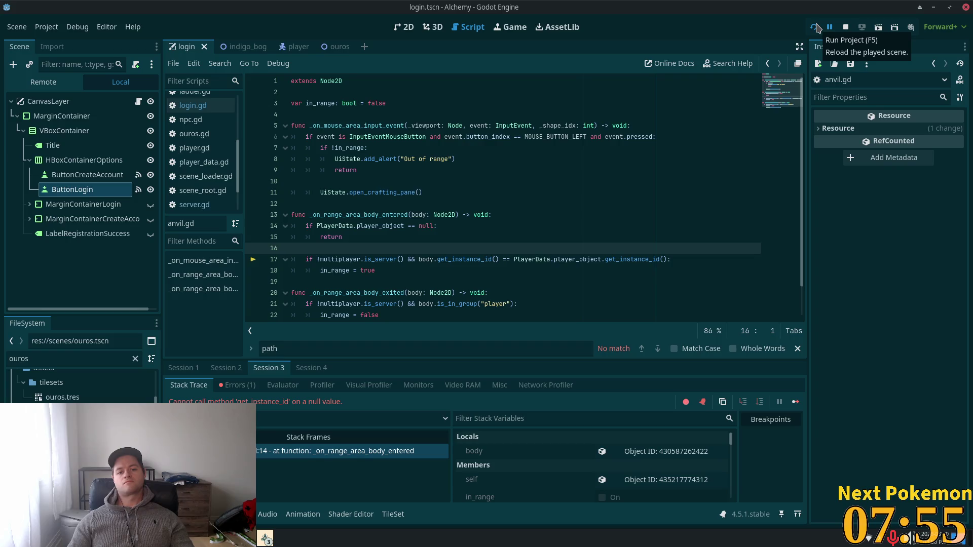
left_click(815, 27)
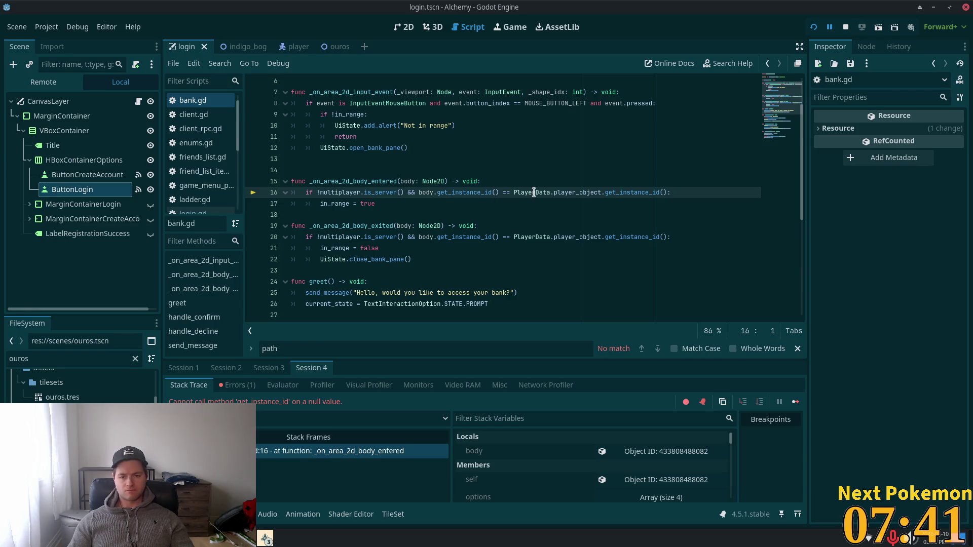
- Inspect the get_instance_id call in bank.gd's line 16 condition where the debugger halted
left_click(449, 194)
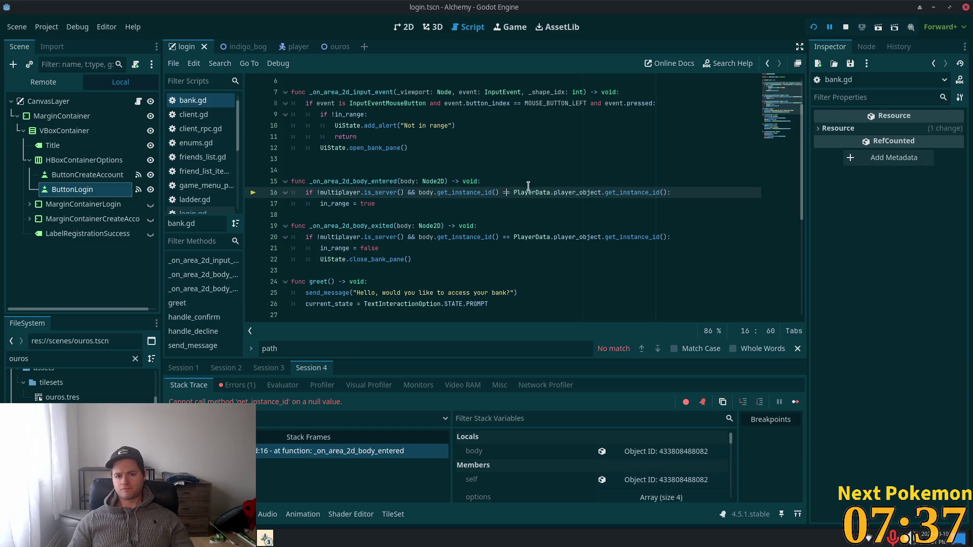
- Break bank.gd's line 16 condition onto an indented continuation line with a backslash
left_click(539, 193)
left_click(418, 193)
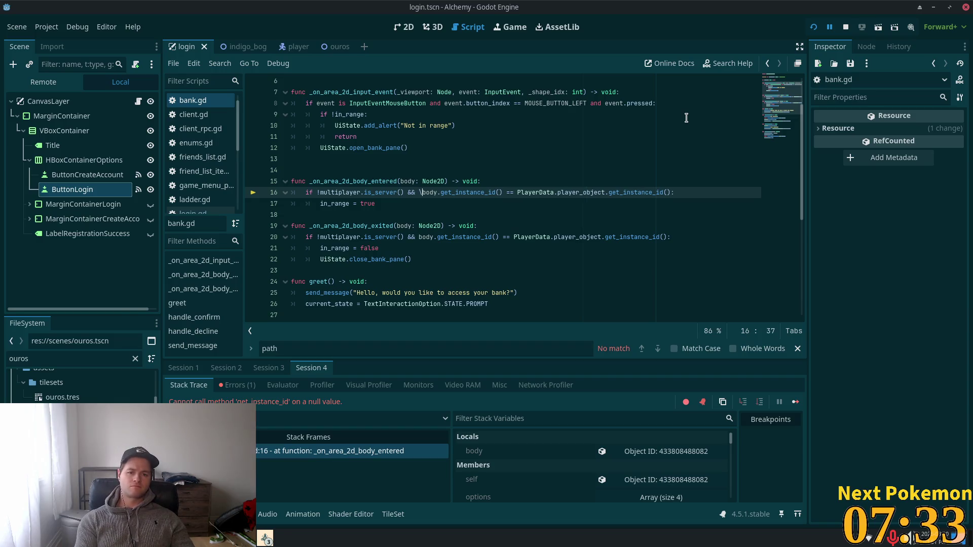
type("\\")
key("Return")
key("Tab")
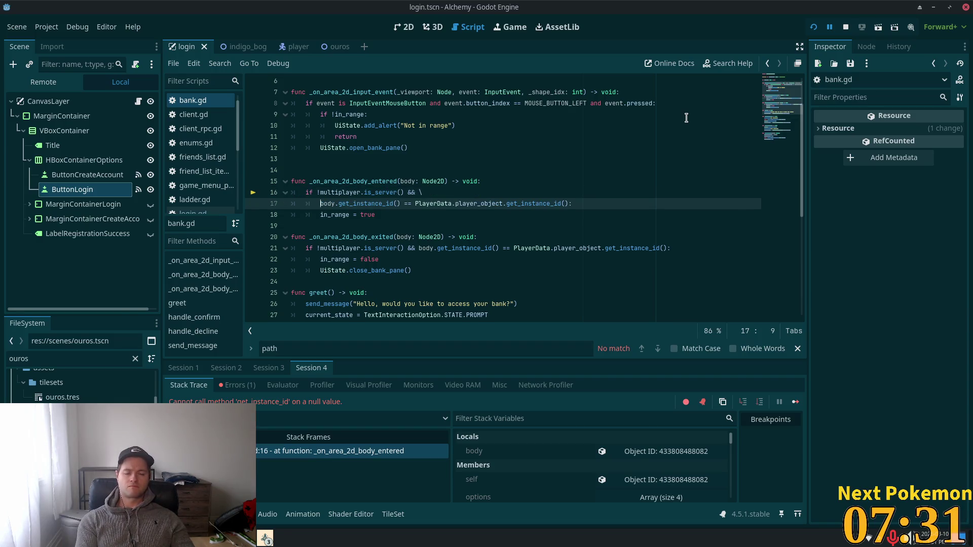
- Replace the && operator with 'and' and begin an extra 'and' condition line
left_click(438, 191)
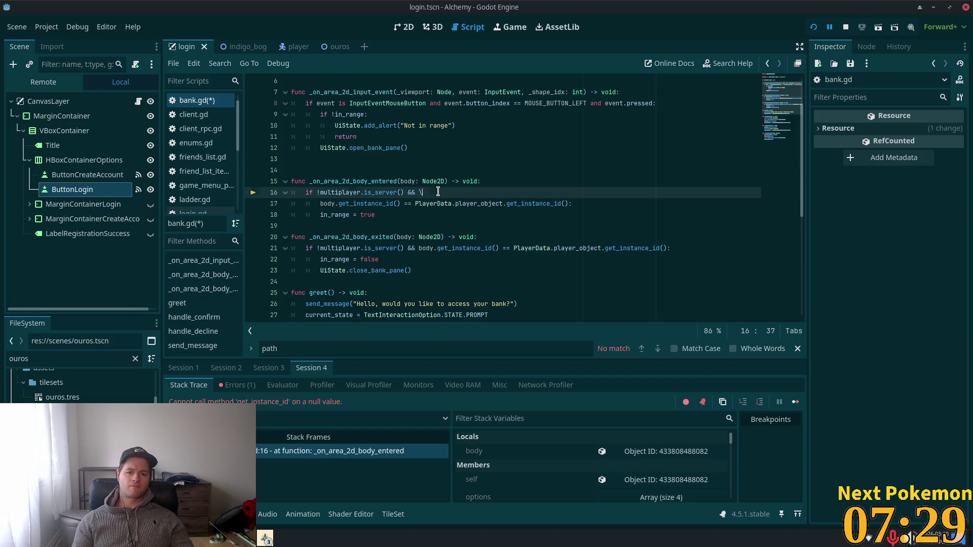
key("Return")
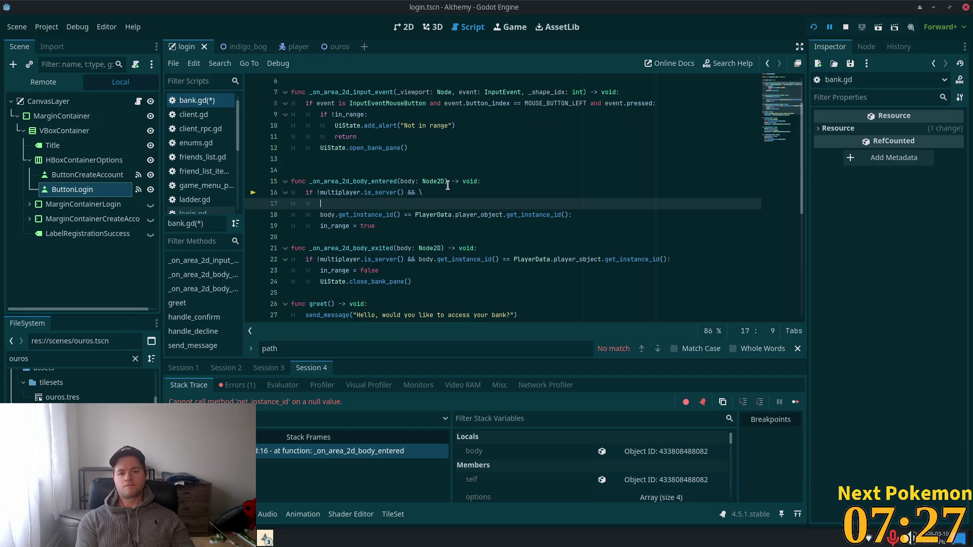
type("a")
key("Escape")
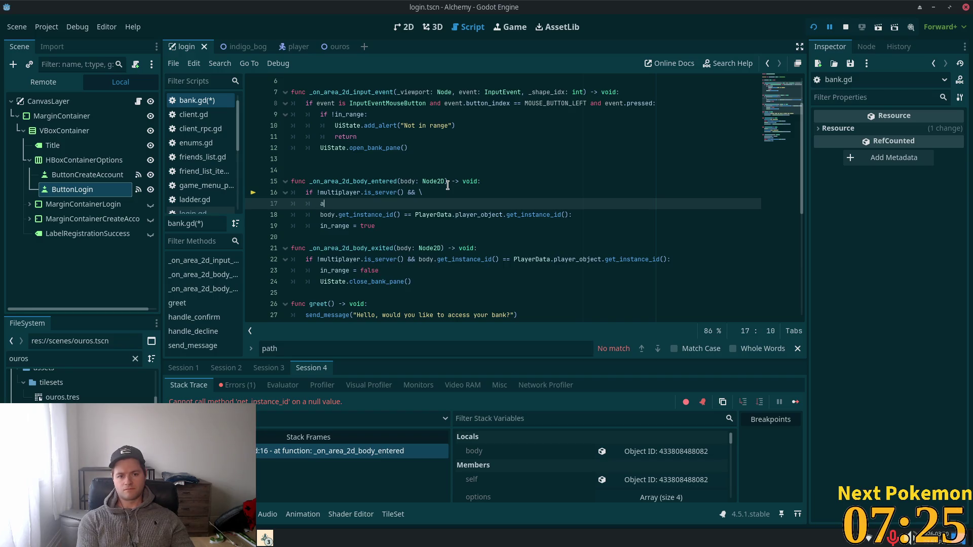
type("nd")
left_click(408, 193)
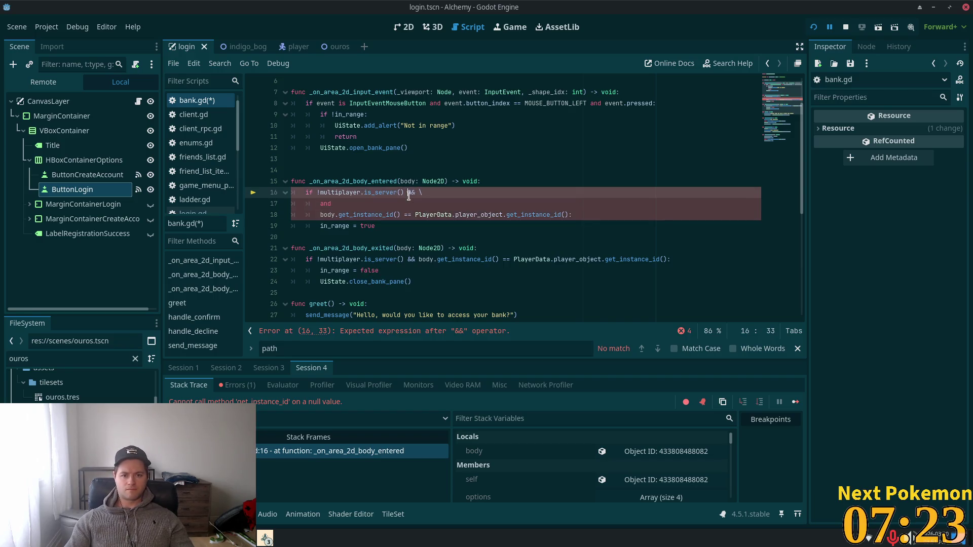
left_click(411, 192)
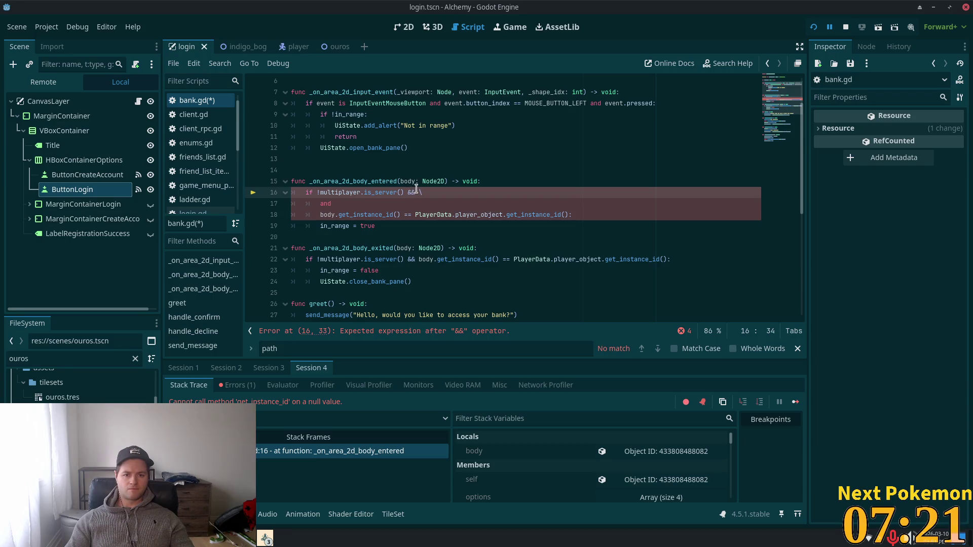
key("BackSpace")
key("Delete")
type("and")
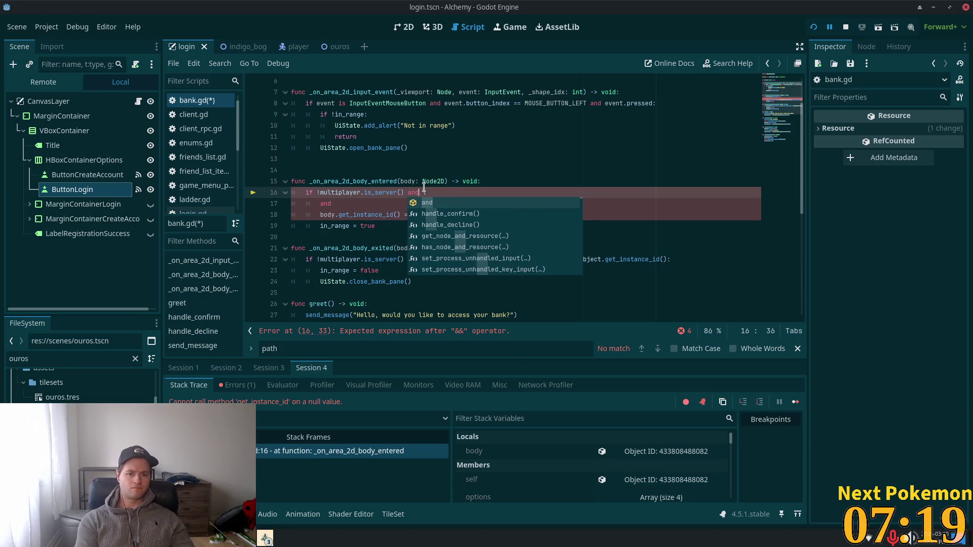
- Add a PlayerData.player_object null comparison to the condition and save bank.gd
left_click(375, 204)
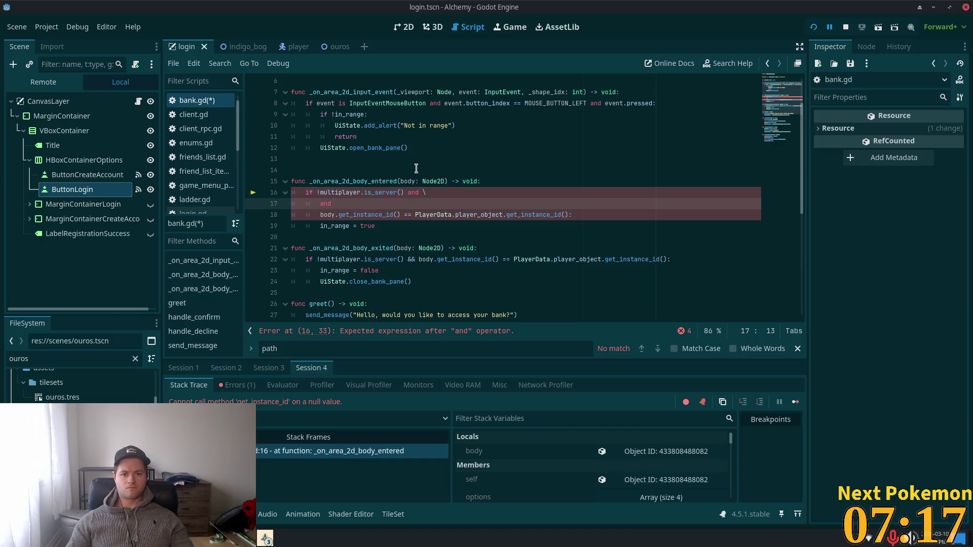
type("P")
key("BackSpace")
type("er")
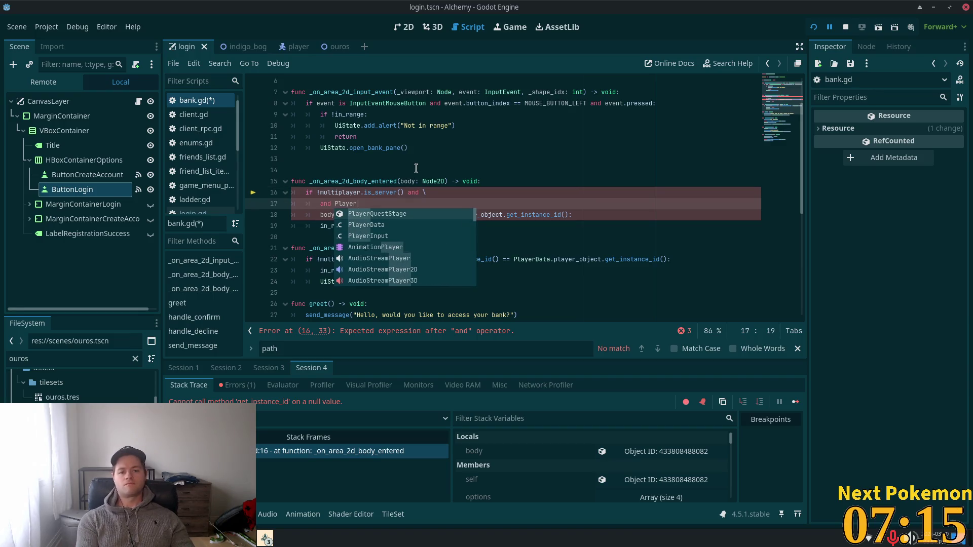
type("Data.pla")
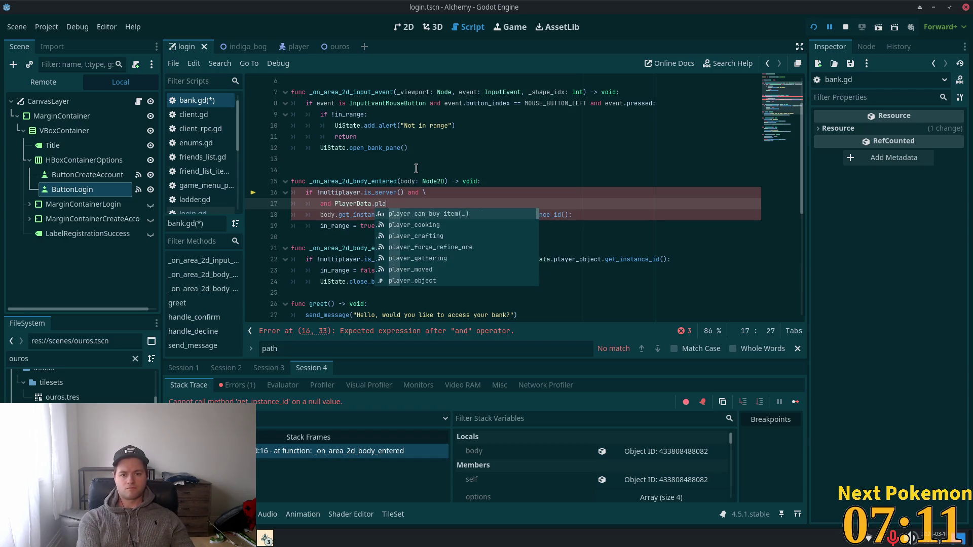
type("yer")
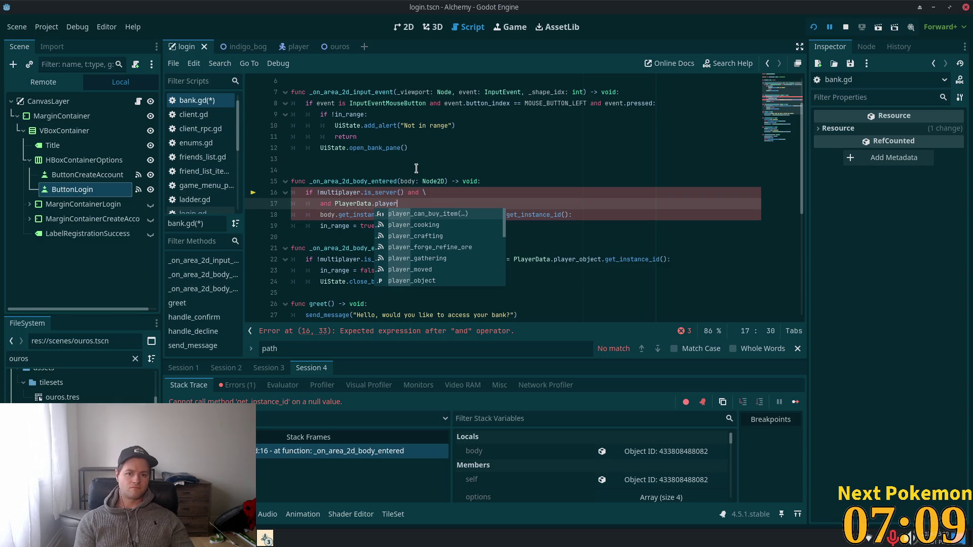
type("_o")
key("Return")
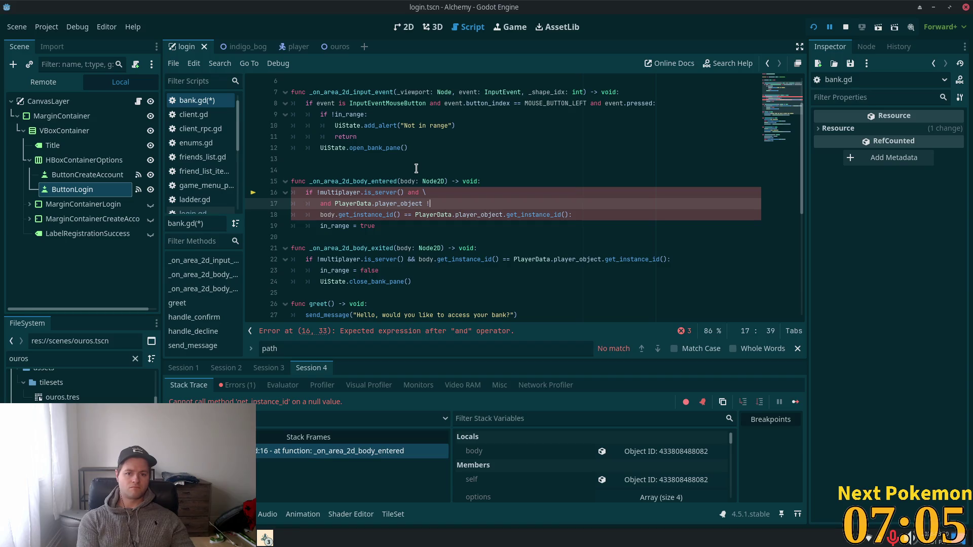
type("= null \\")
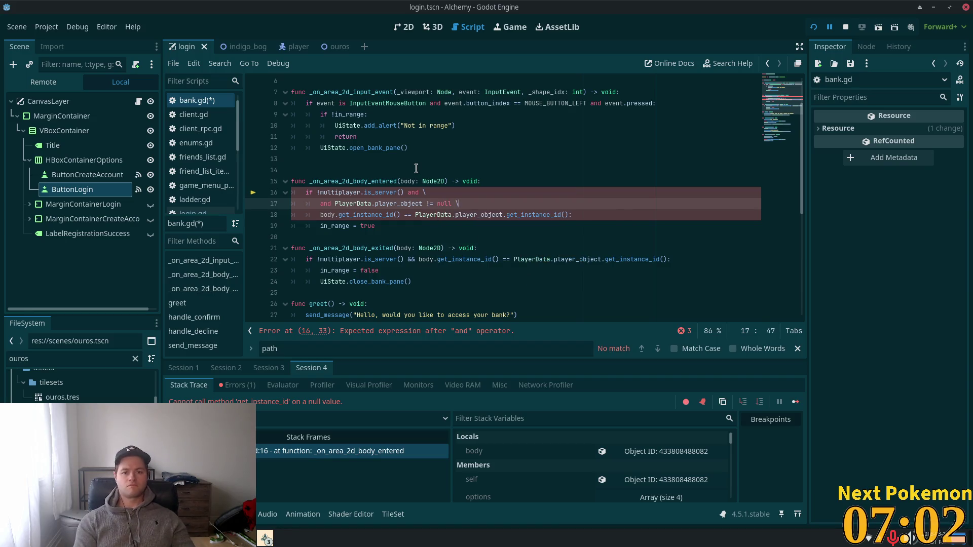
key("ctrl+s")
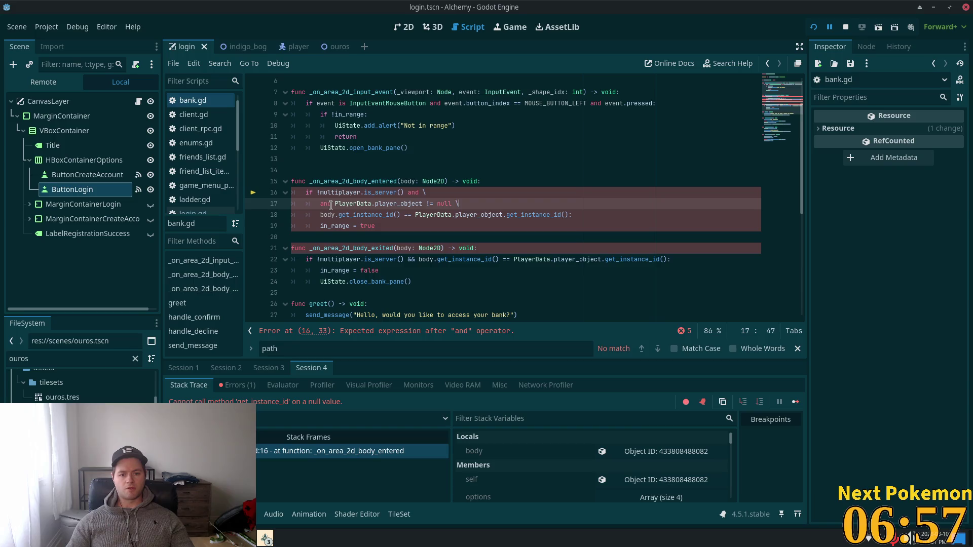
- Remove the stray 'and' starting line 17, add 'and' before the backslash, and save
left_click(411, 192)
left_click(332, 203)
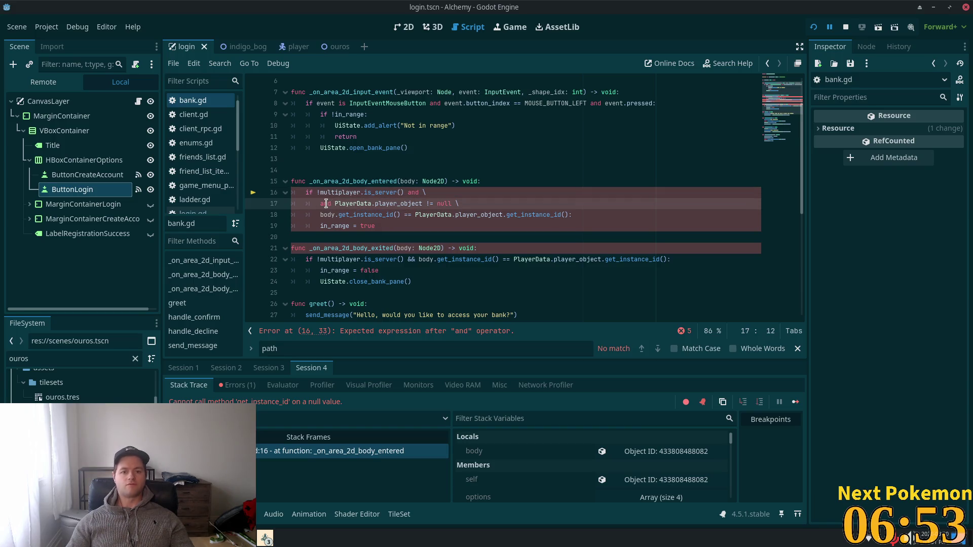
key("BackSpace")
key("BackSpace")
key("BackSpace")
key("Delete")
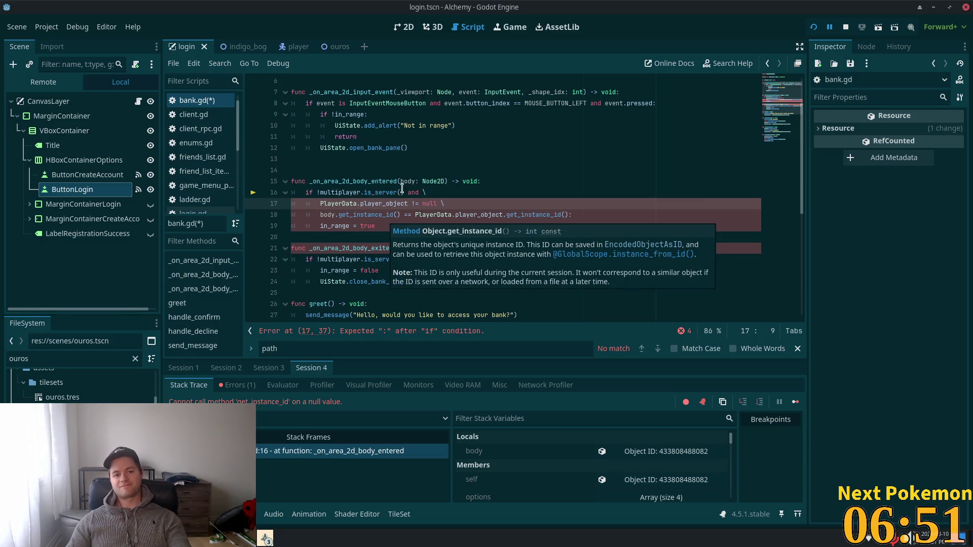
left_click(422, 203)
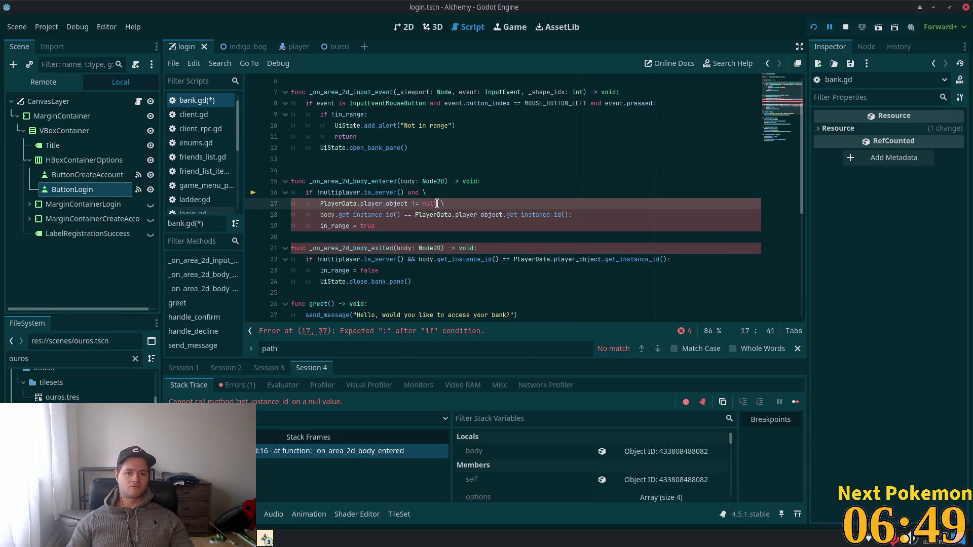
left_click(441, 203)
type("and")
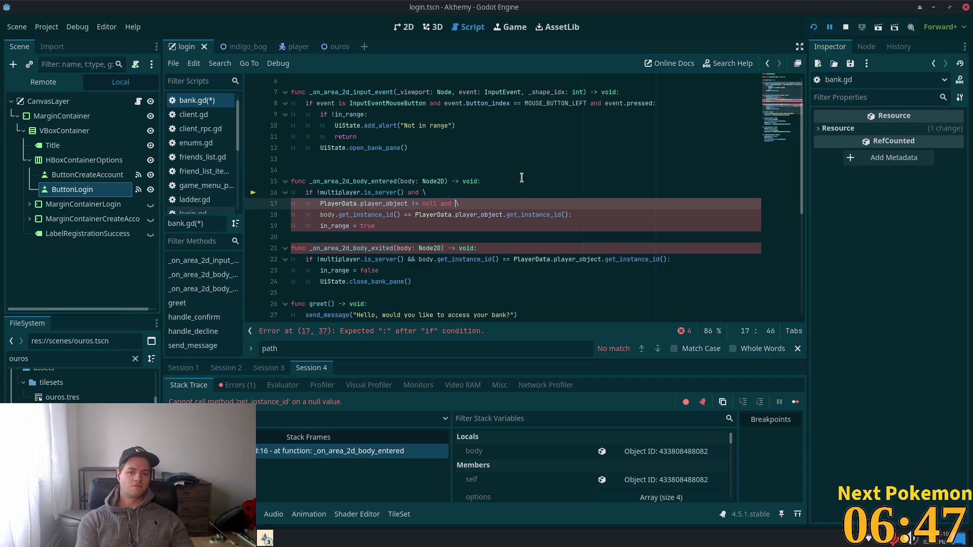
key("ctrl+s")
left_click(575, 202)
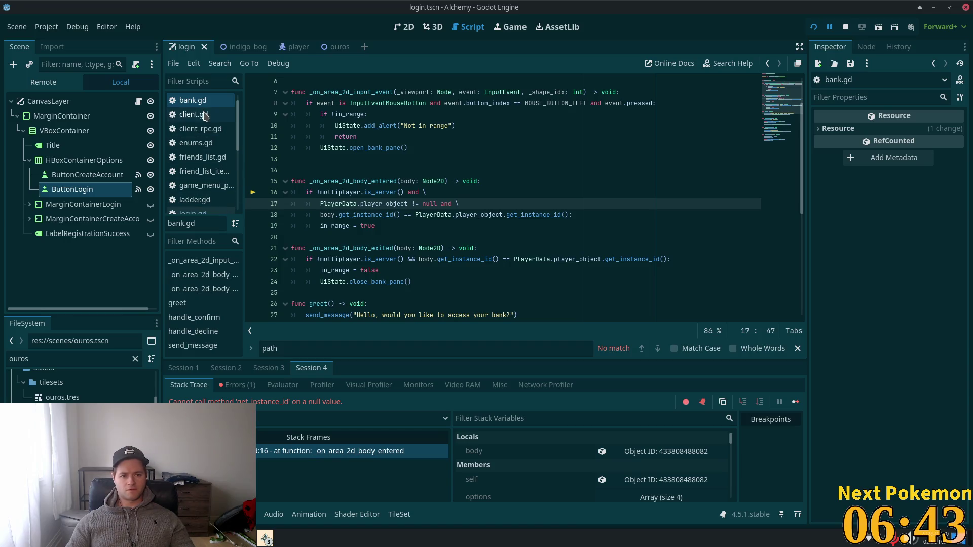
- Open anvil.gd and delete the early-return player_object null check
scroll(207, 200, "down", 4)
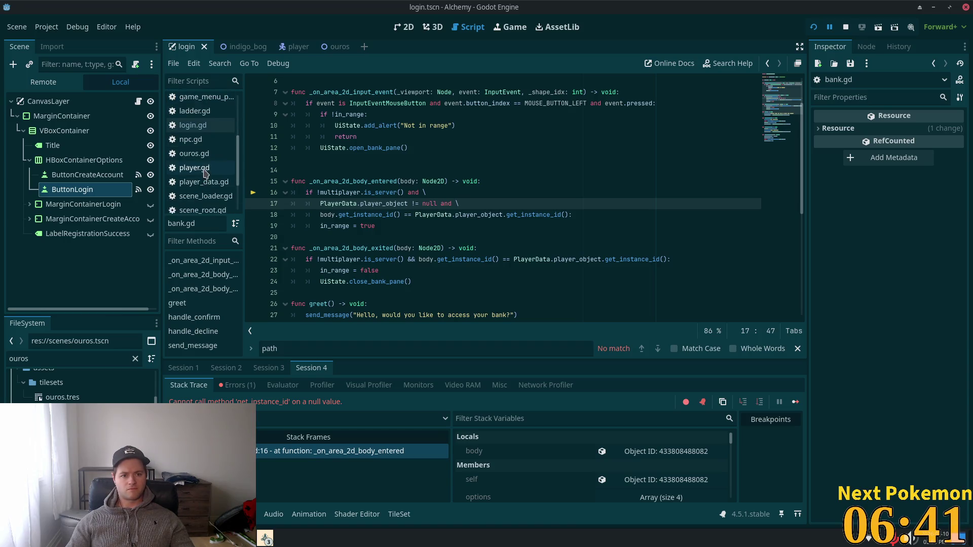
scroll(208, 162, "down", 3)
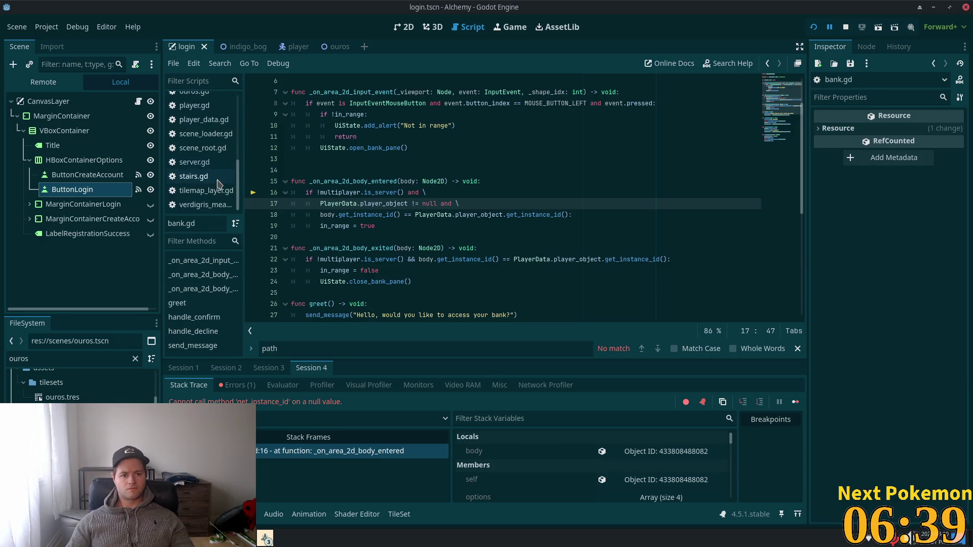
scroll(321, 125, "up", 1)
scroll(192, 152, "up", 6)
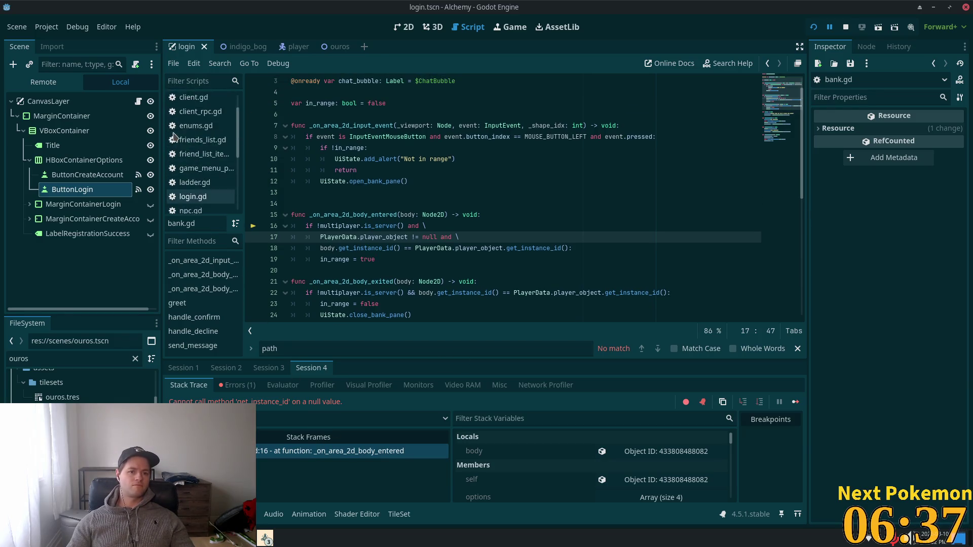
left_click(199, 100)
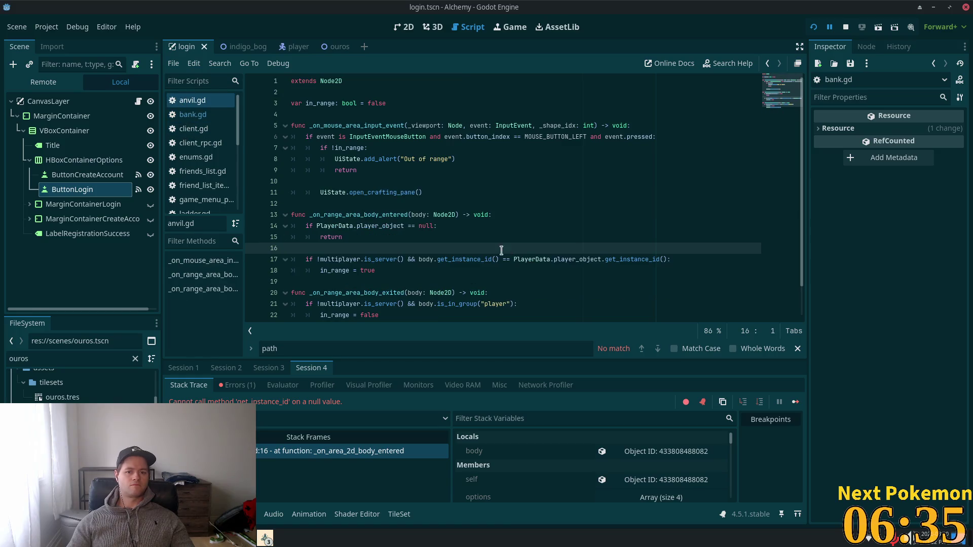
scroll(471, 233, "down", 1)
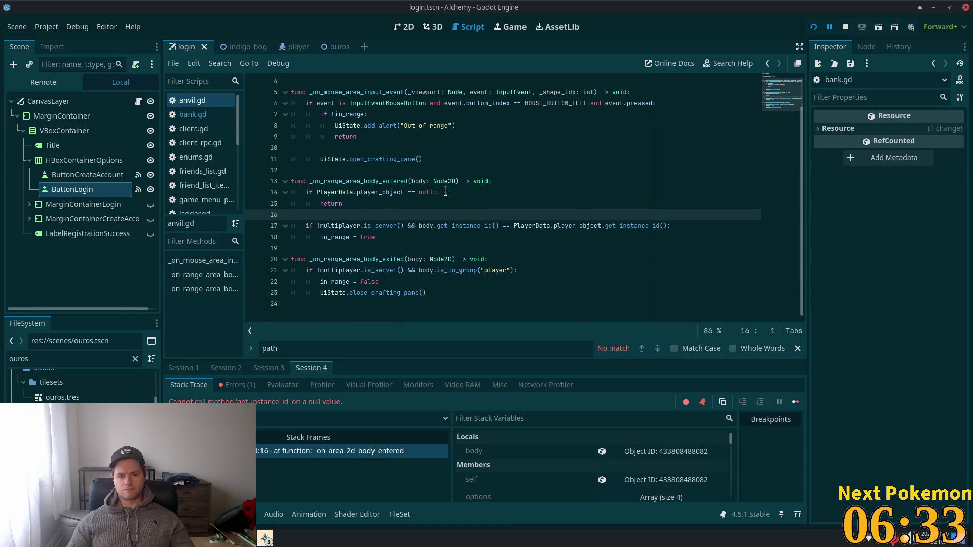
left_click(434, 193)
left_click_drag(339, 189, 316, 193)
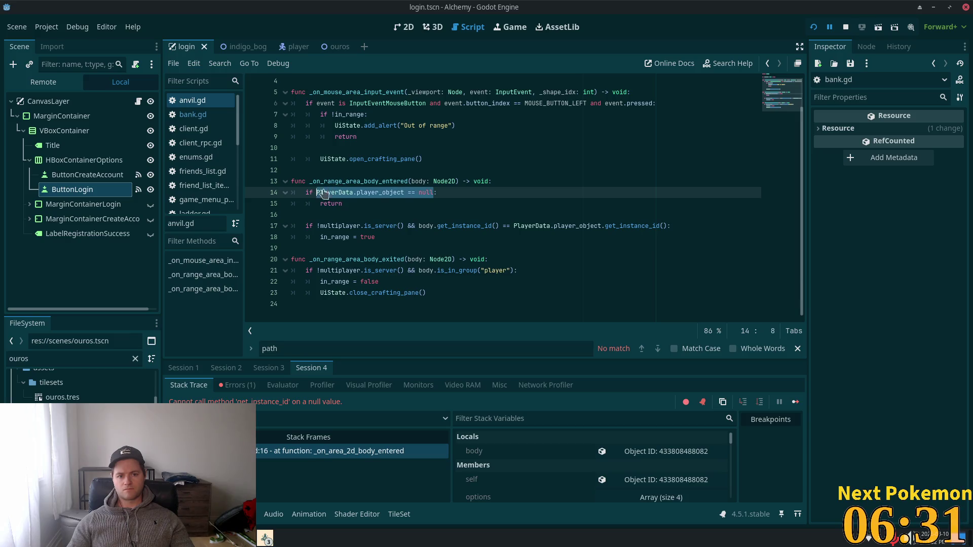
key("shift+Down")
key("ctrl+shift+k")
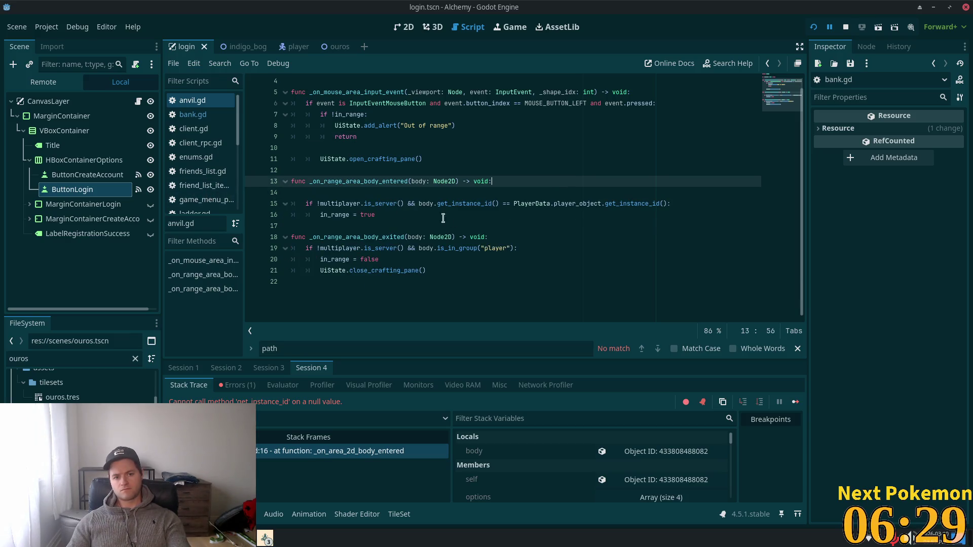
key("Delete")
key("Down")
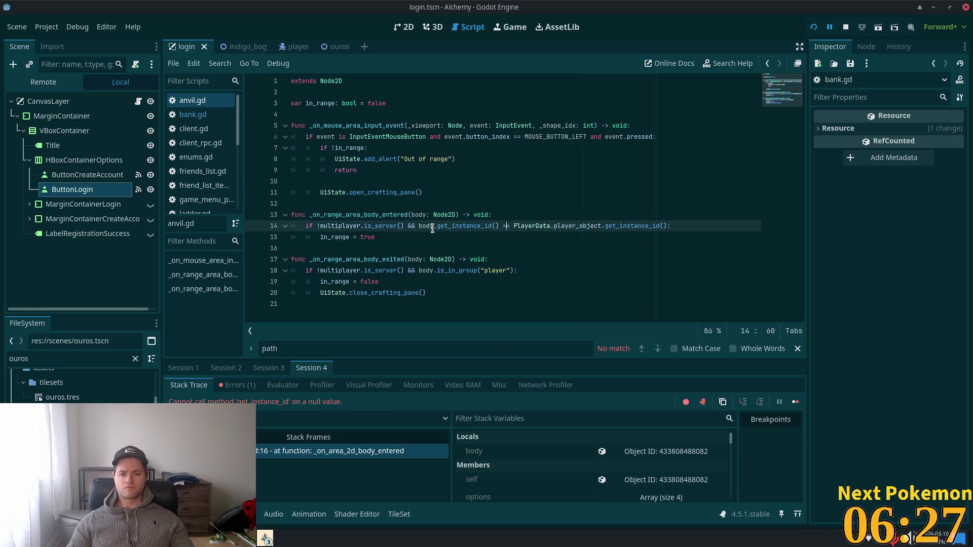
- Split the is_server() condition into 'and \' lines with a PlayerData.player_object null check, and save
left_click(412, 226, "shift")
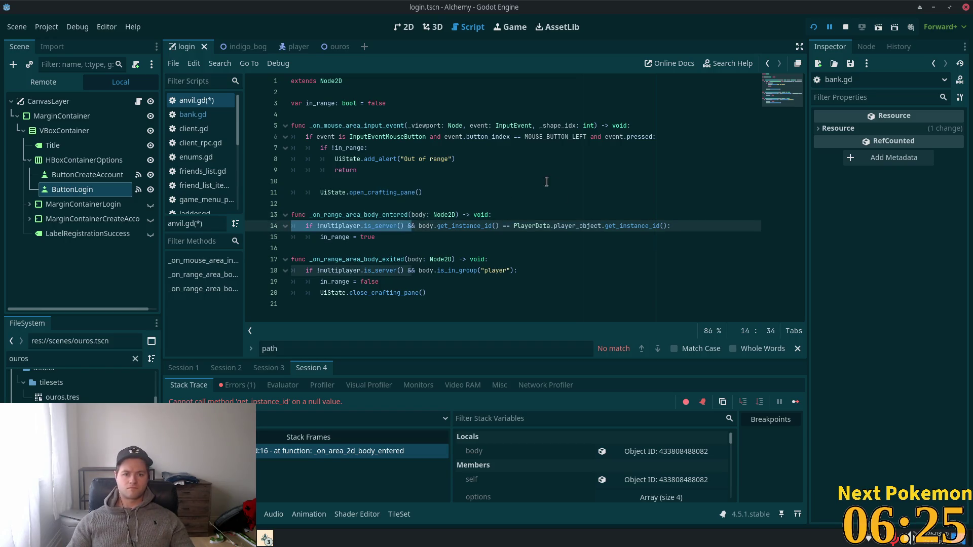
key("Left")
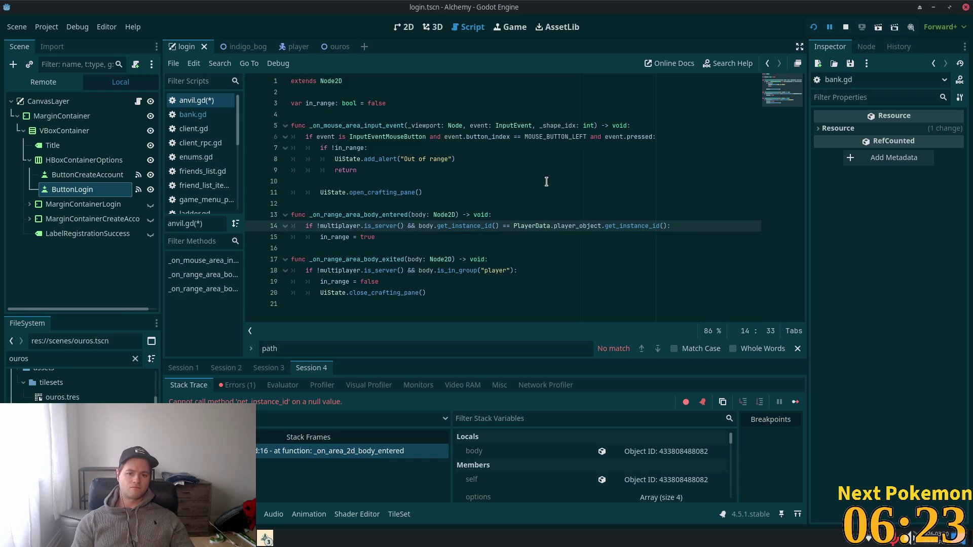
key("shift+Right")
key("shift+Right")
type("and ")
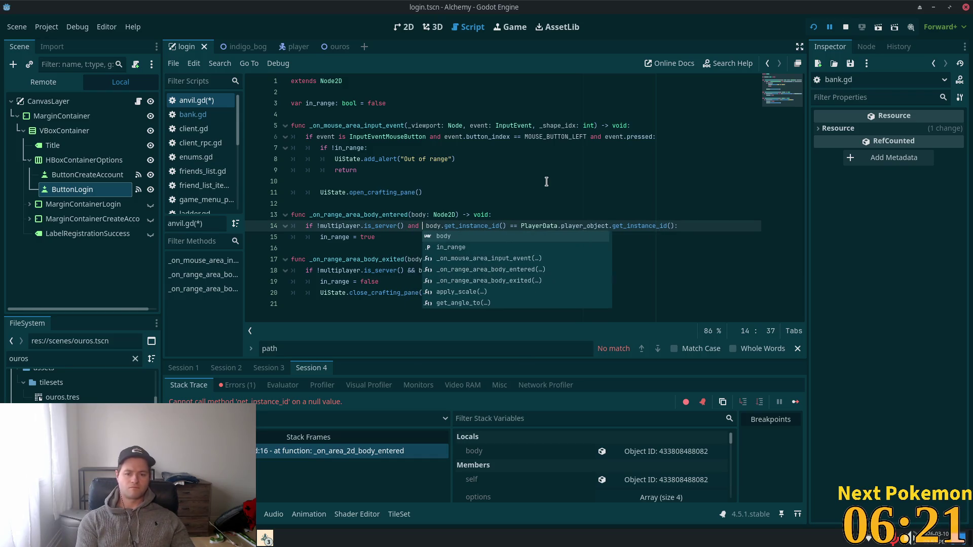
type("\\")
key("Return")
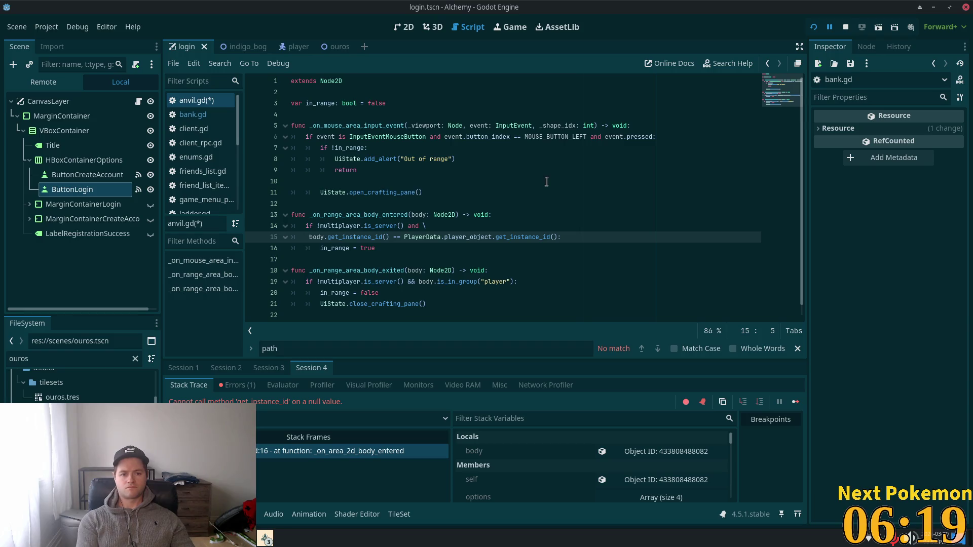
key("Tab")
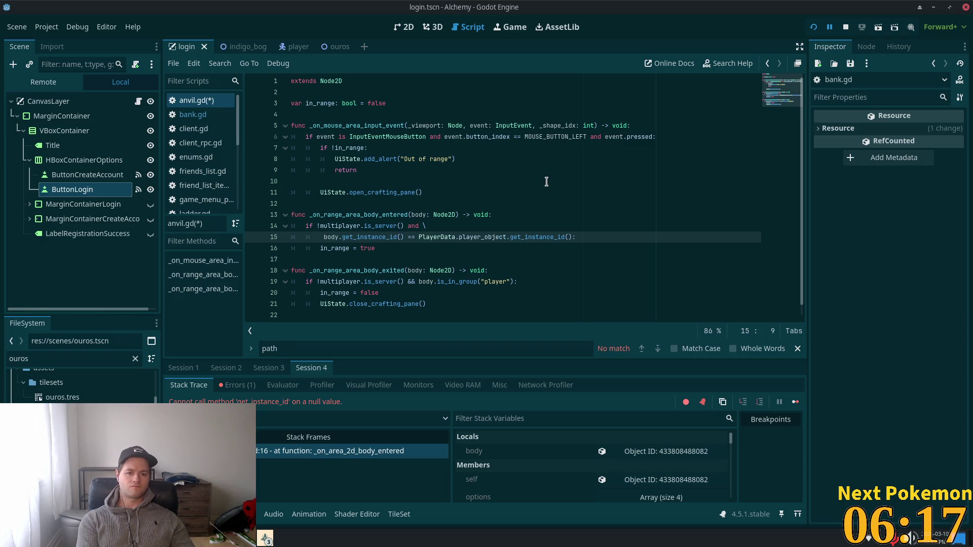
type("PlayerData.player_object == null and \\")
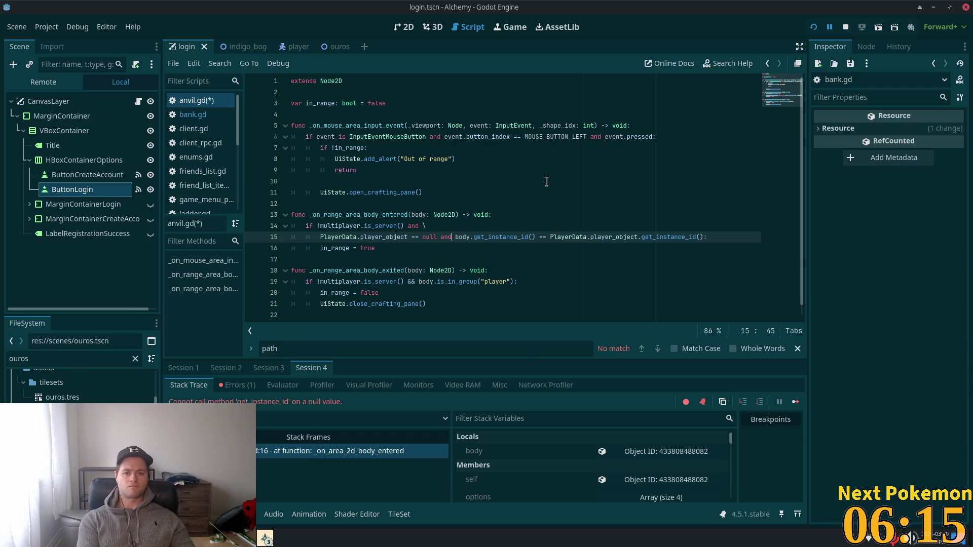
key("Return")
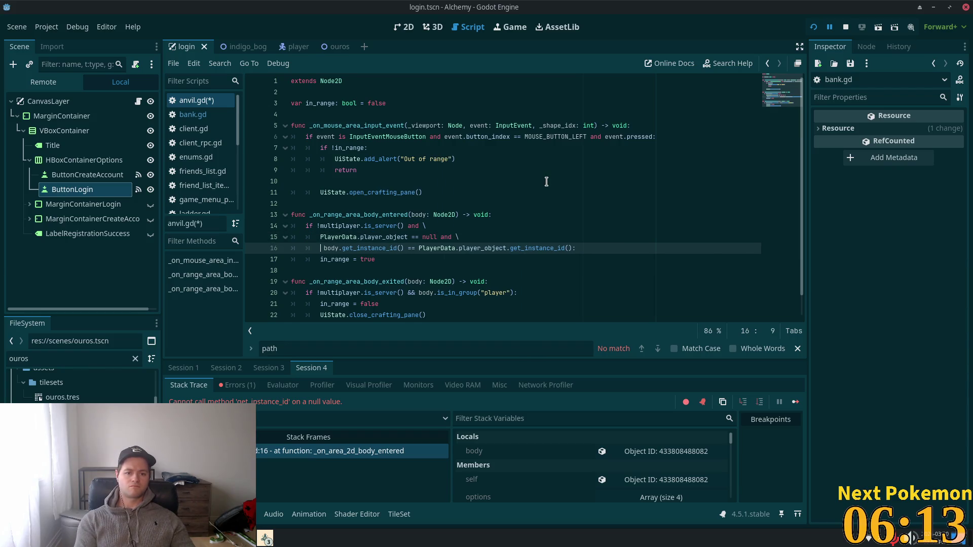
key("Delete")
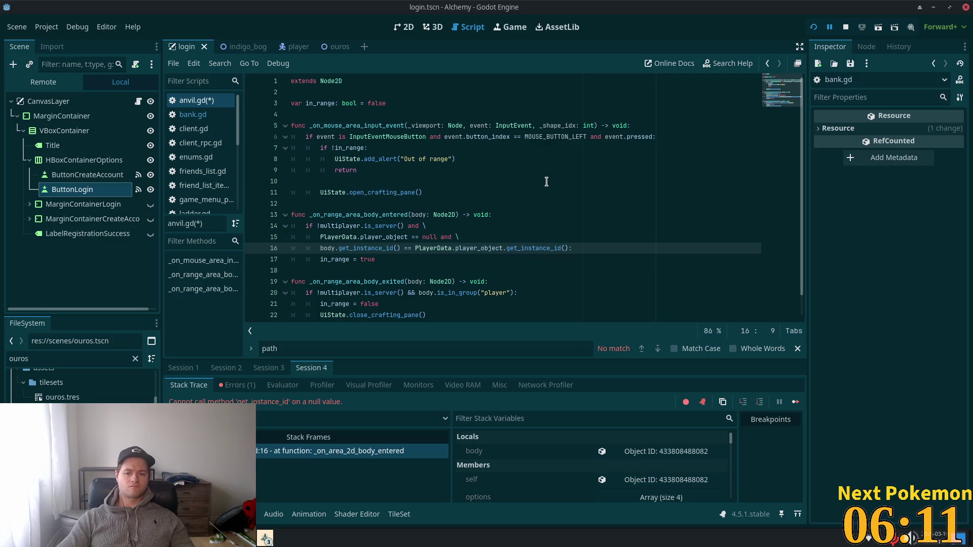
key("ctrl+s")
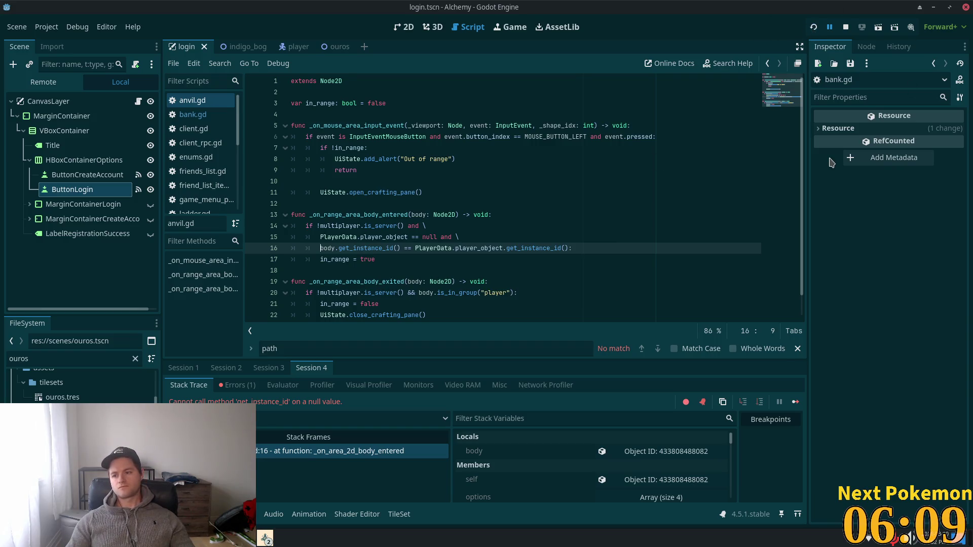
- Change the null check to '!= null' and restart the game with F5
left_click(813, 27)
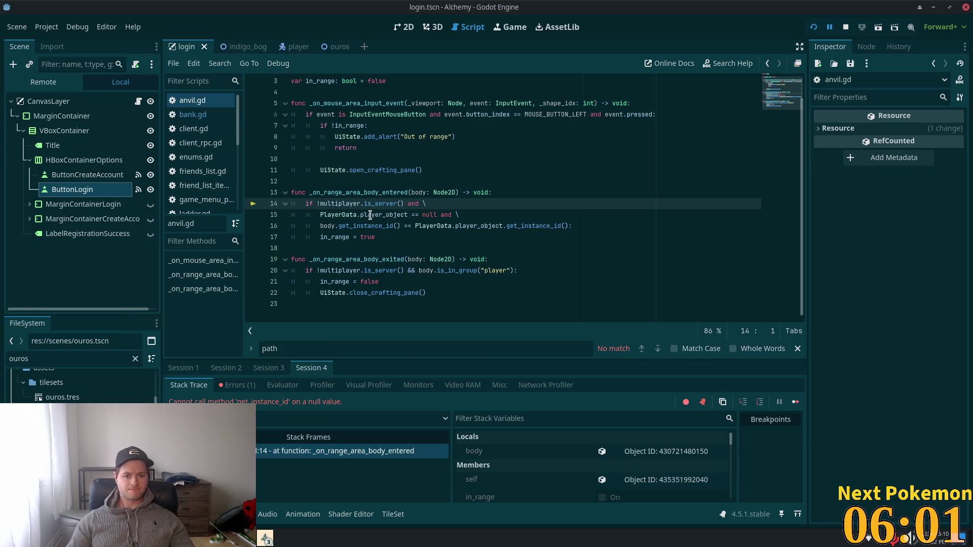
left_click(415, 215)
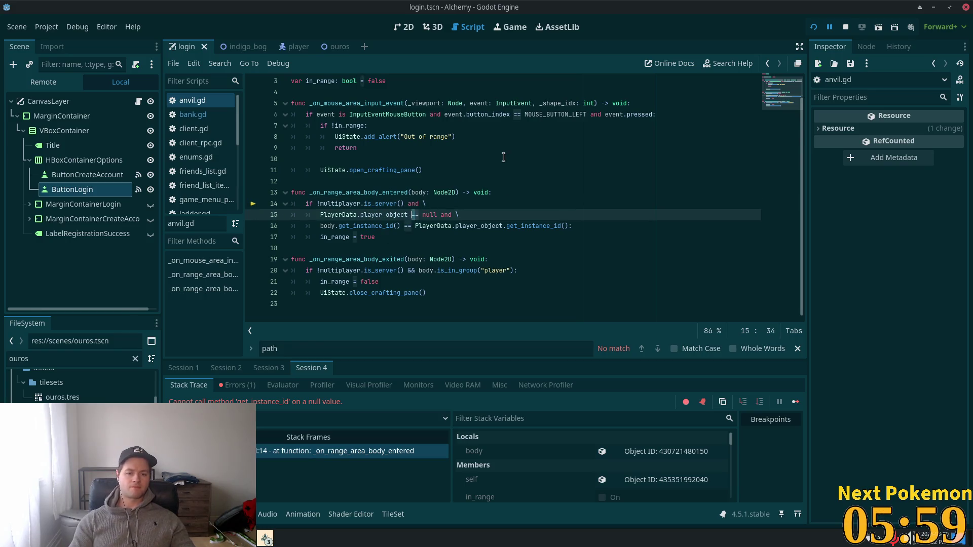
type("!")
key("F5")
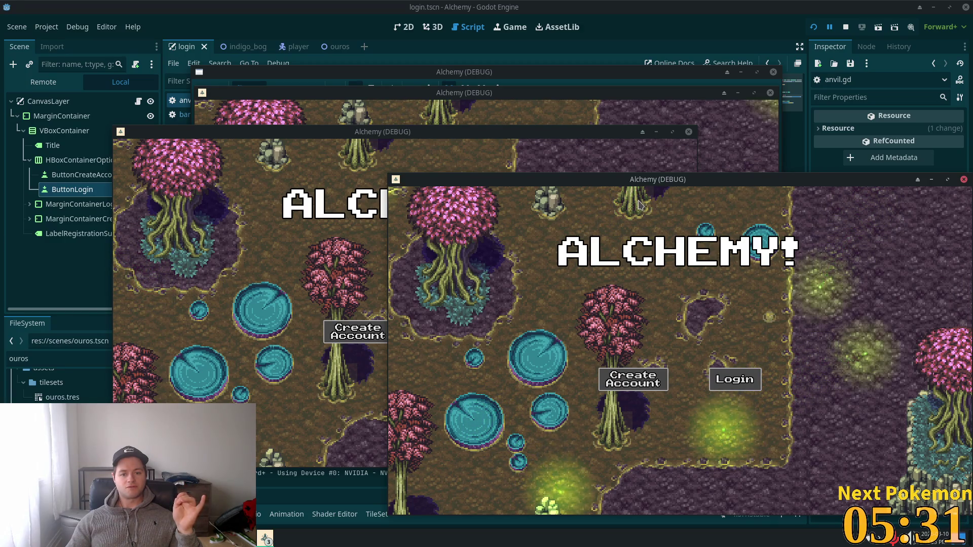
- Drag an Alchemy debug window aside, stop the project with F8, and return to Cursor
left_click_drag(718, 182, 580, 109)
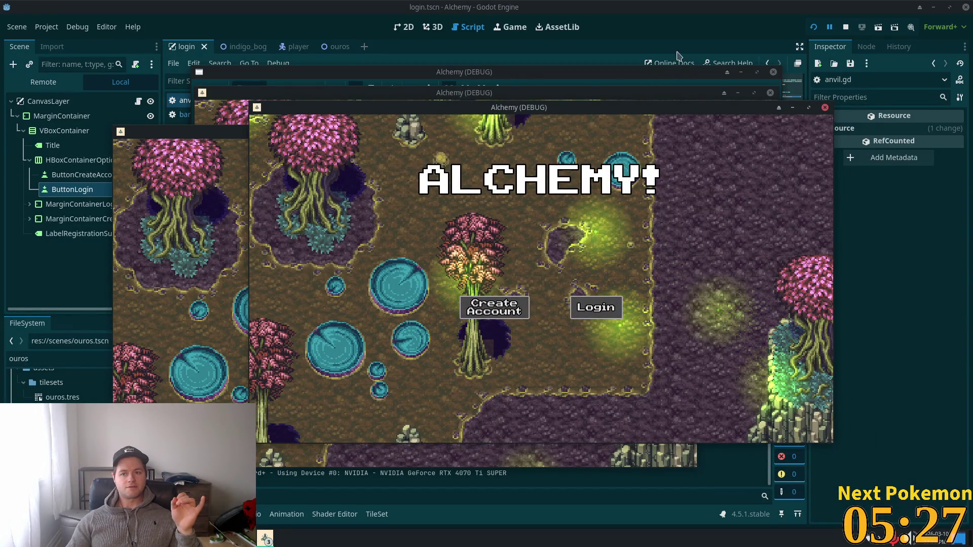
key("F8")
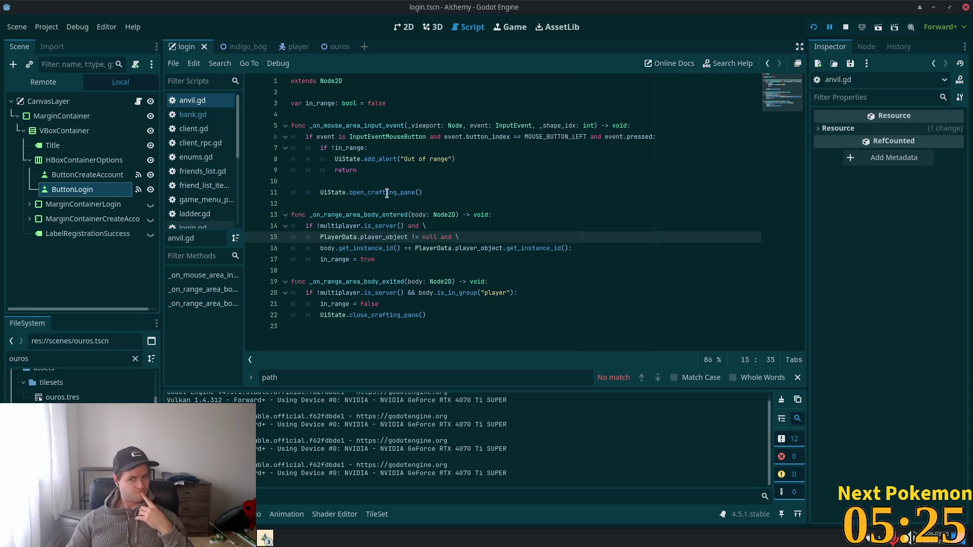
key("alt+Tab")
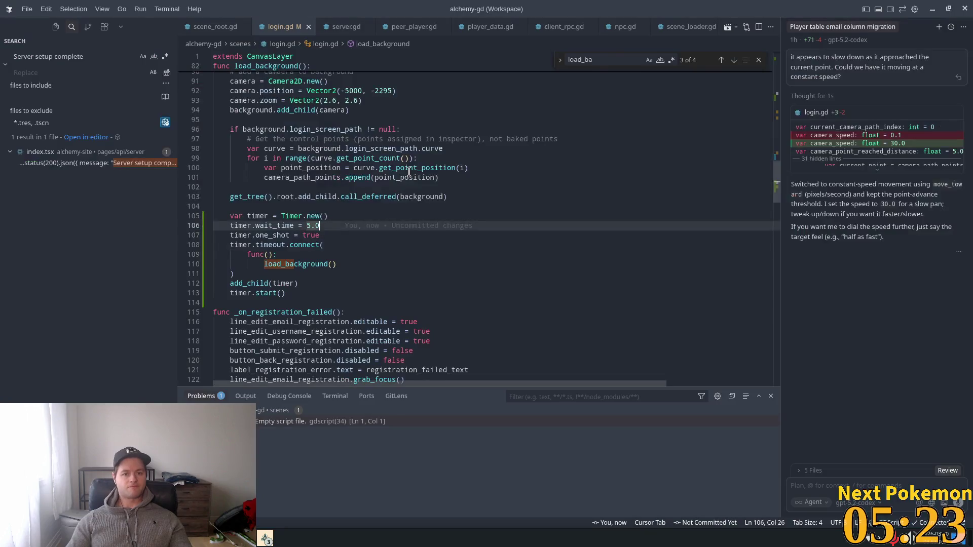
left_click(354, 121)
scroll(353, 183, "up", 3)
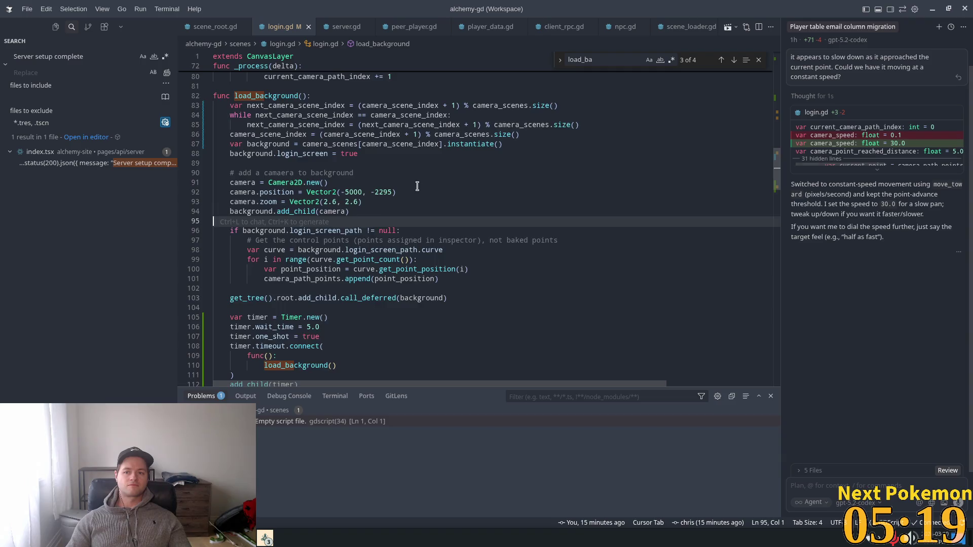
scroll(417, 186, "up", 15)
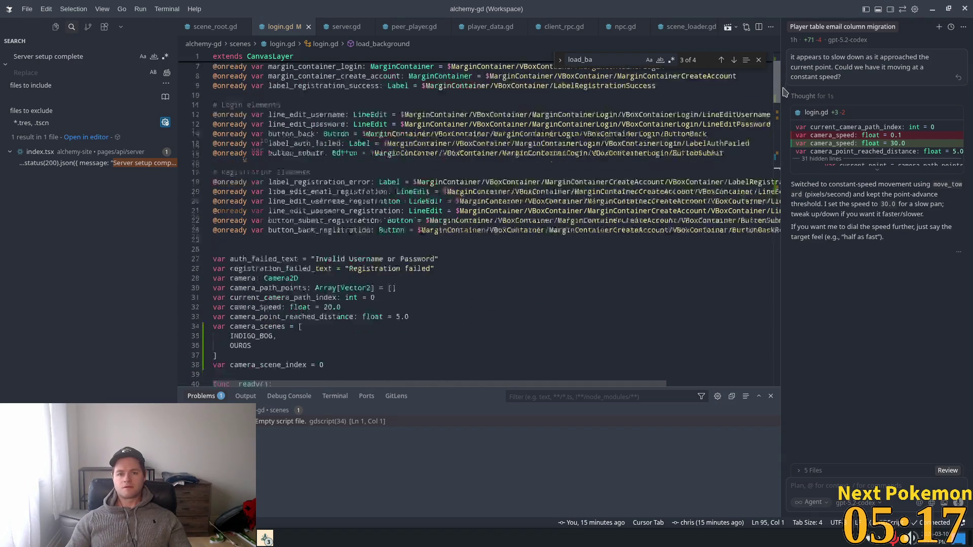
scroll(726, 107, "down", 5)
double_click(253, 232)
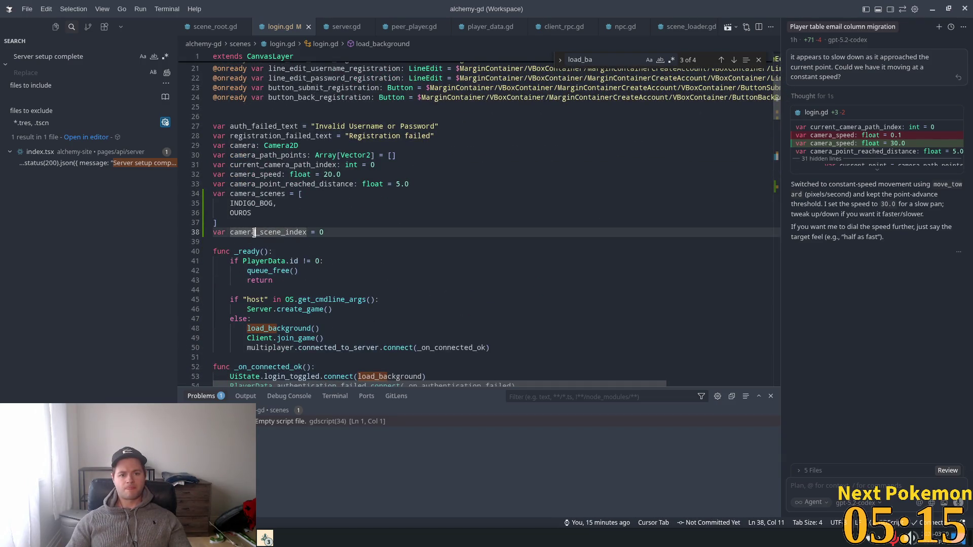
left_click(247, 184)
left_click(254, 174)
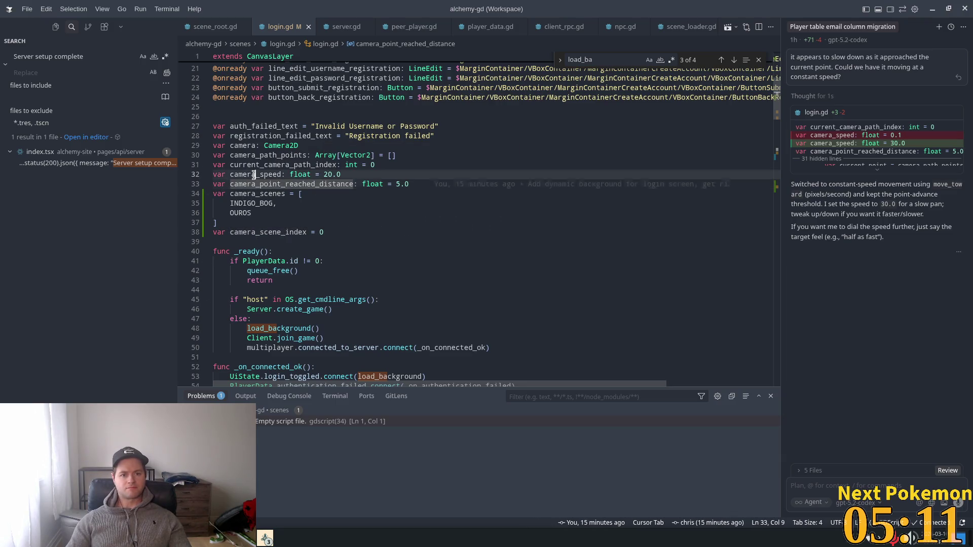
double_click(254, 174)
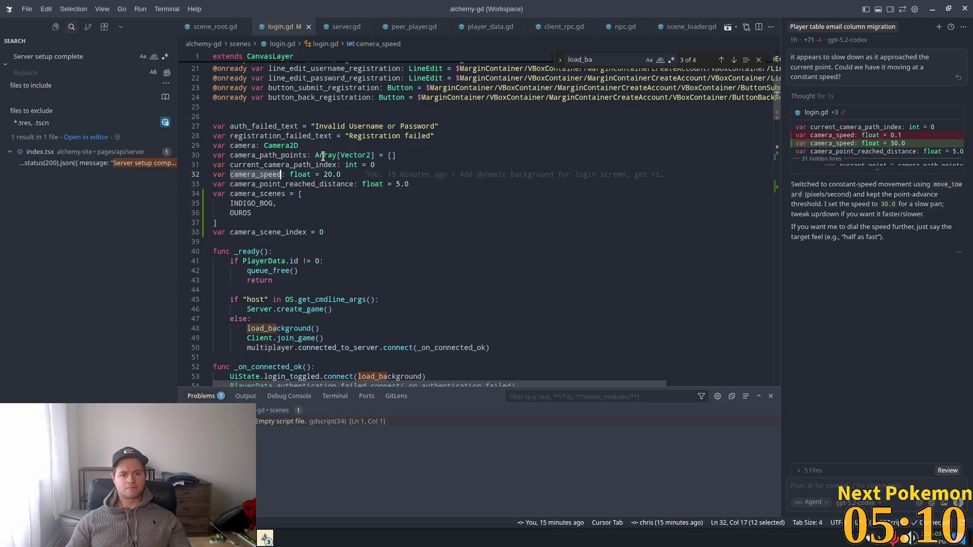
double_click(253, 155)
double_click(245, 146)
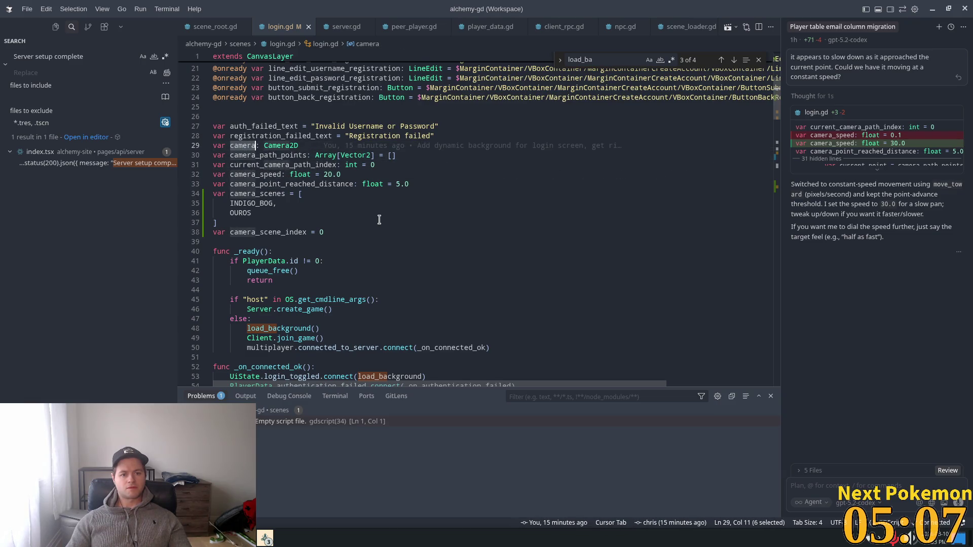
scroll(379, 219, "down", 12)
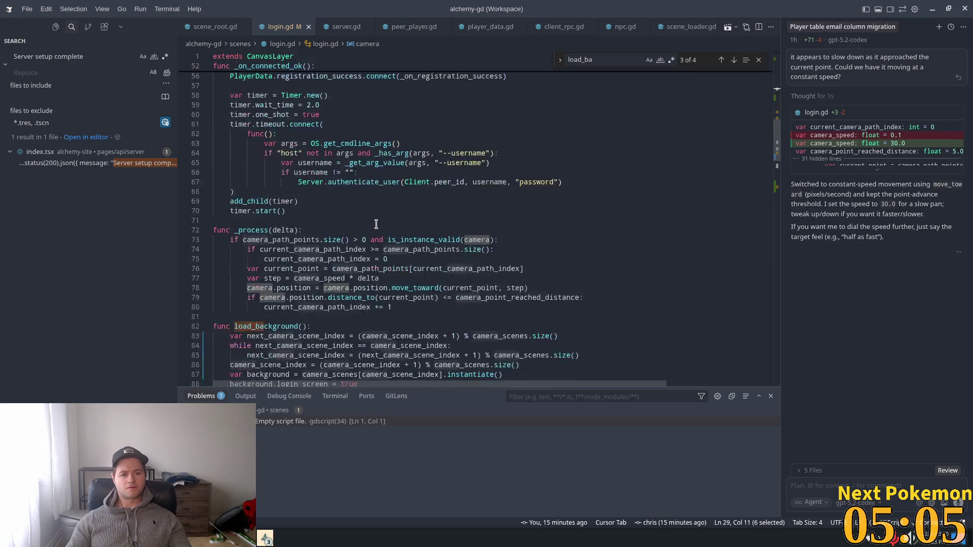
scroll(376, 224, "down", 3)
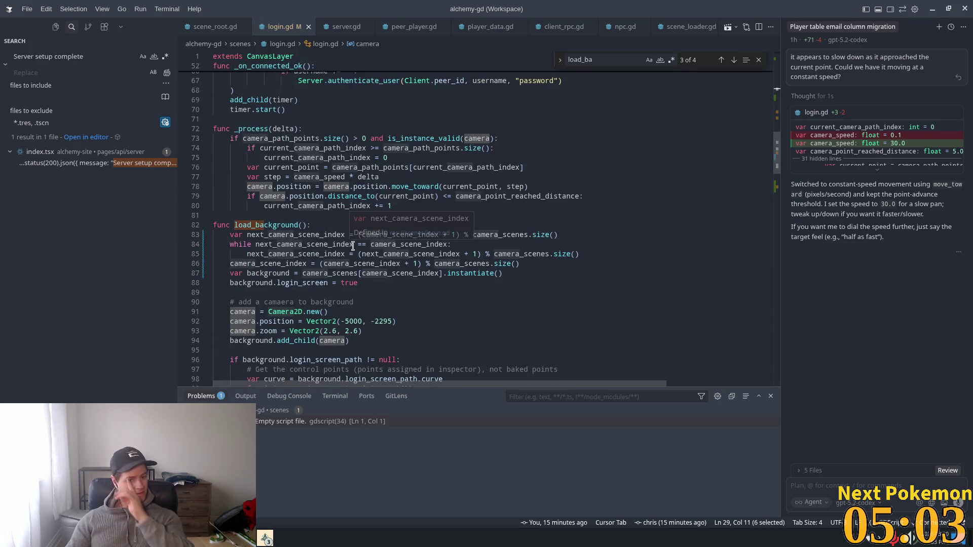
left_click(337, 302)
scroll(337, 304, "down", 2)
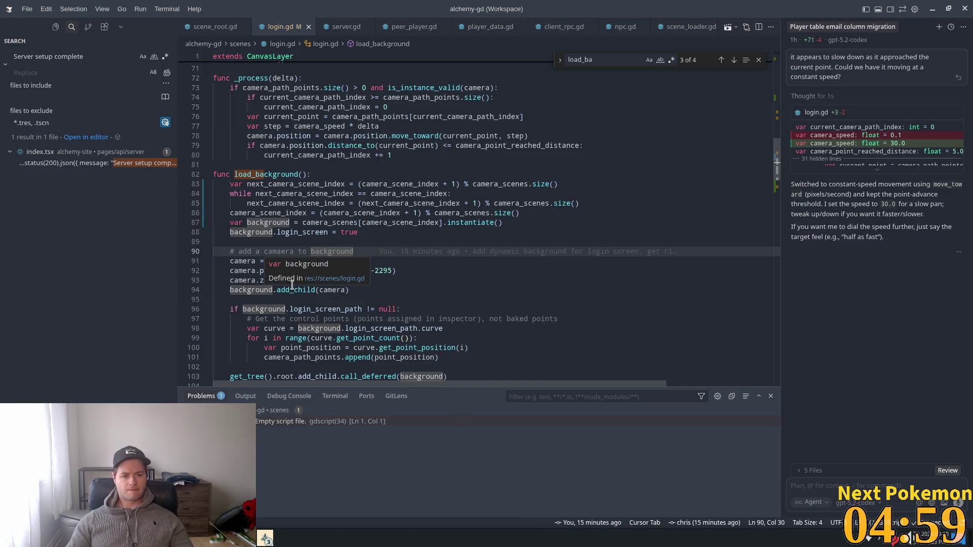
left_click(440, 257)
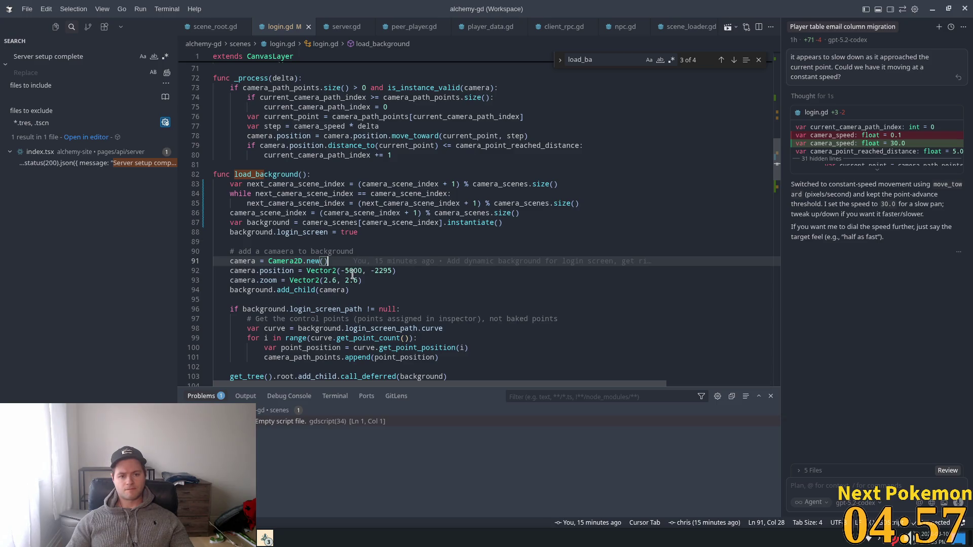
scroll(378, 285, "down", 2)
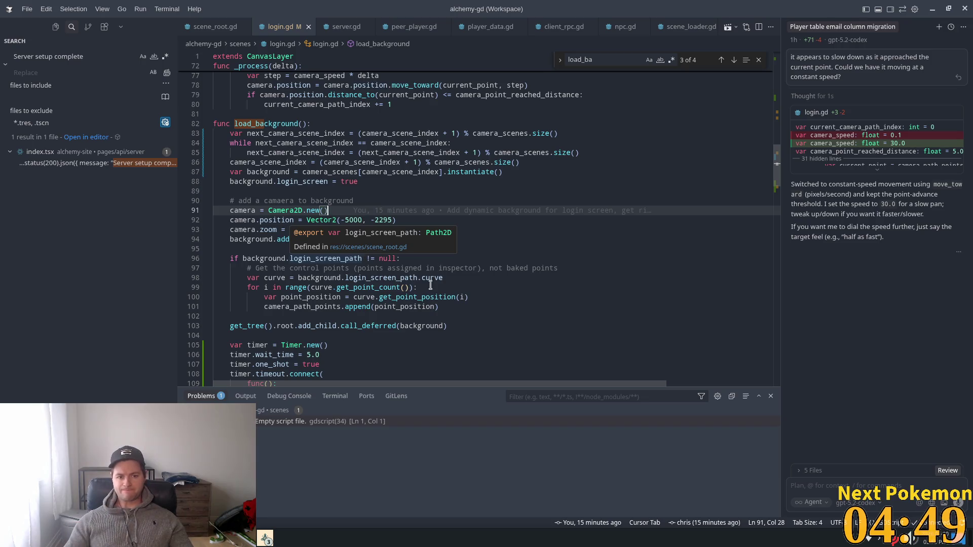
left_click(294, 220)
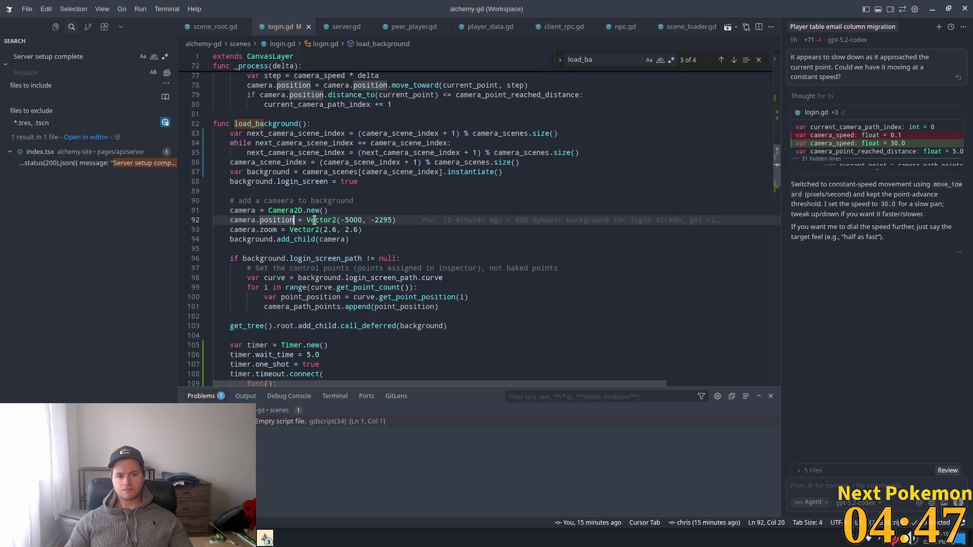
mouse_move(230, 200)
left_mouse_down()
mouse_move(327, 211)
mouse_move(358, 238)
left_mouse_up()
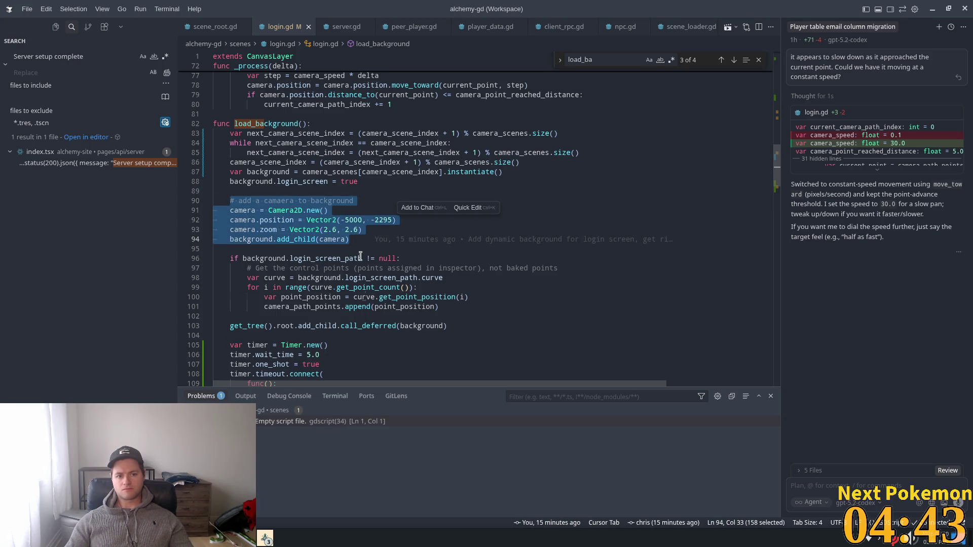
- Move the camera setup after the path-points loop, start it at camera_path_points[0], and save login.gd
key("BackSpace")
key("Tab")
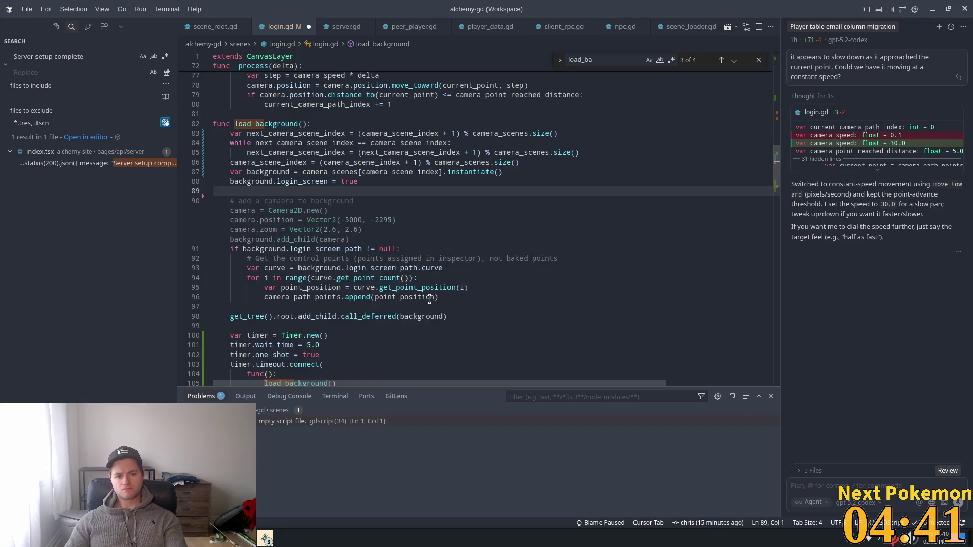
key("ctrl+z")
key("ctrl+z")
key("ctrl+z")
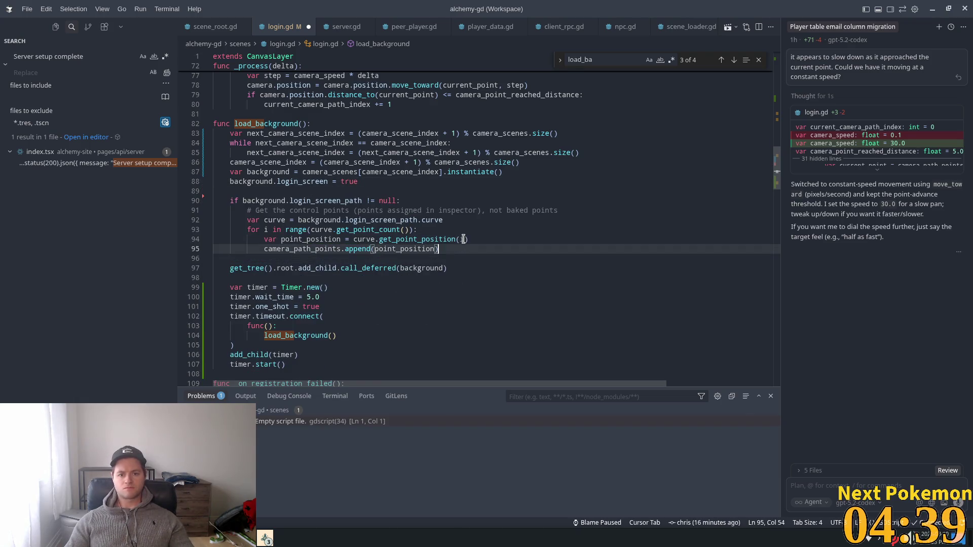
key("Tab")
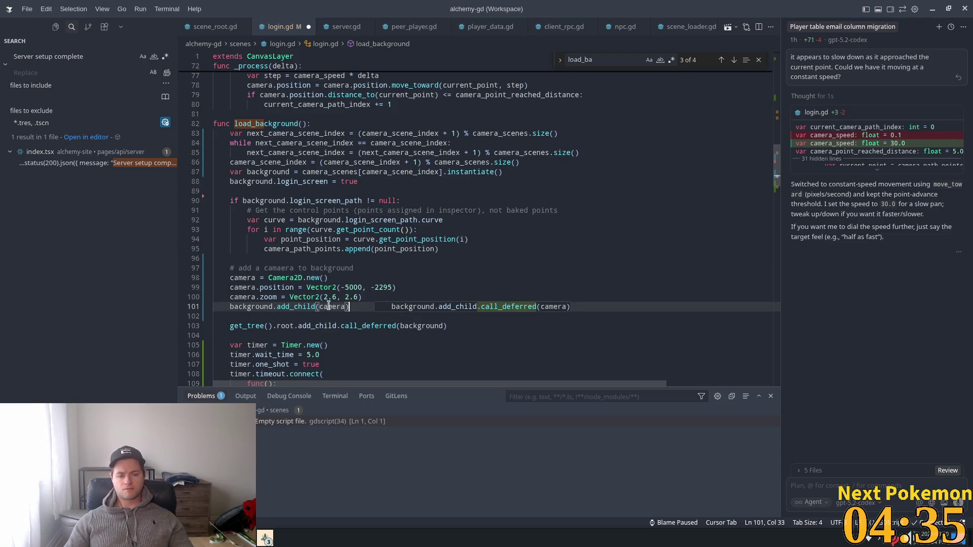
left_click(302, 287)
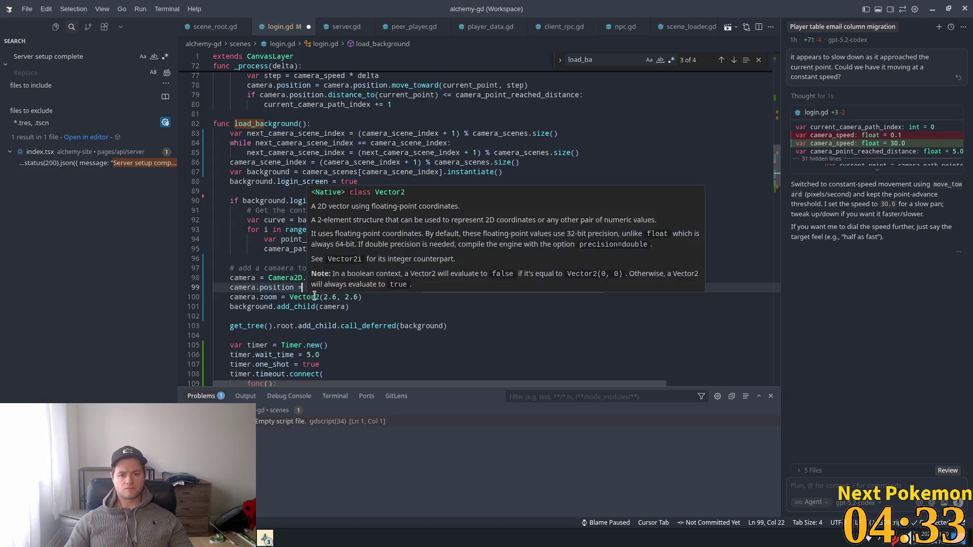
key("Tab")
left_click(400, 278)
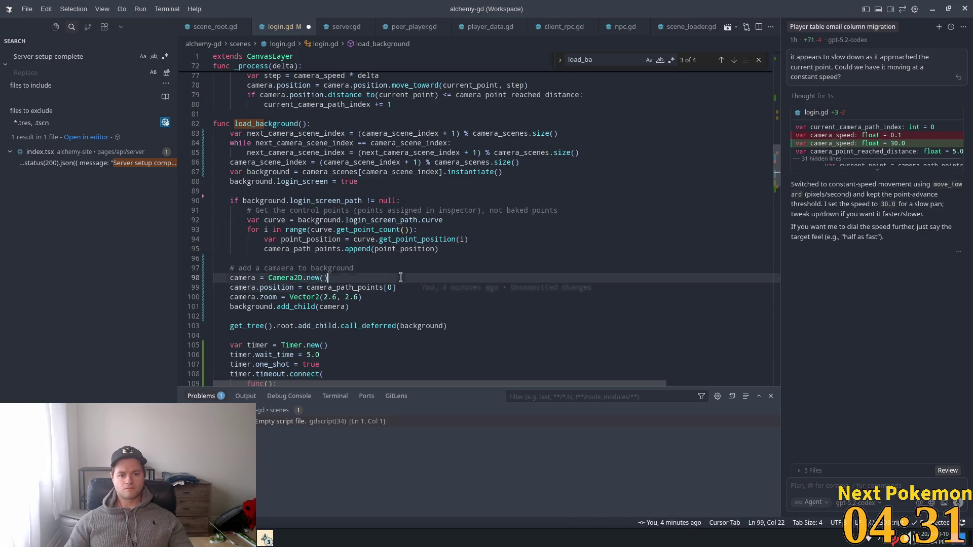
key("ctrl+s")
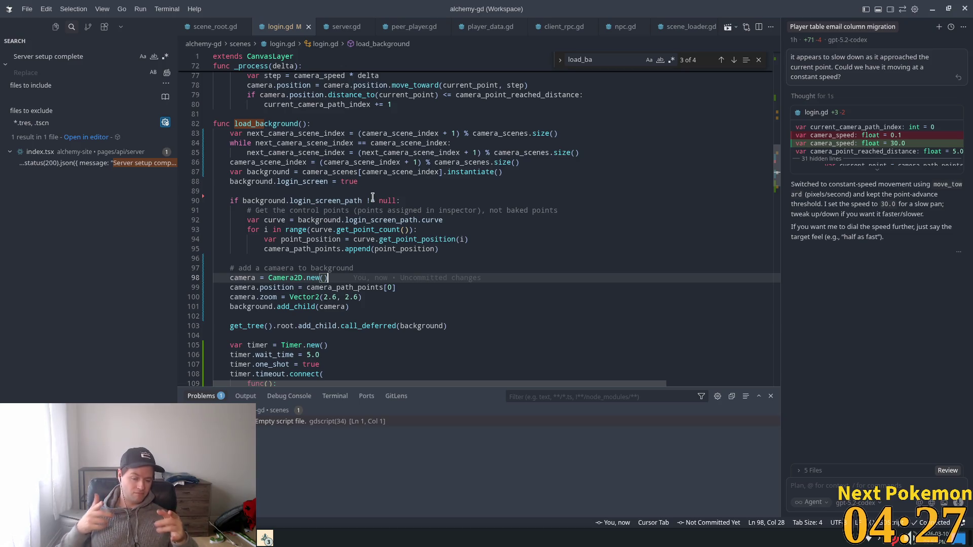
key("alt+Tab")
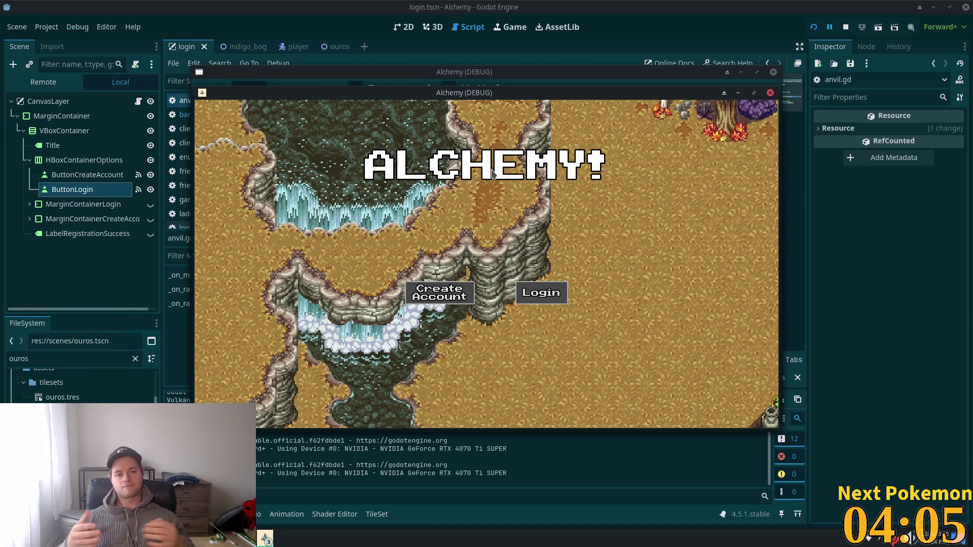
left_click(845, 28)
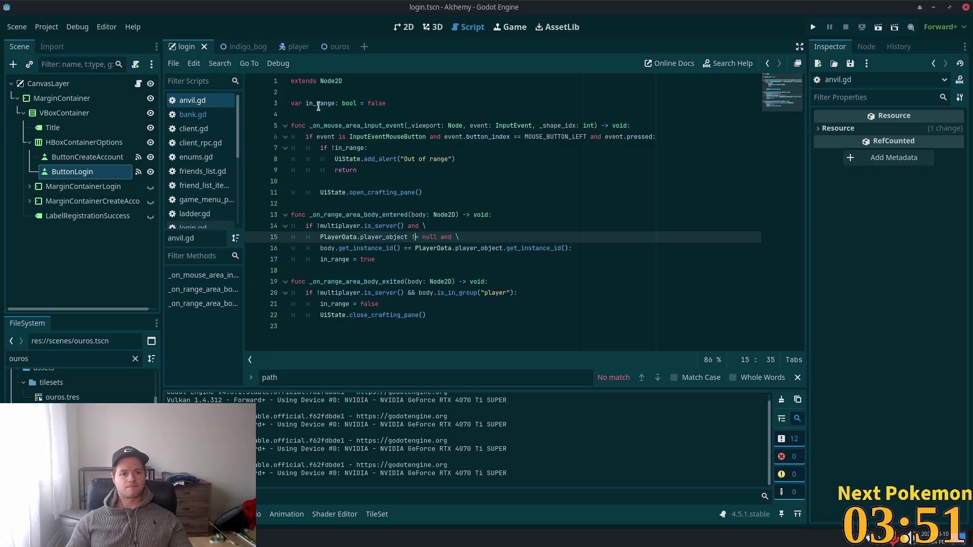
- Insert a blank line between the scene index update and the background instantiation in load_background
key("alt+Tab")
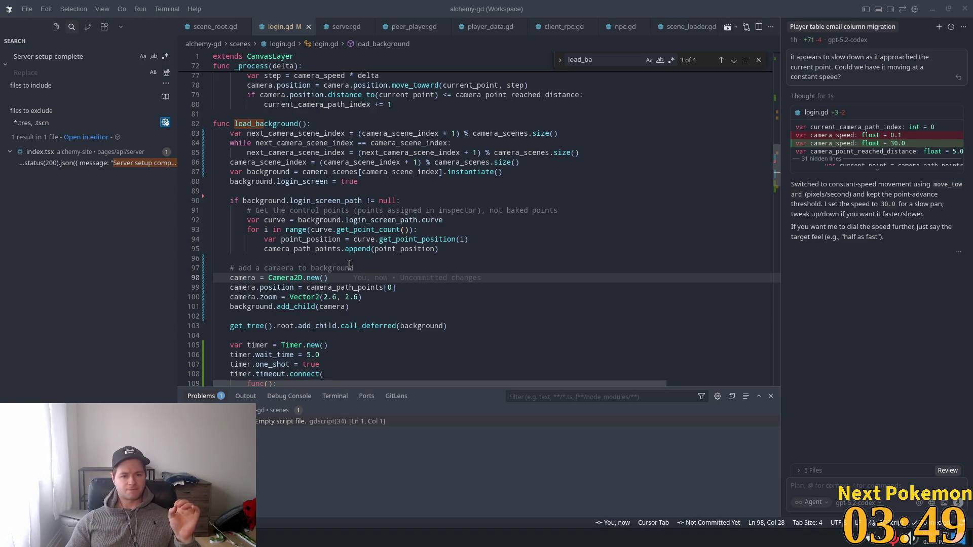
scroll(289, 253, "up", 3)
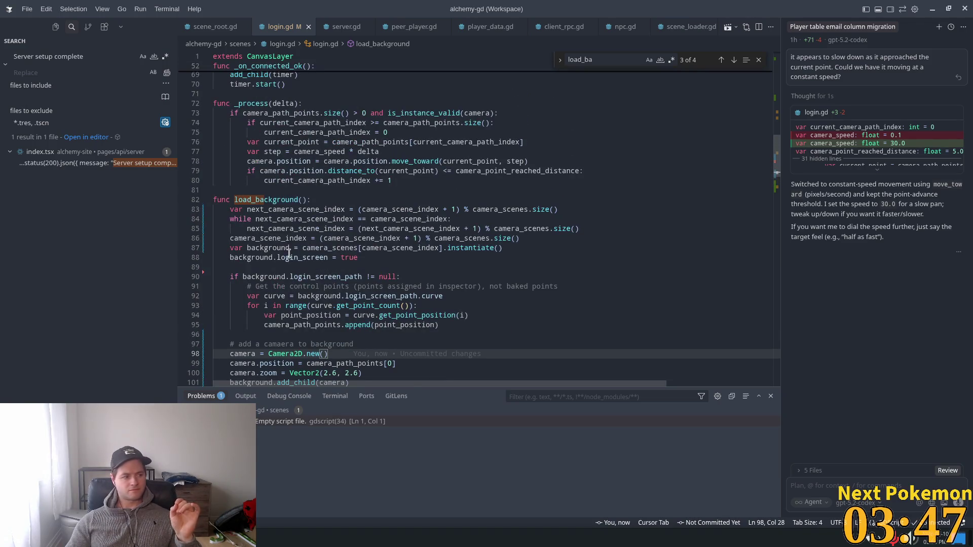
mouse_move(289, 254)
scroll(320, 223, "up", 2)
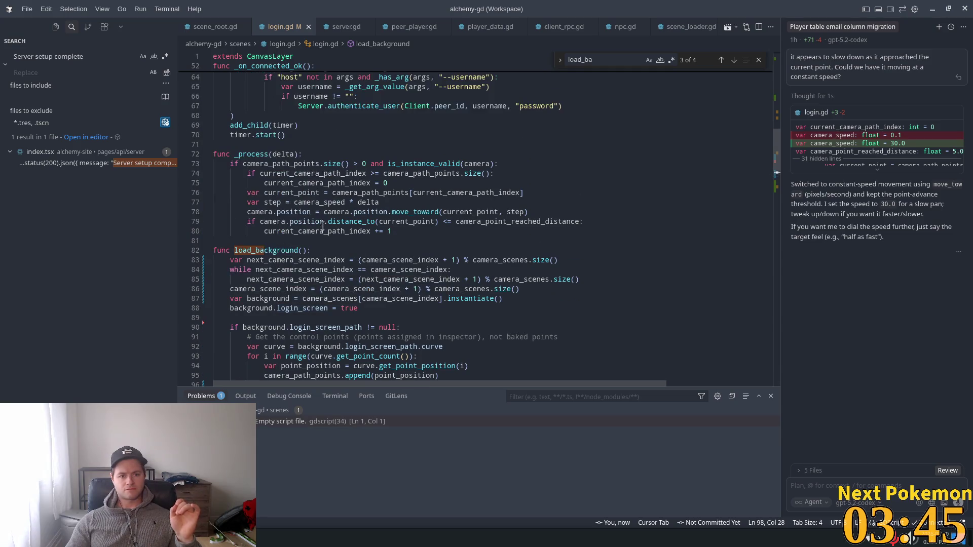
scroll(318, 233, "down", 2)
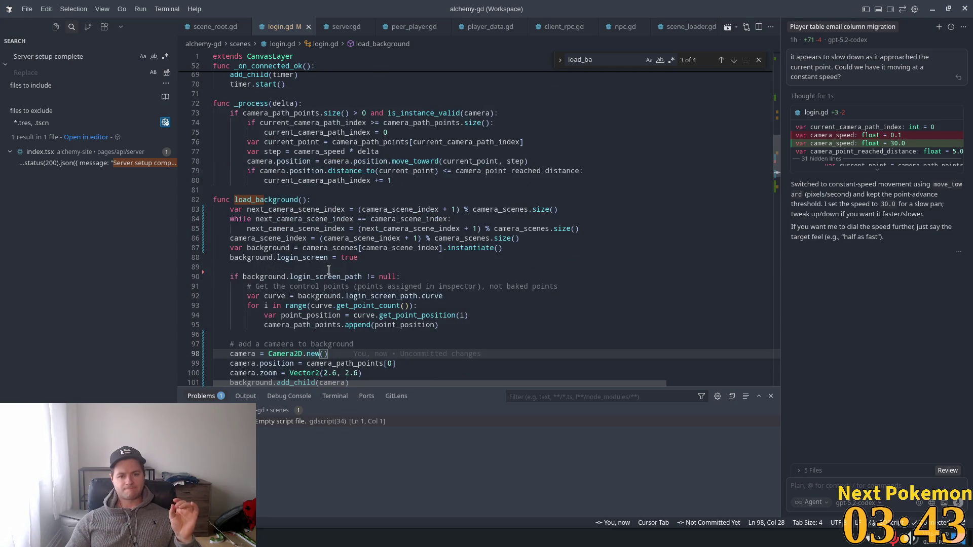
left_click(268, 248)
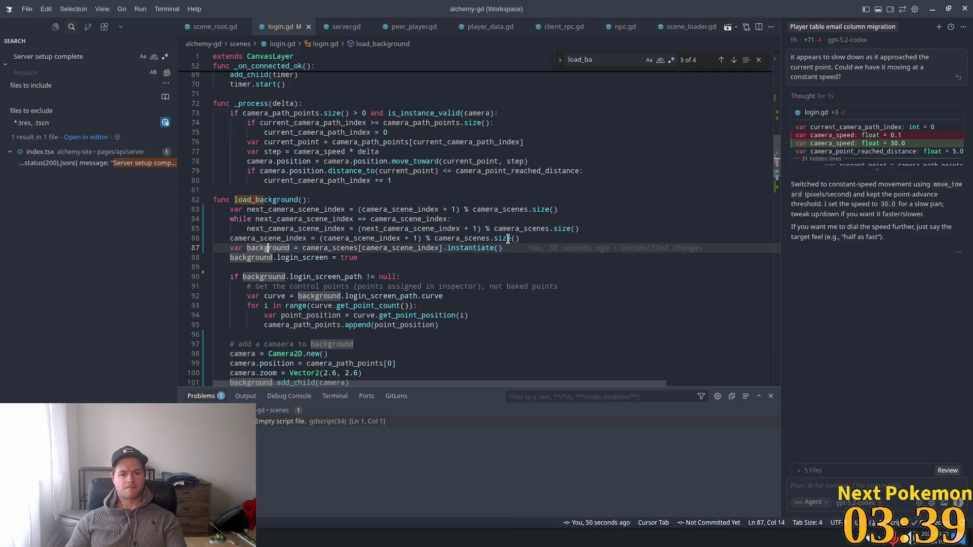
key("Home")
key("Home")
key("Return")
key("Up")
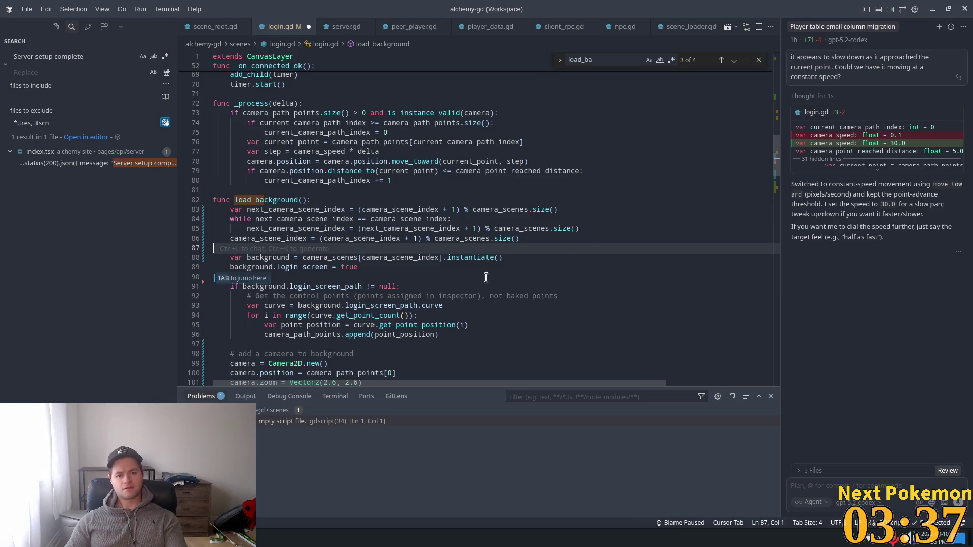
key("Tab")
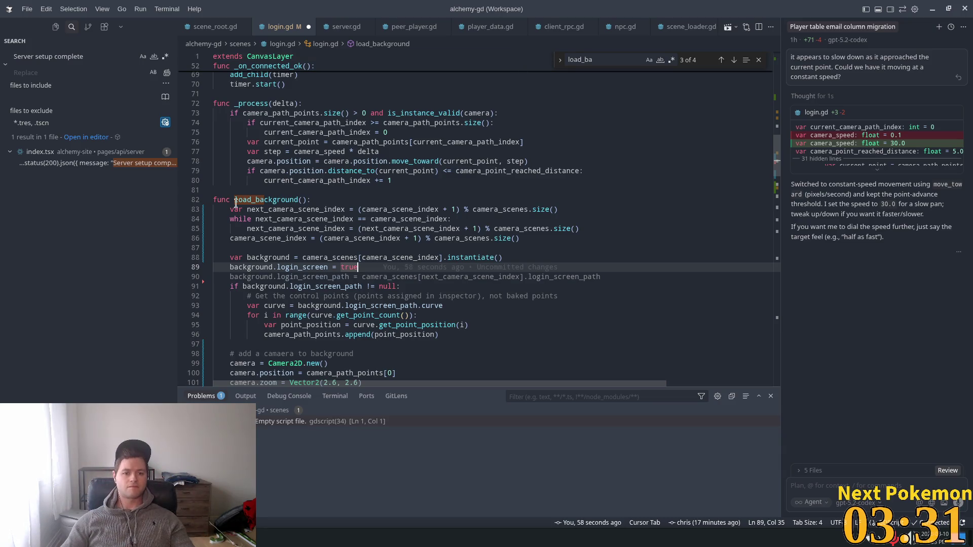
- Add a background.queue_free() call on a new line in load_background
left_click(246, 248)
key("Return")
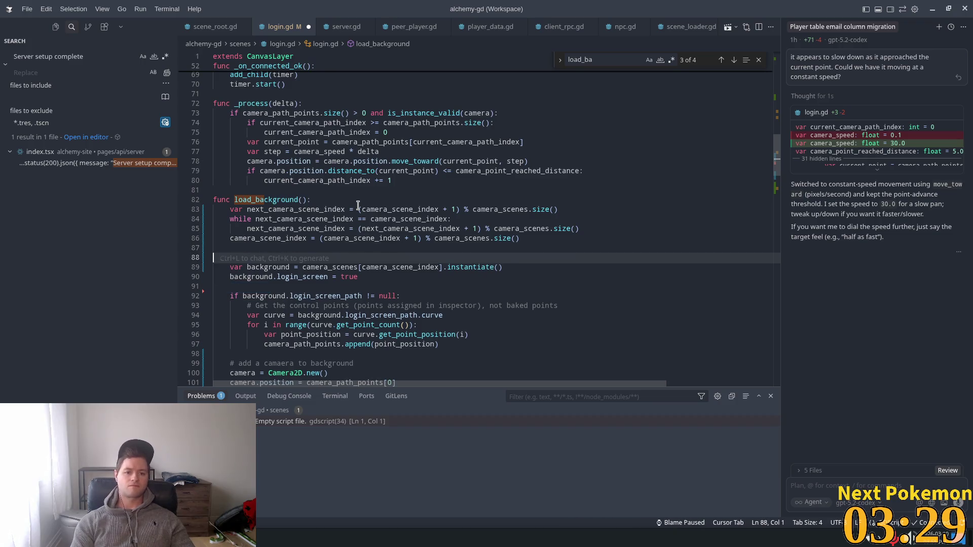
type("bac")
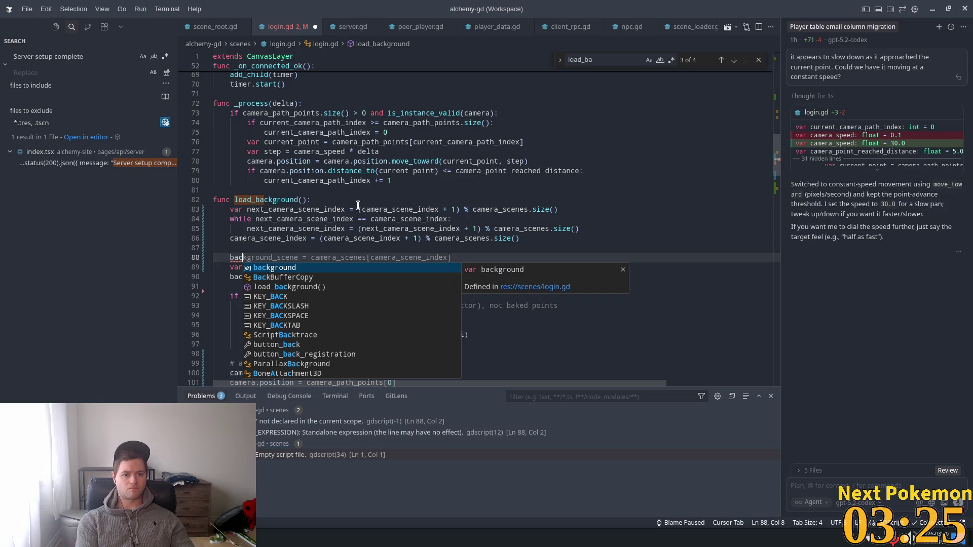
type("kground")
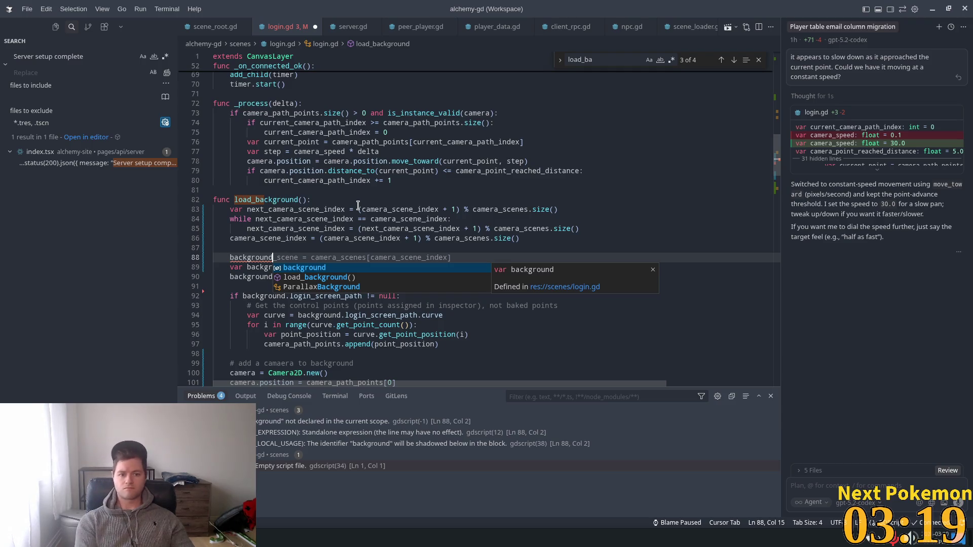
type(".queue_free()")
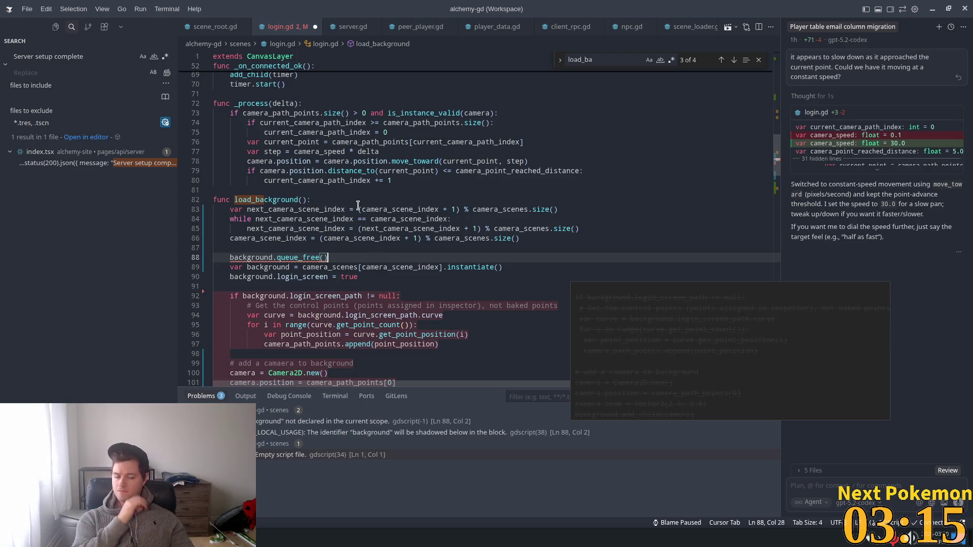
mouse_move(255, 258)
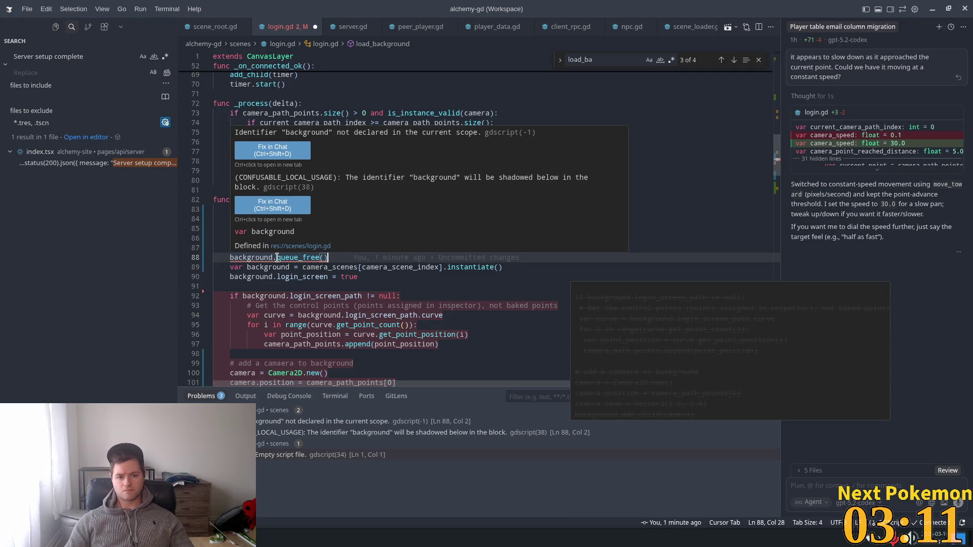
- Accept Cursor's suggested last_background.queue_free() edit on line 88
left_click(314, 229)
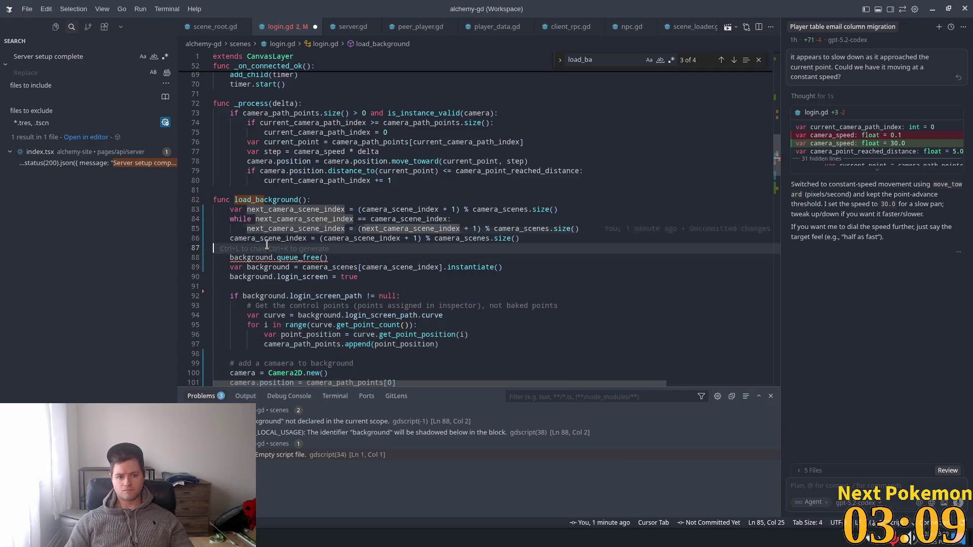
left_click(270, 258)
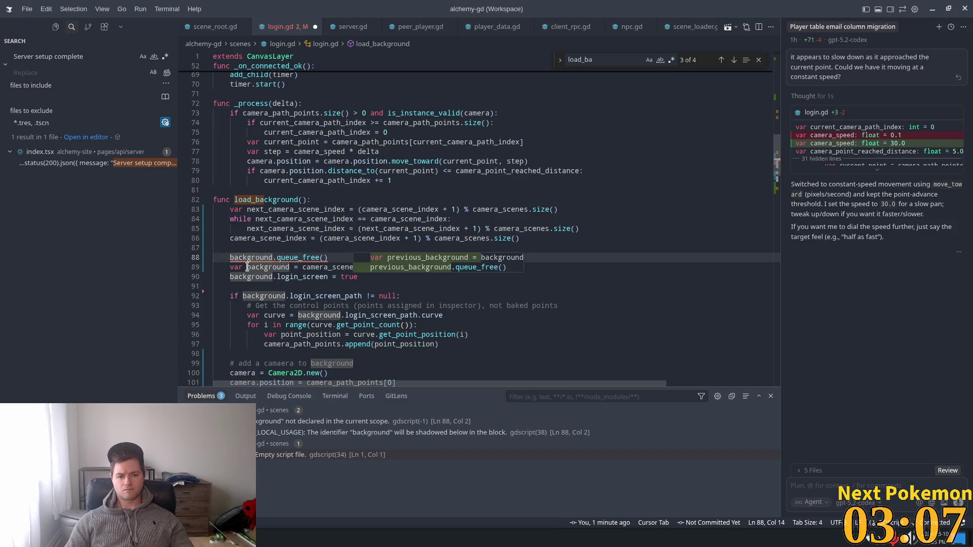
double_click(248, 268)
key("Tab")
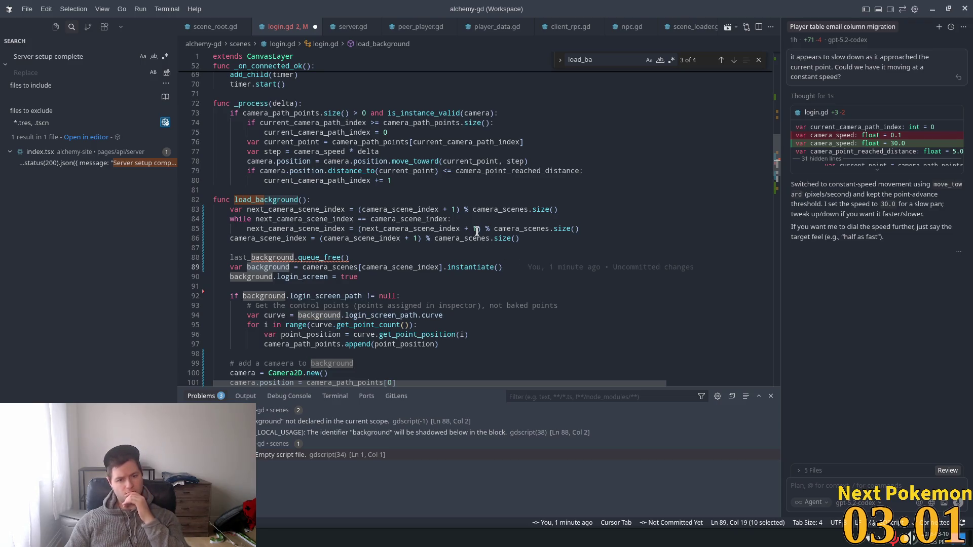
- Review the rest of login.gd and restore line 88 to background.queue_free()
scroll(480, 232, "down", 2)
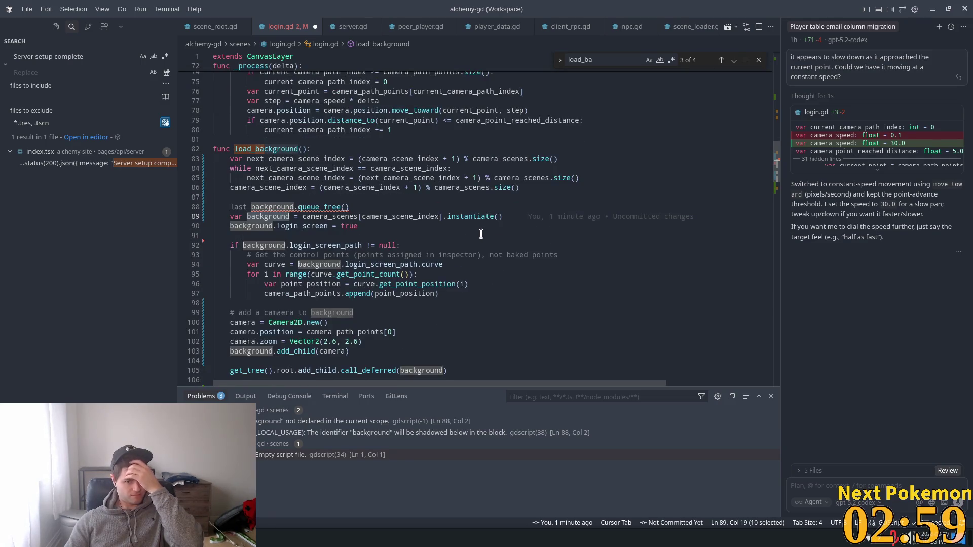
scroll(480, 233, "down", 14)
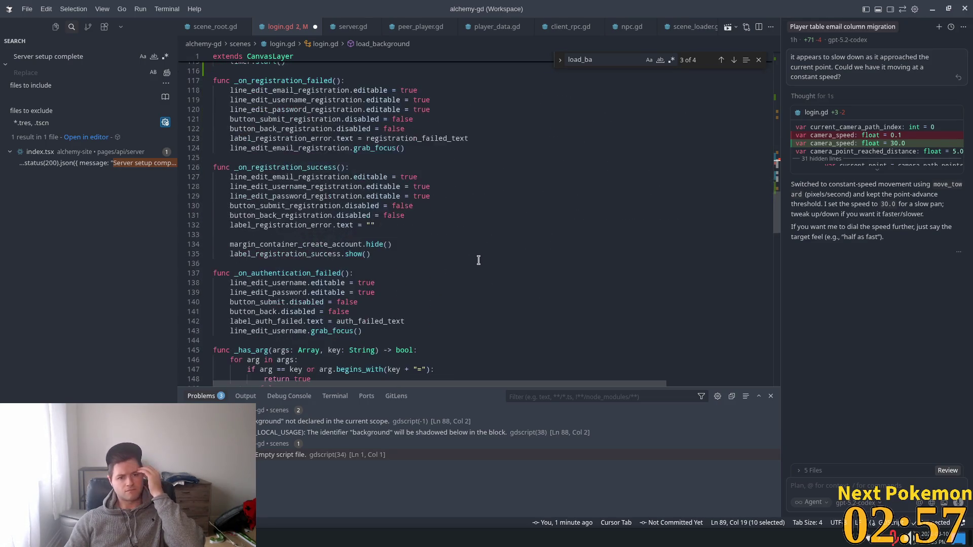
scroll(479, 263, "down", 13)
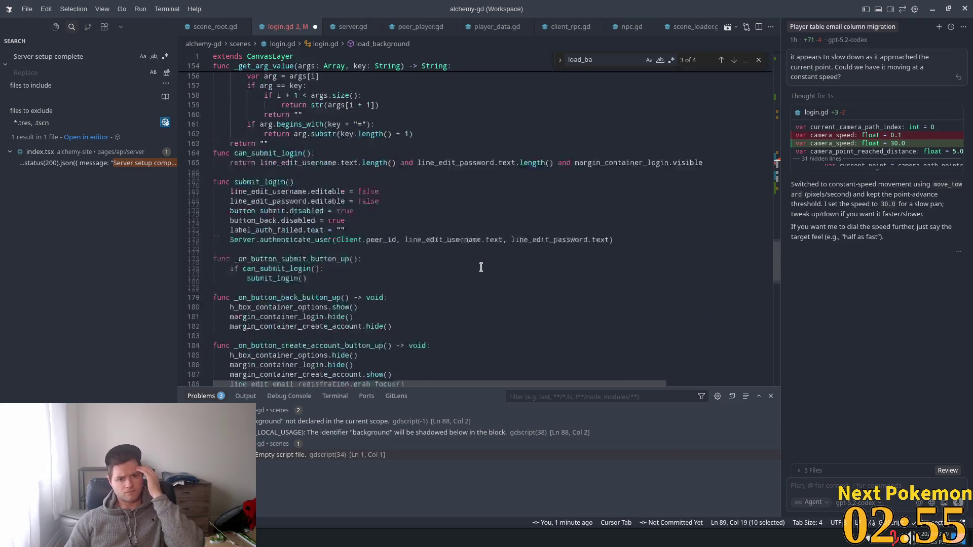
scroll(481, 267, "down", 5)
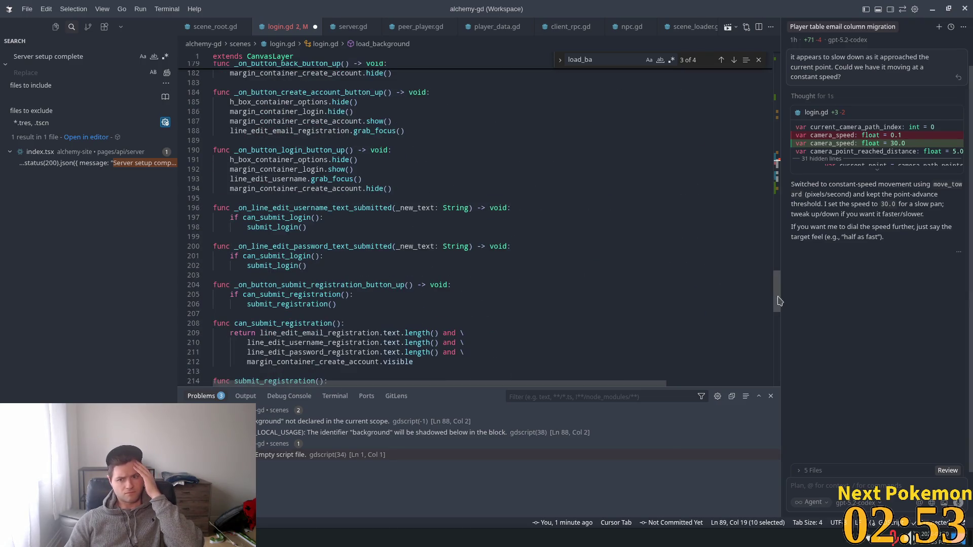
mouse_move(779, 300)
left_mouse_down()
mouse_move(785, 119)
mouse_move(786, 148)
left_mouse_up()
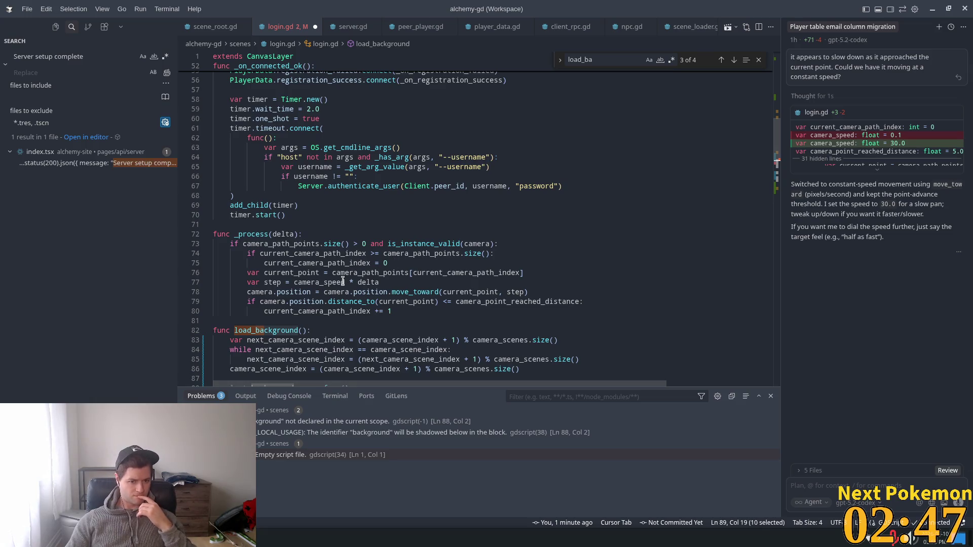
mouse_move(343, 281)
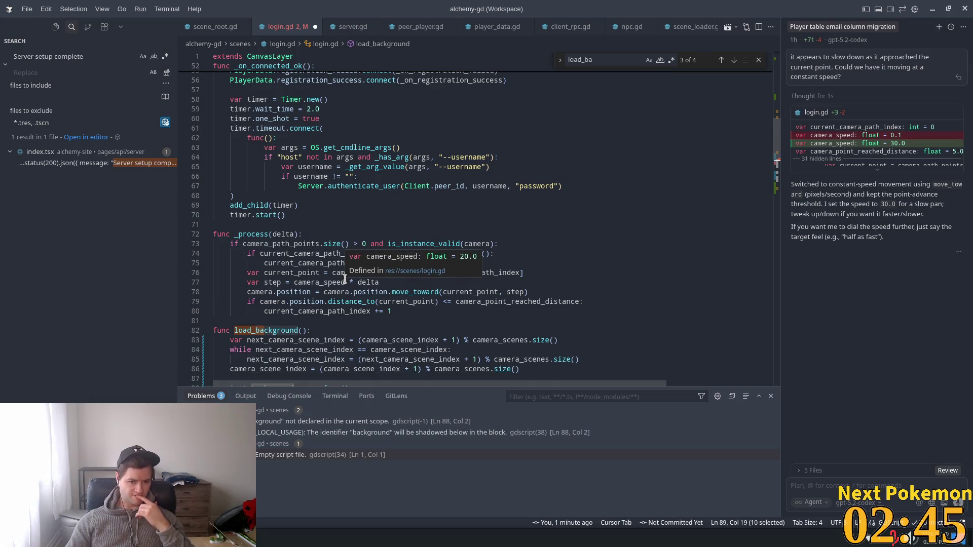
scroll(345, 278, "down", 5)
left_click(359, 238)
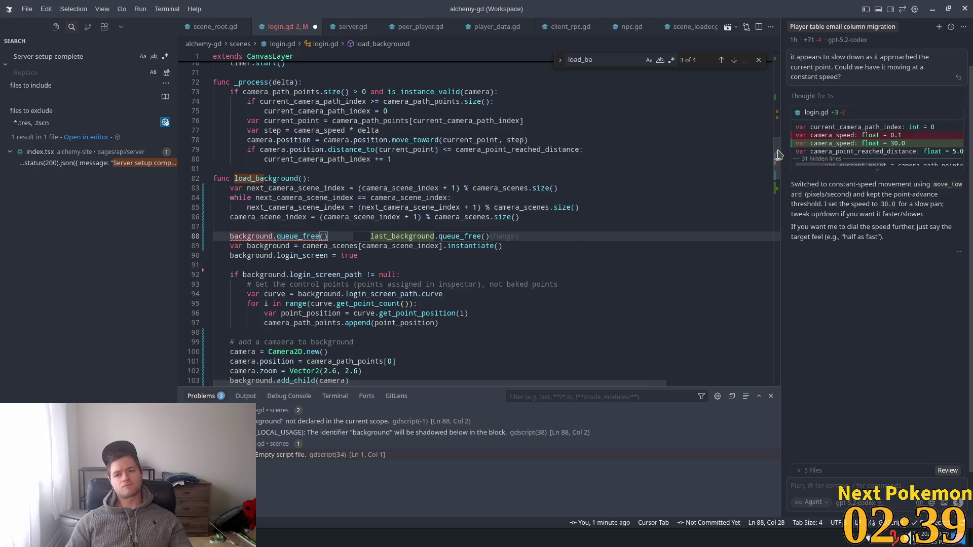
mouse_move(778, 155)
left_mouse_down()
mouse_move(775, 86)
mouse_move(774, 105)
left_mouse_up()
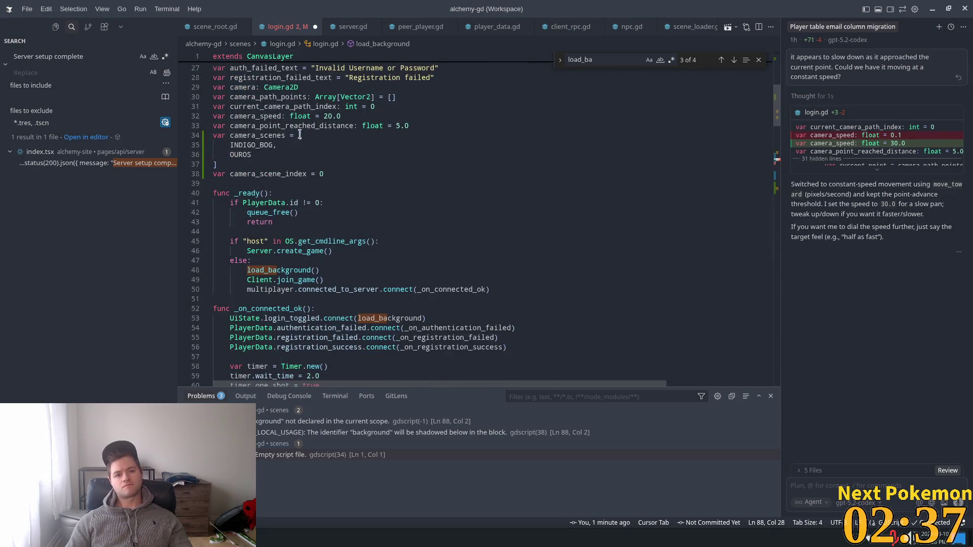
- Declare a member 'var background: Node2D = null' below camera_scene_index on line 38
left_click(337, 178)
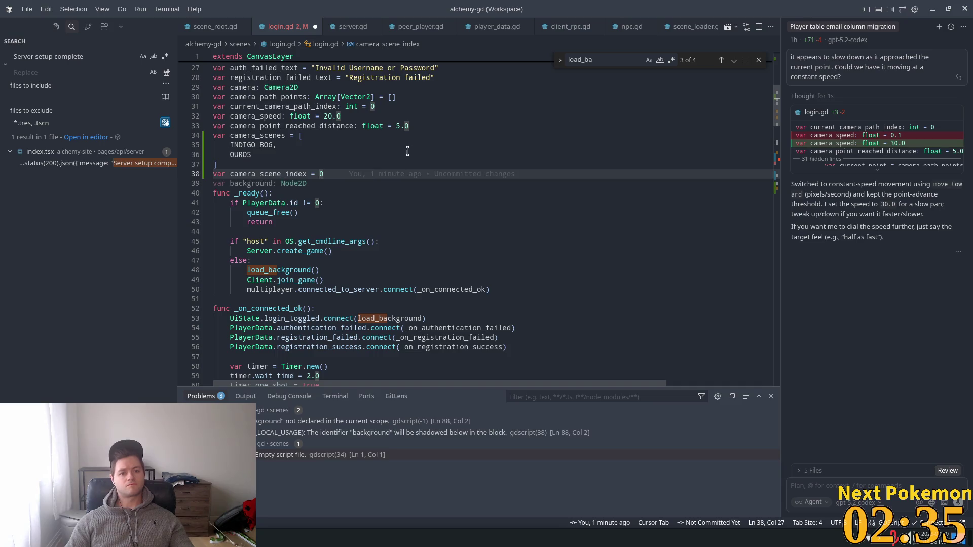
key("Return")
type("va")
key("Tab")
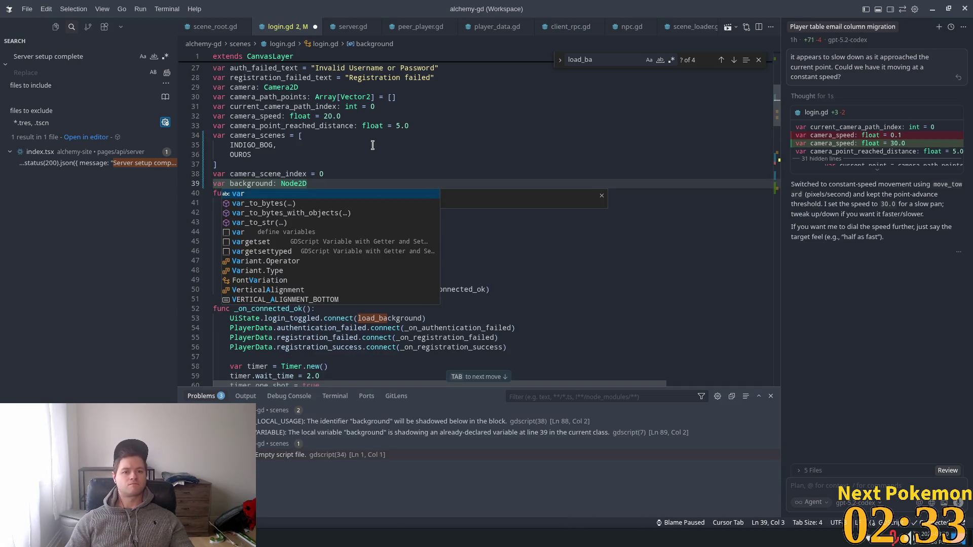
left_click(357, 144)
scroll(355, 252, "down", 5)
scroll(355, 252, "up", 5)
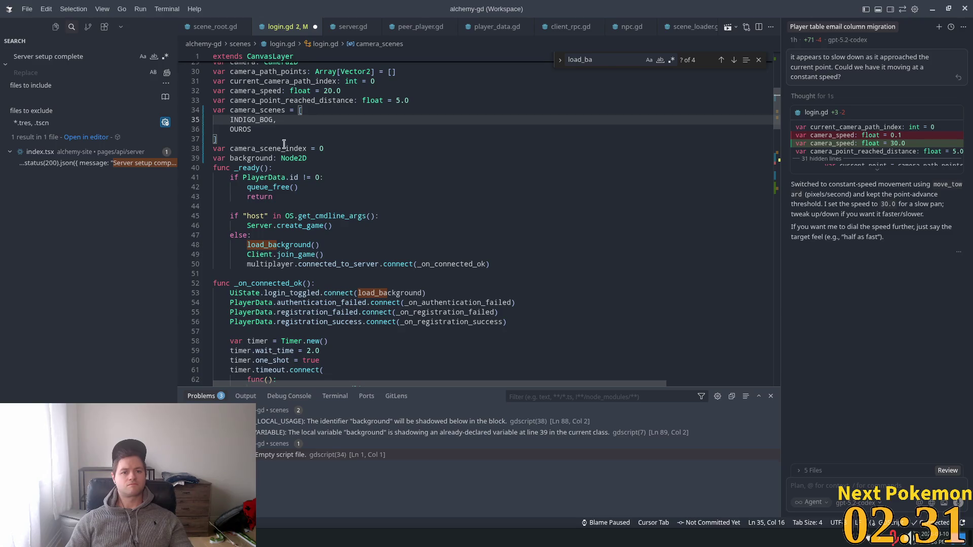
left_click(334, 159)
key("Return")
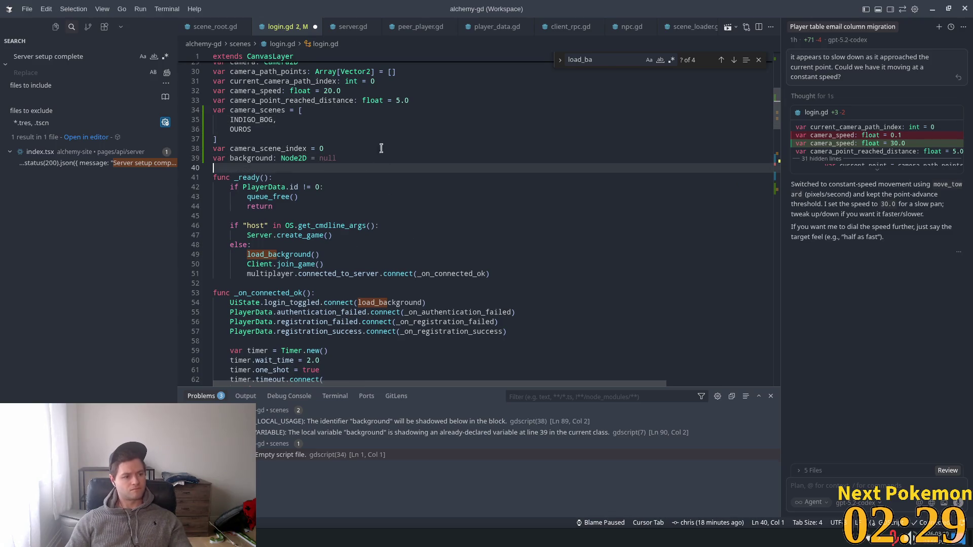
- Remove 'var' from the local background declaration in load_background and save login.gd
scroll(345, 194, "down", 1)
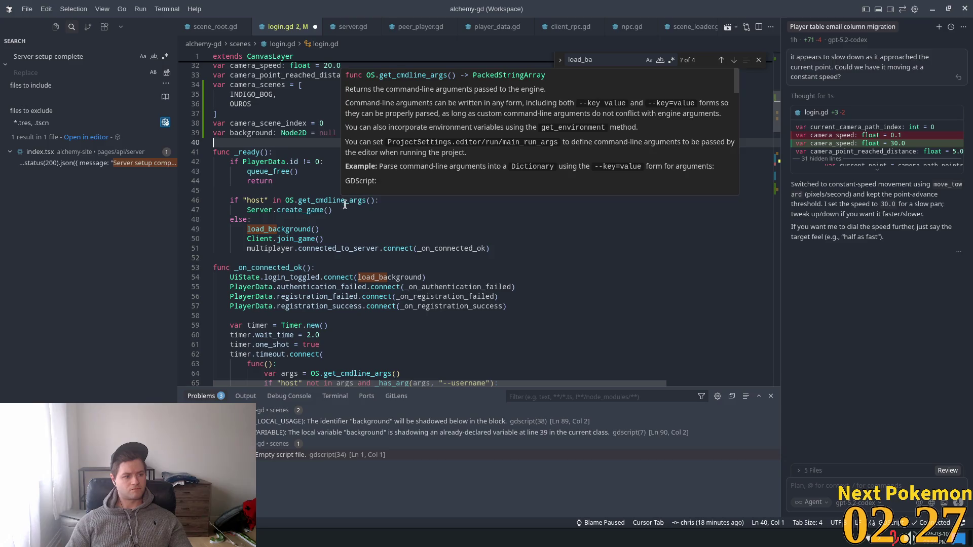
scroll(312, 215, "down", 3)
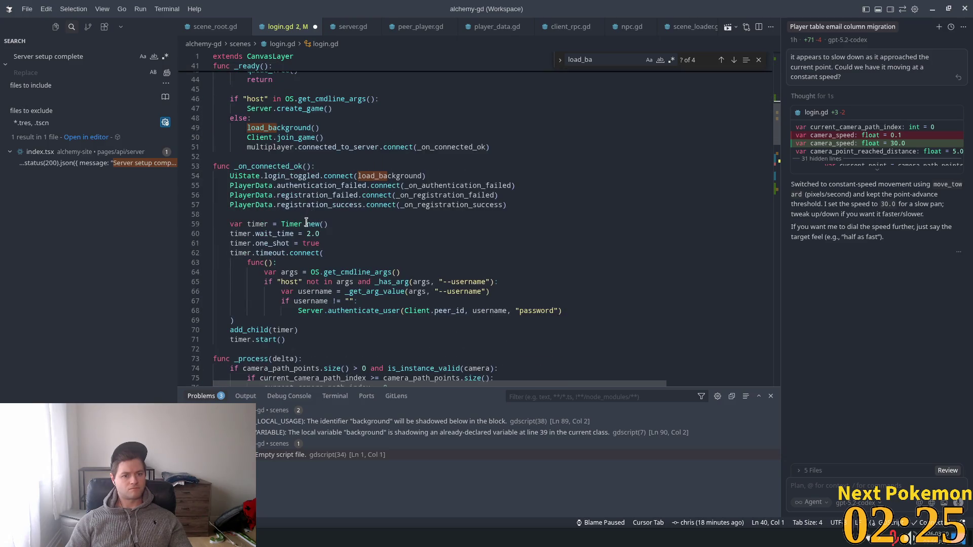
scroll(293, 250, "down", 2)
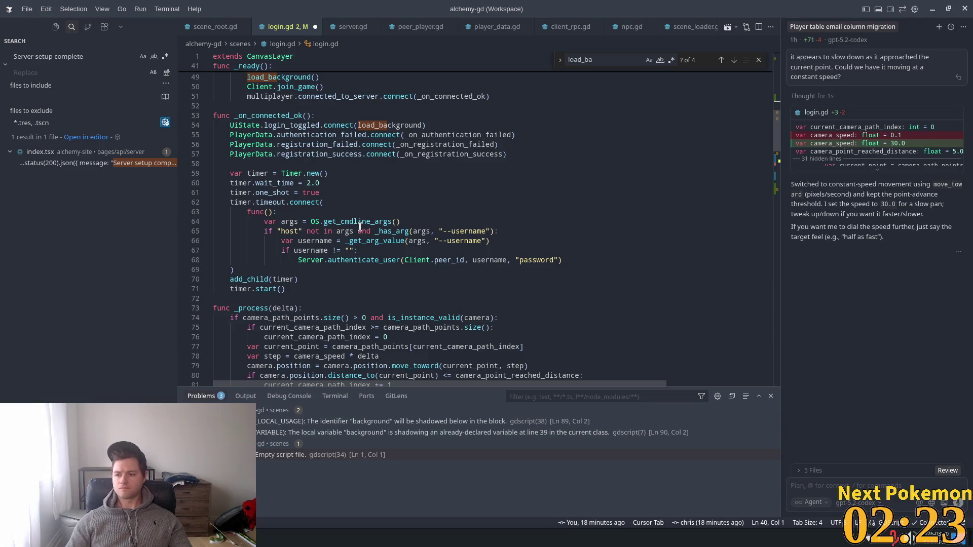
scroll(281, 245, "down", 6)
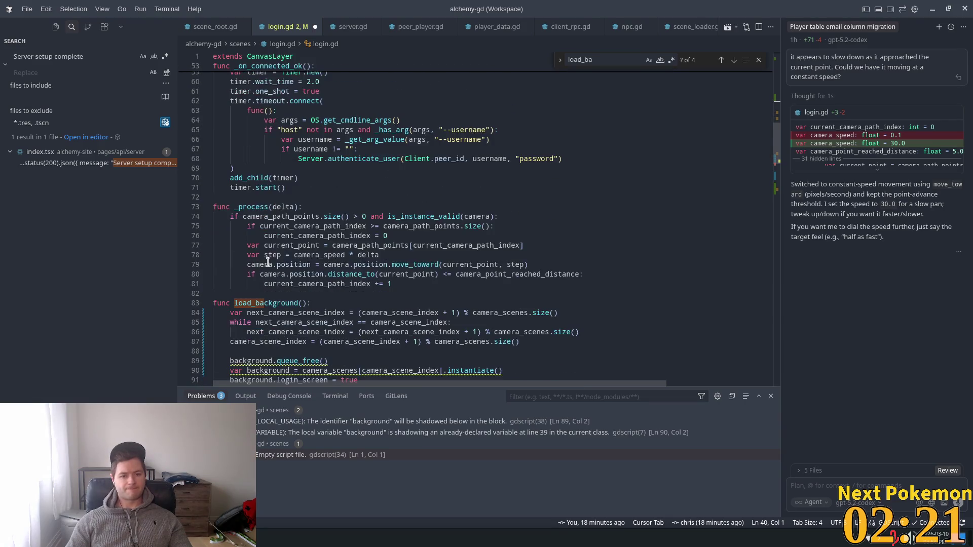
left_click(255, 269)
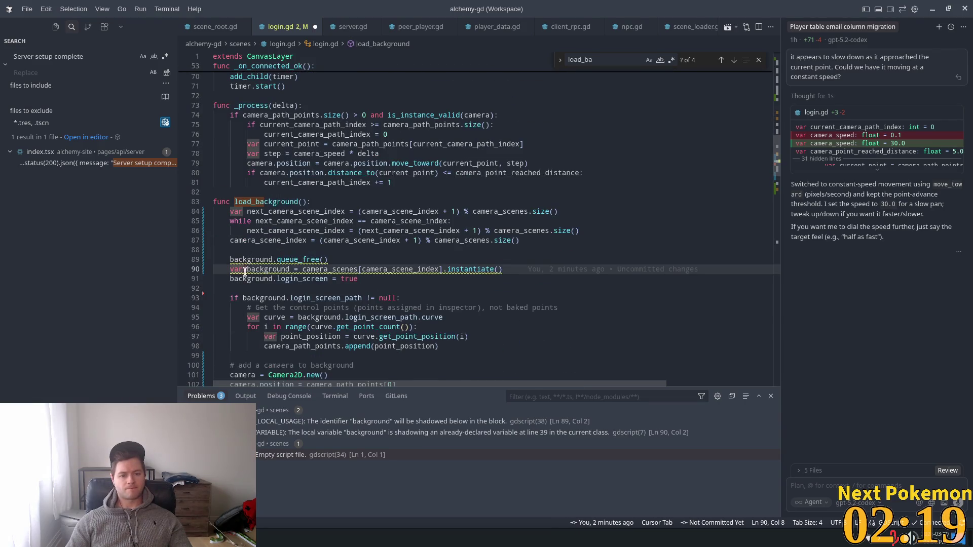
left_click(247, 269)
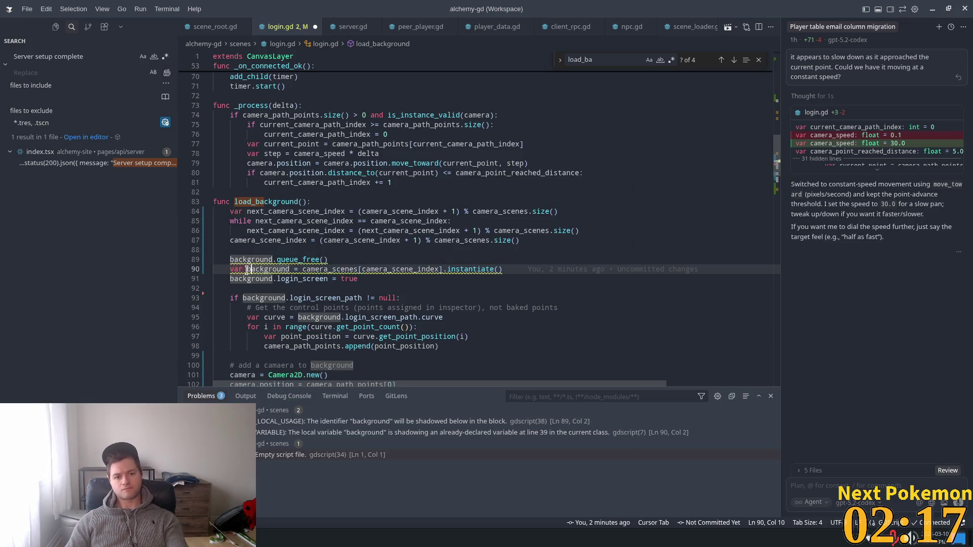
key("BackSpace")
key("BackSpace")
key("BackSpace")
key("BackSpace")
left_click(385, 261)
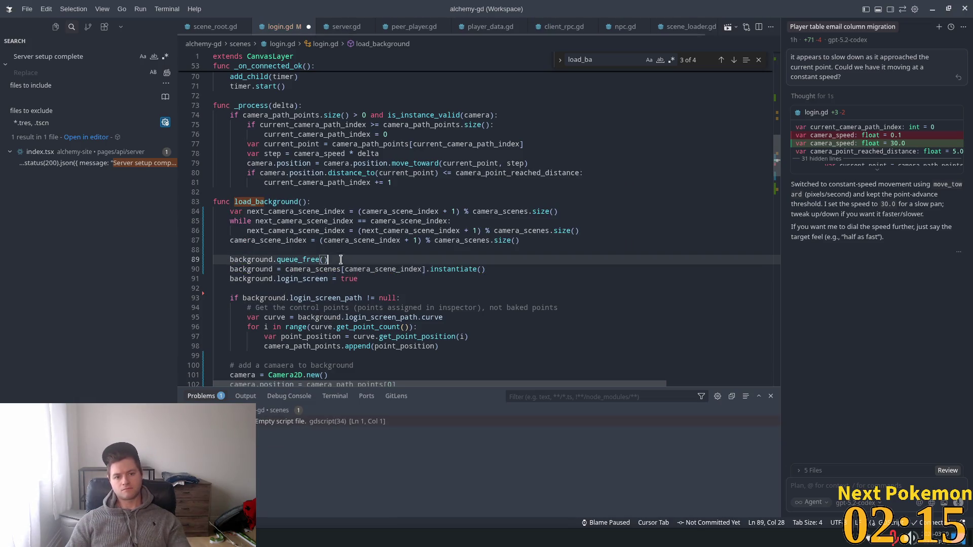
key("ctrl+s")
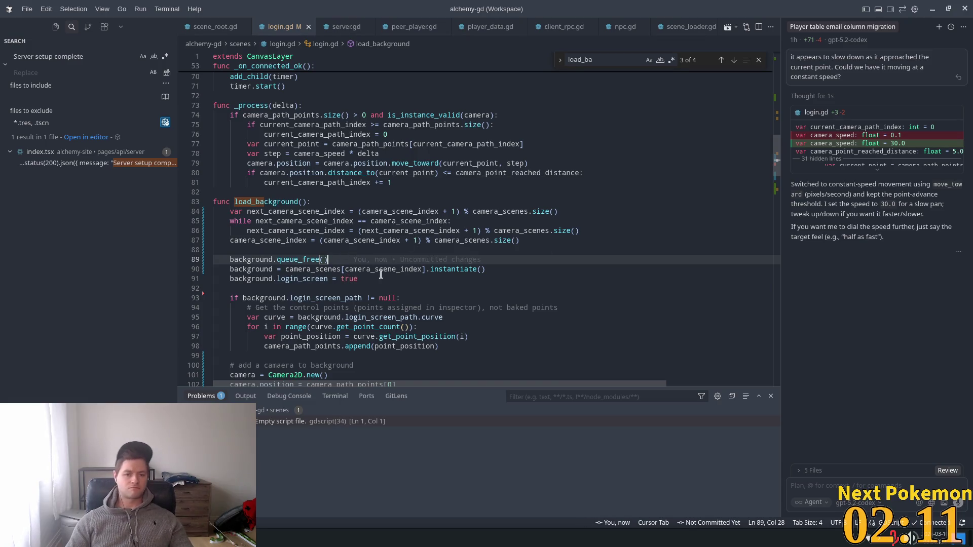
key("alt+Tab")
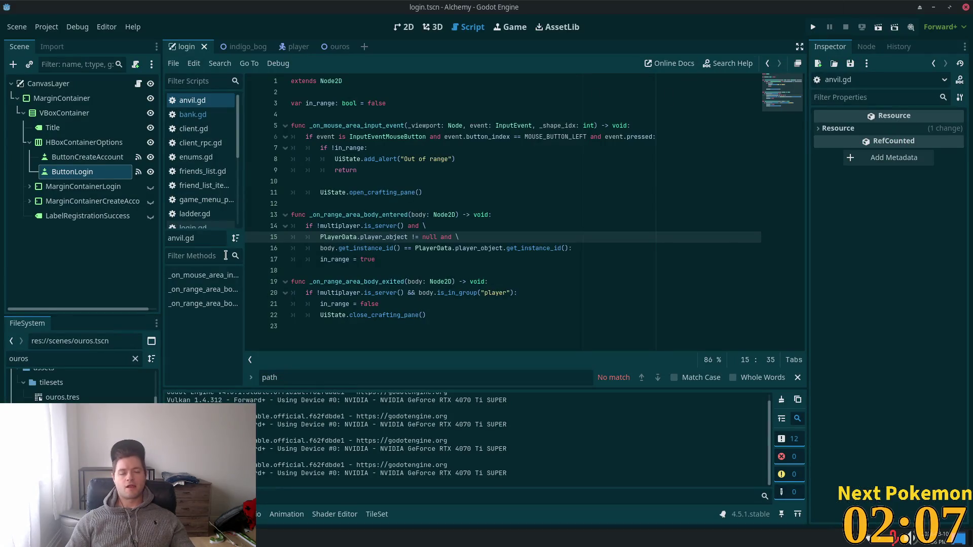
- Run the game from Godot and inspect the 'queue_free' on null value error at line 89
key("alt+Tab")
scroll(284, 267, "down", 3)
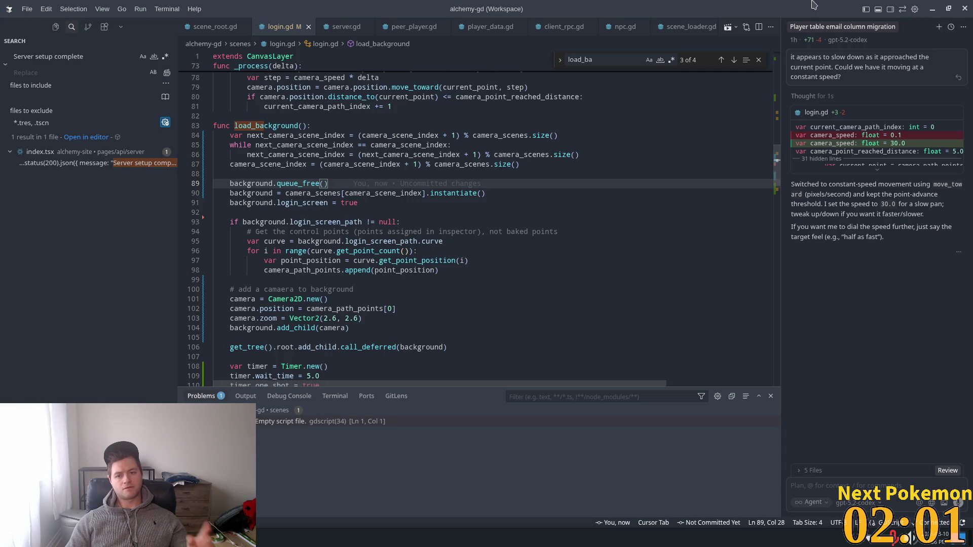
key("alt+Tab")
left_click(813, 27)
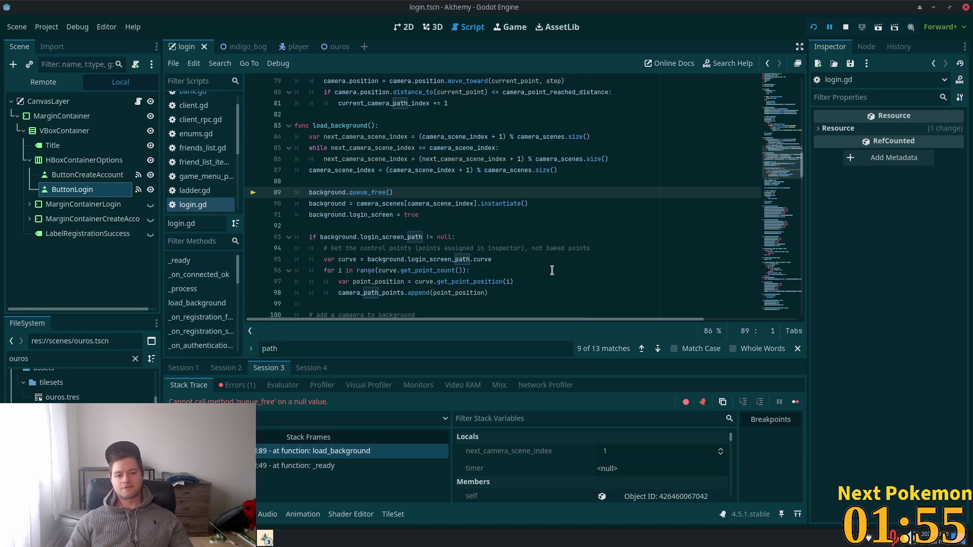
scroll(331, 209, "up", 2)
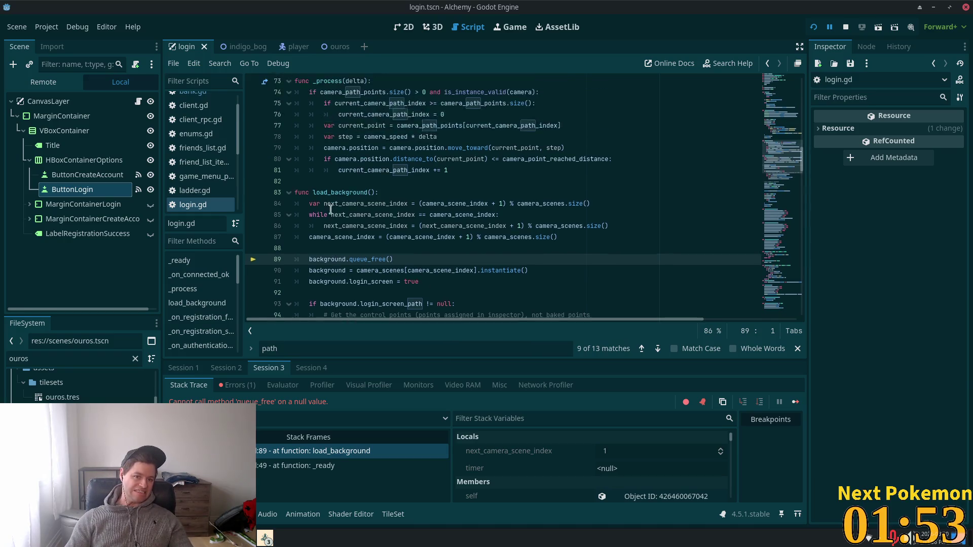
scroll(330, 208, "down", 1)
scroll(344, 256, "right", 3)
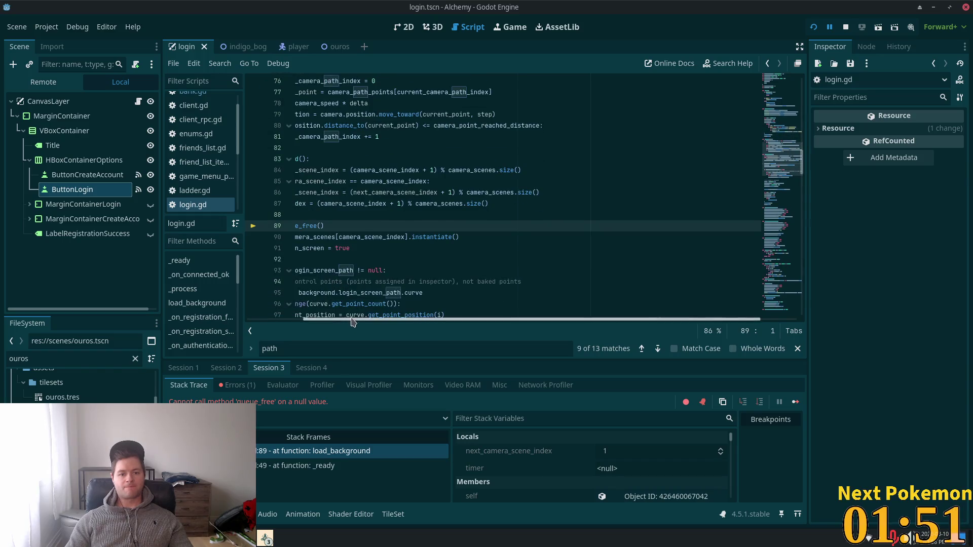
scroll(353, 322, "left", 3)
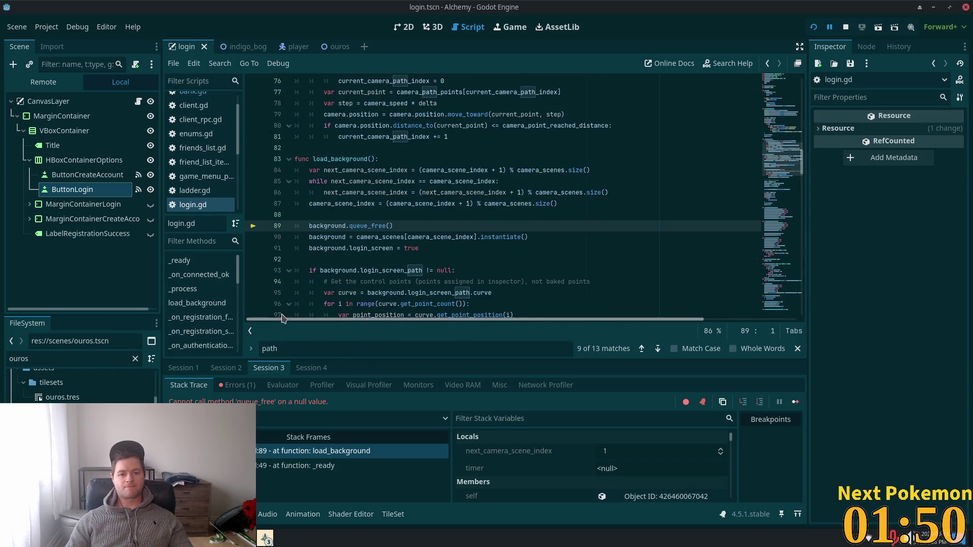
- Wrap background.queue_free() in 'if background != null:' on line 89, save, and restart the game
left_click(311, 225)
key("Home")
key("Return")
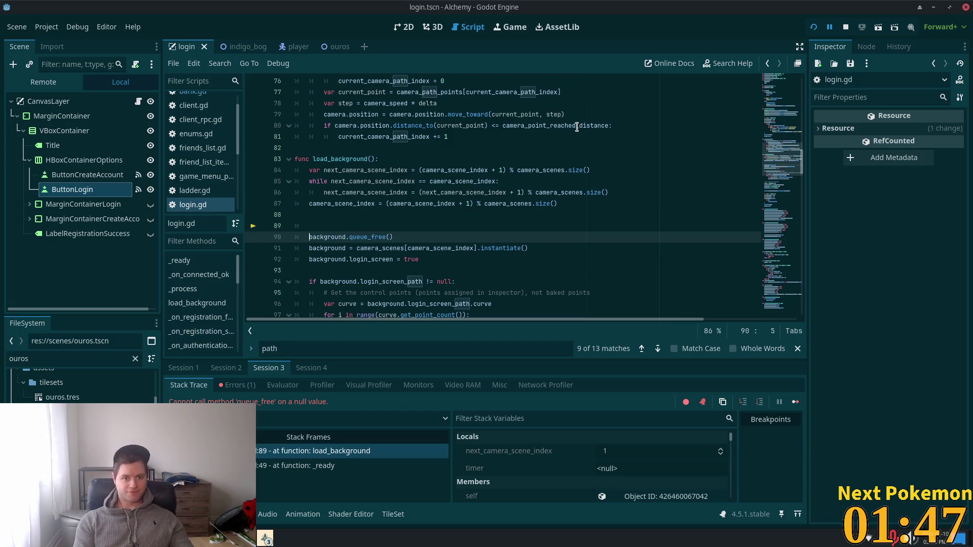
key("Up")
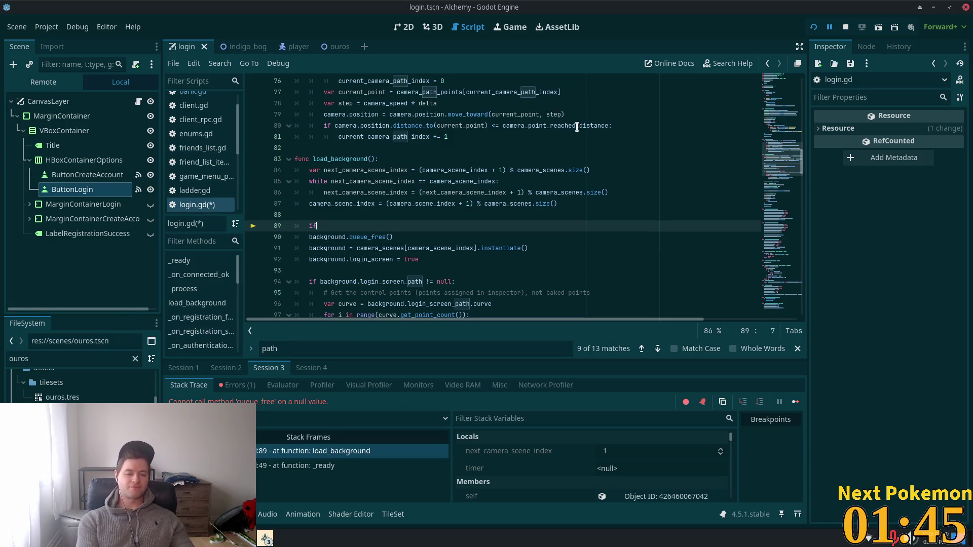
type("backghro")
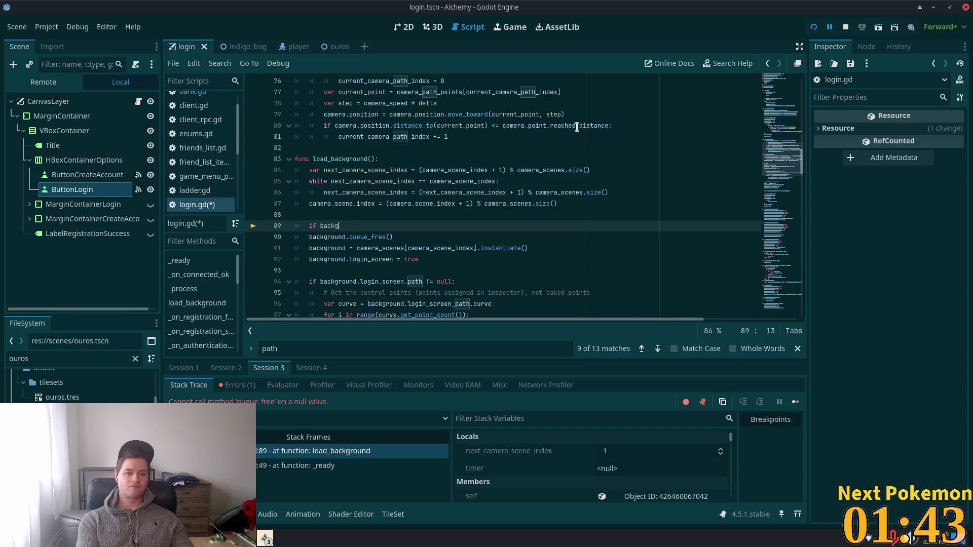
key("BackSpace")
key("BackSpace")
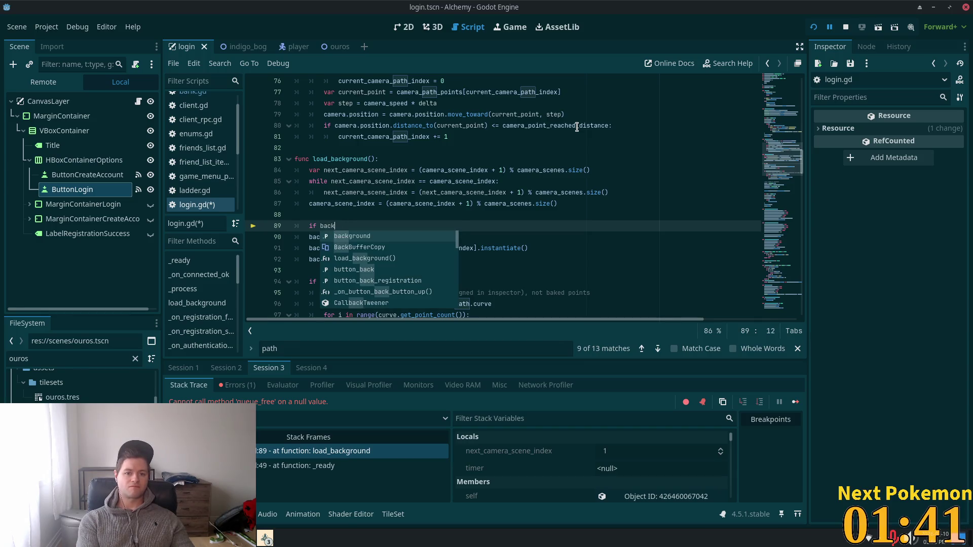
key("Return")
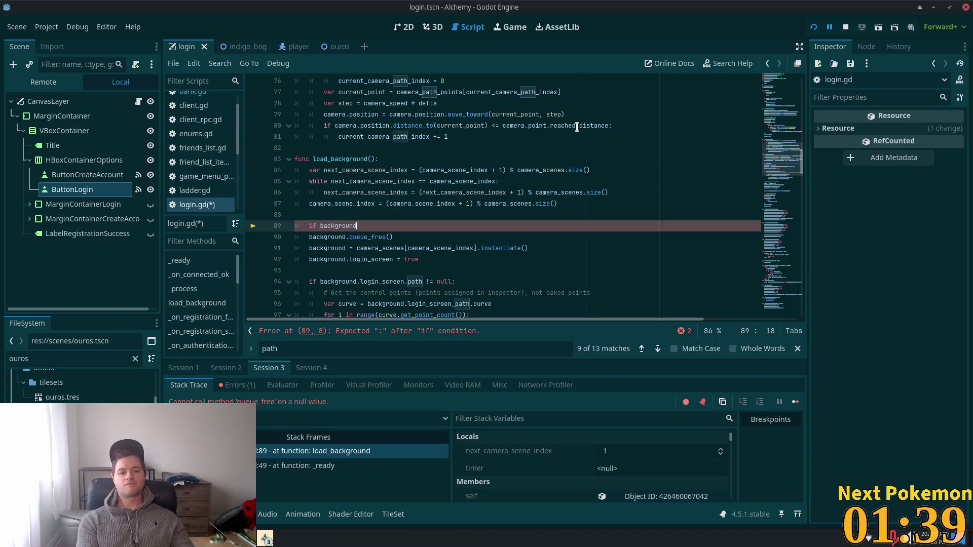
type("!= nu")
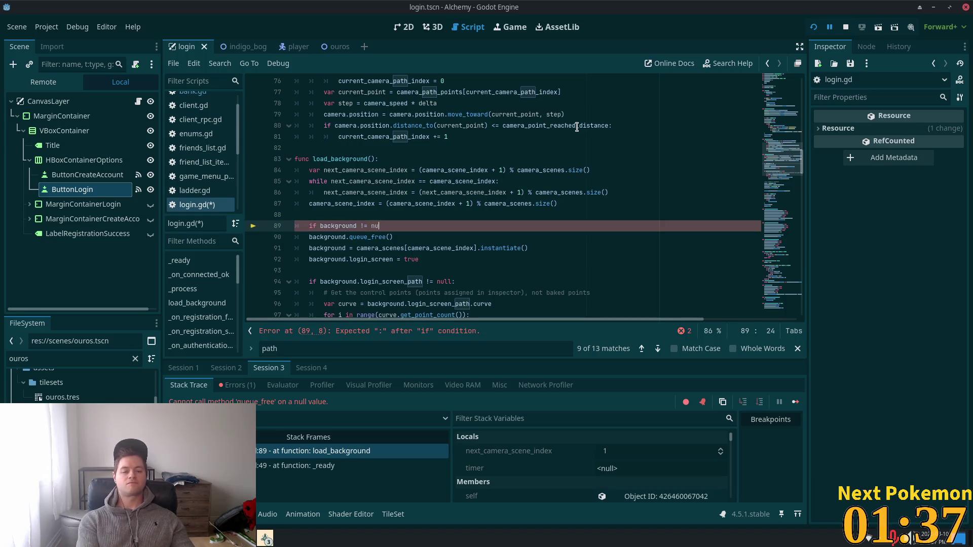
type("ll:")
key("Down")
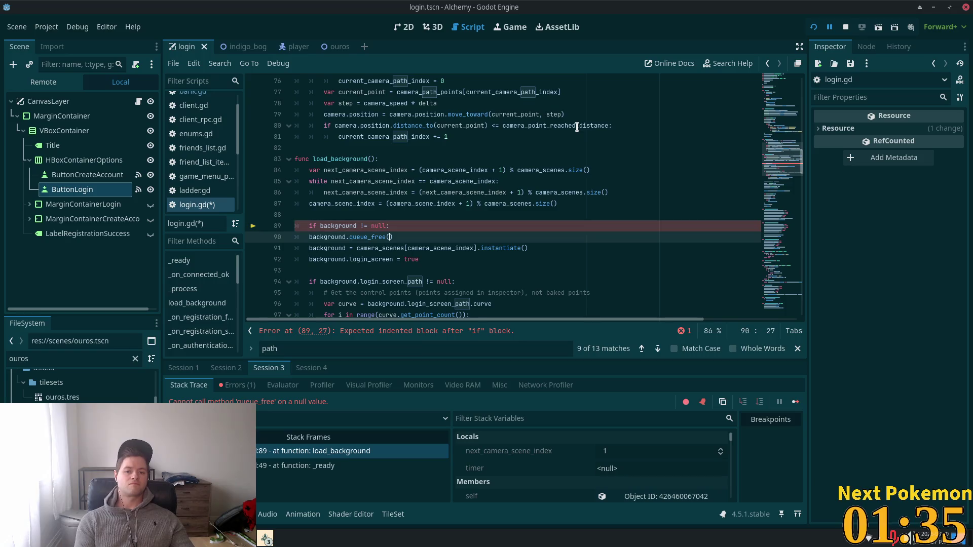
key("Home")
key("Tab")
key("ctrl+s")
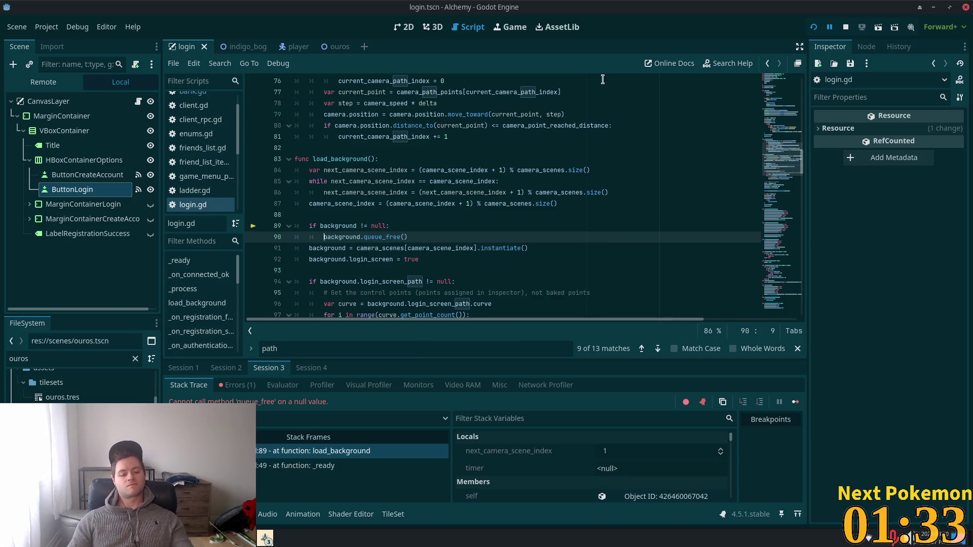
key("F5")
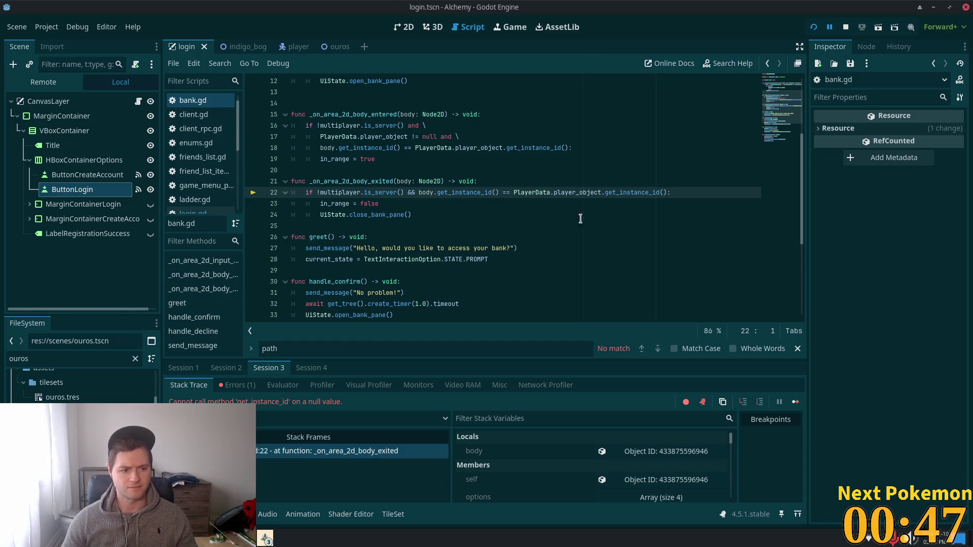
- Replace && on line 22 of bank.gd with 'and \' and continue the condition on a new line
scroll(507, 228, "up", 2)
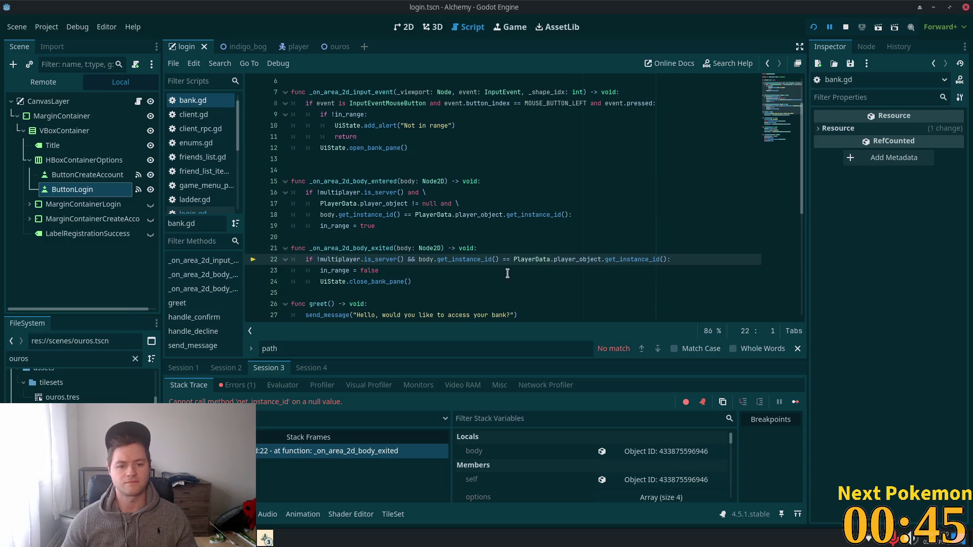
scroll(501, 269, "down", 1)
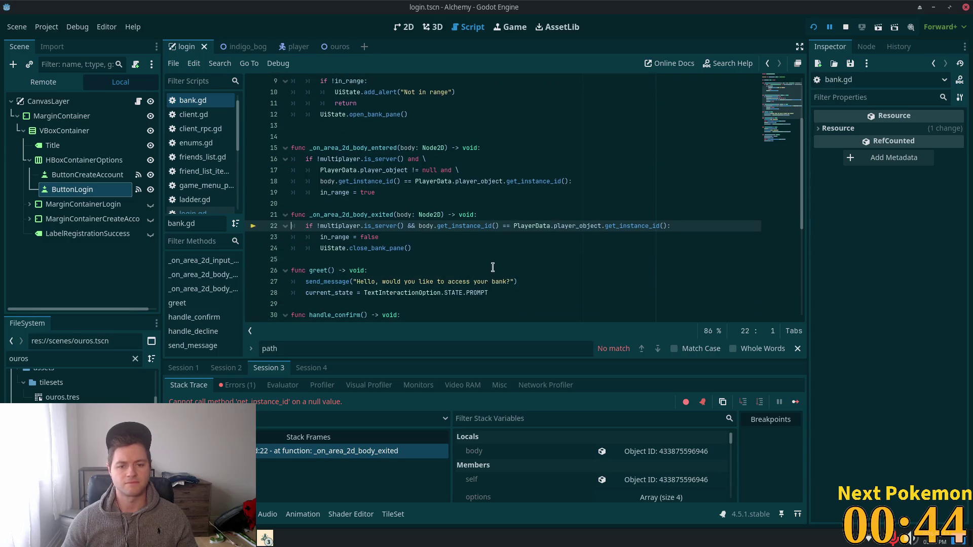
left_click(410, 226)
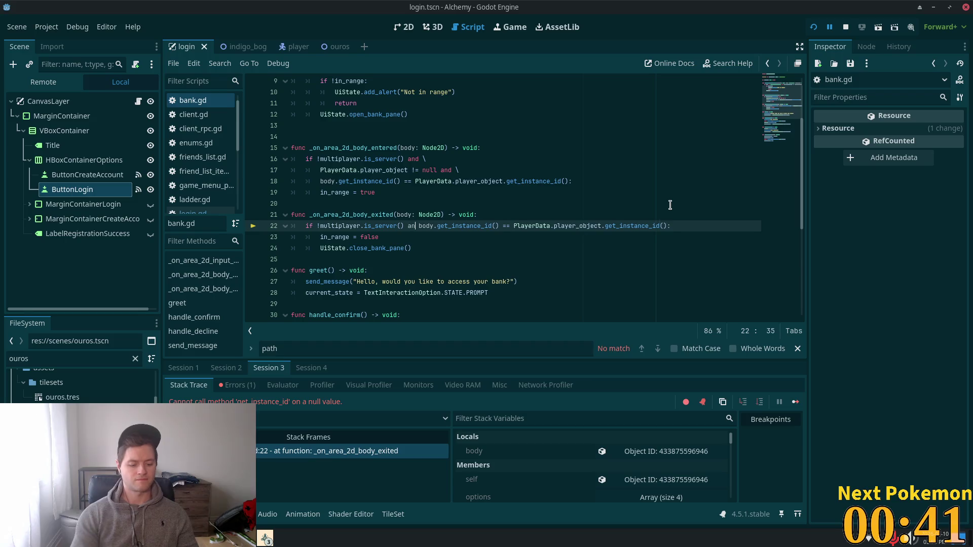
type("d")
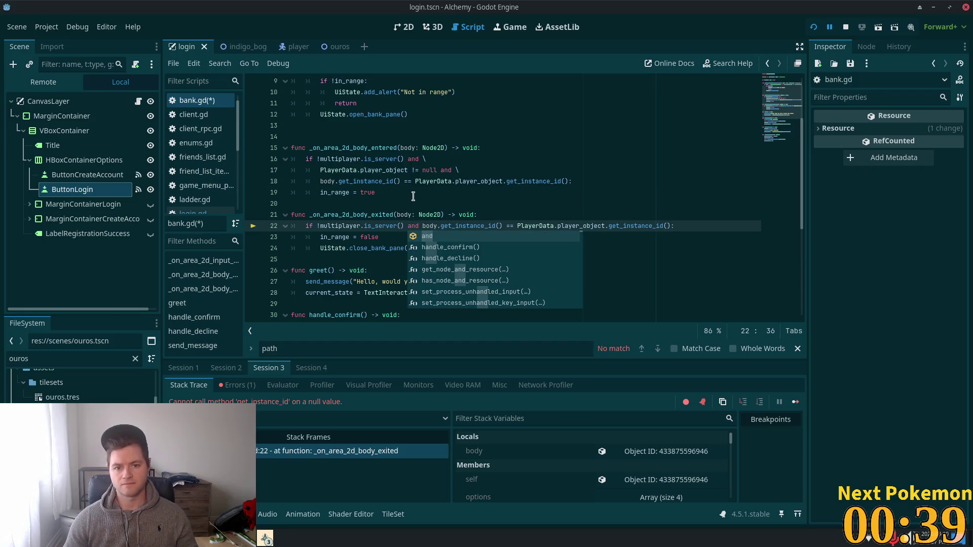
scroll(412, 196, "down", 1)
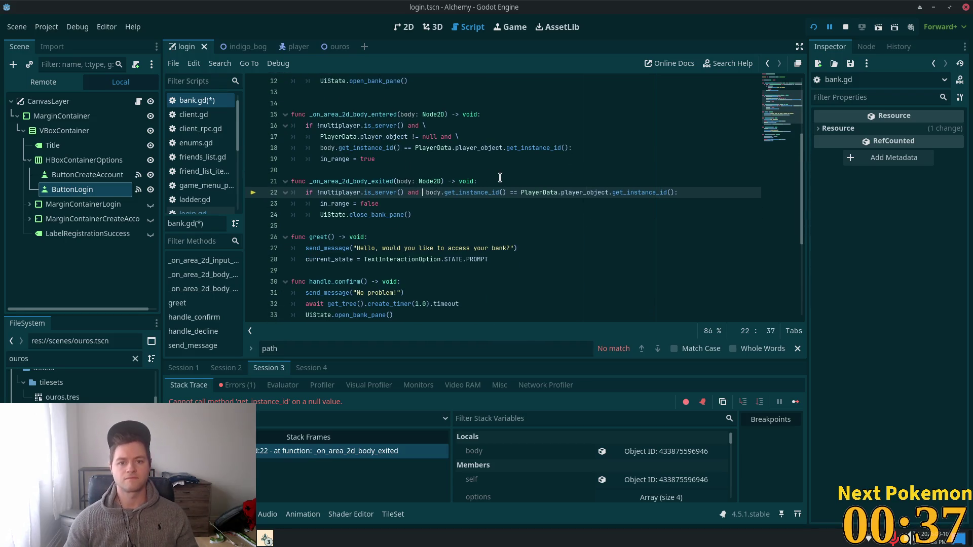
type("\\")
key("Return")
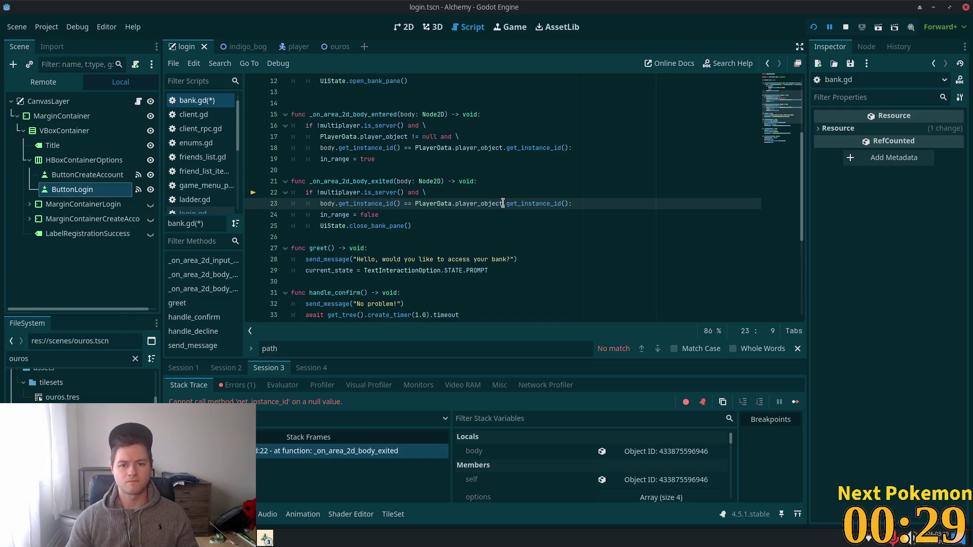
- Add 'PlayerData.player_object != null and \' as its own continuation line before the instance-id comparison
left_click_drag(503, 203, 415, 204)
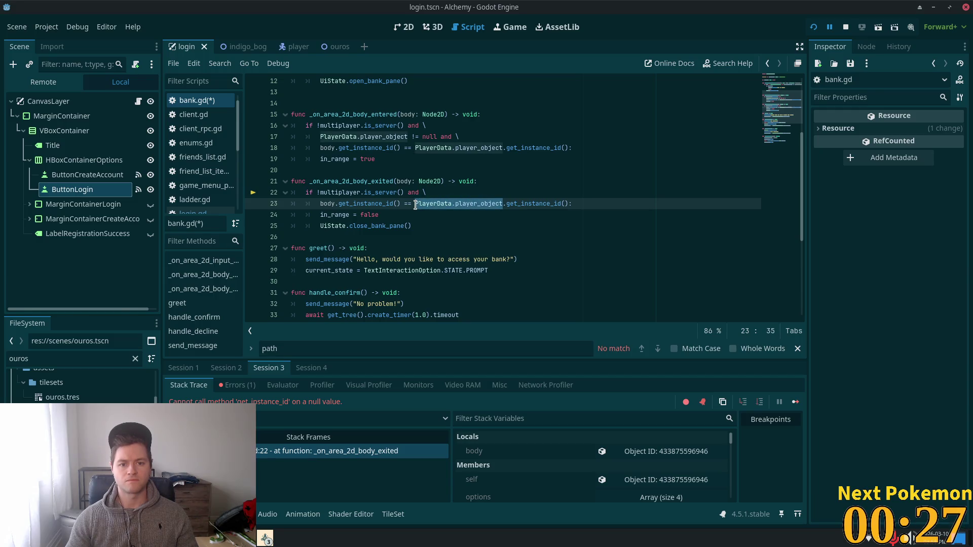
key("ctrl+c")
left_click(321, 204)
key("ctrl+v")
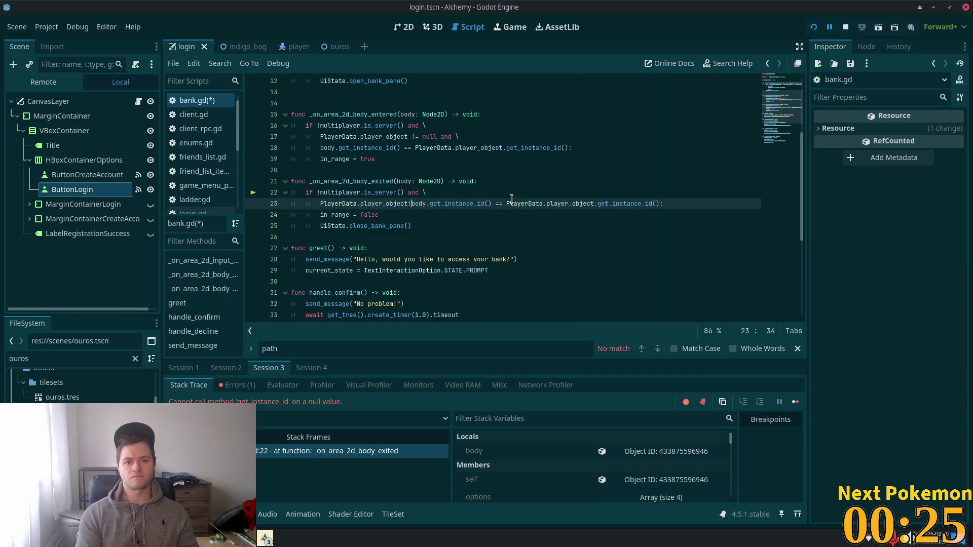
type("= null \\")
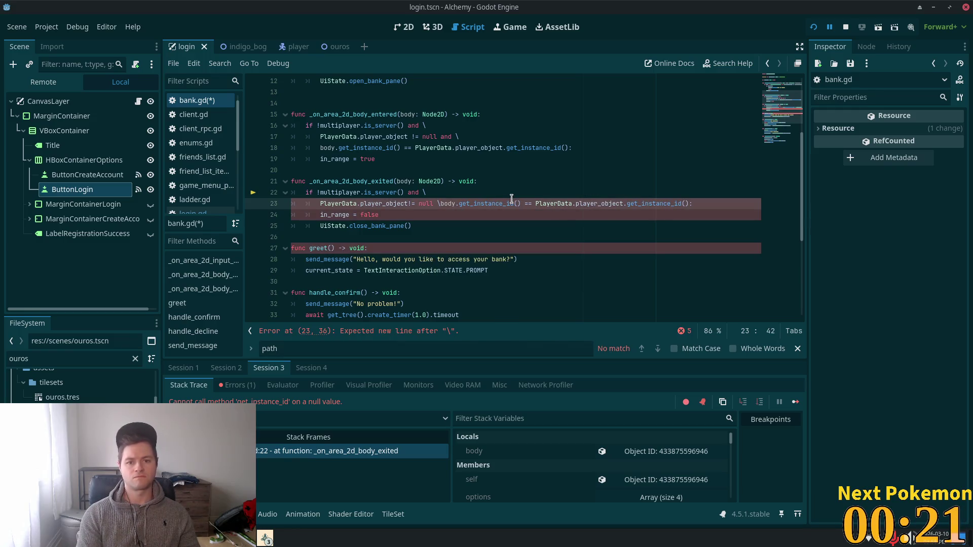
key("Left")
type("and")
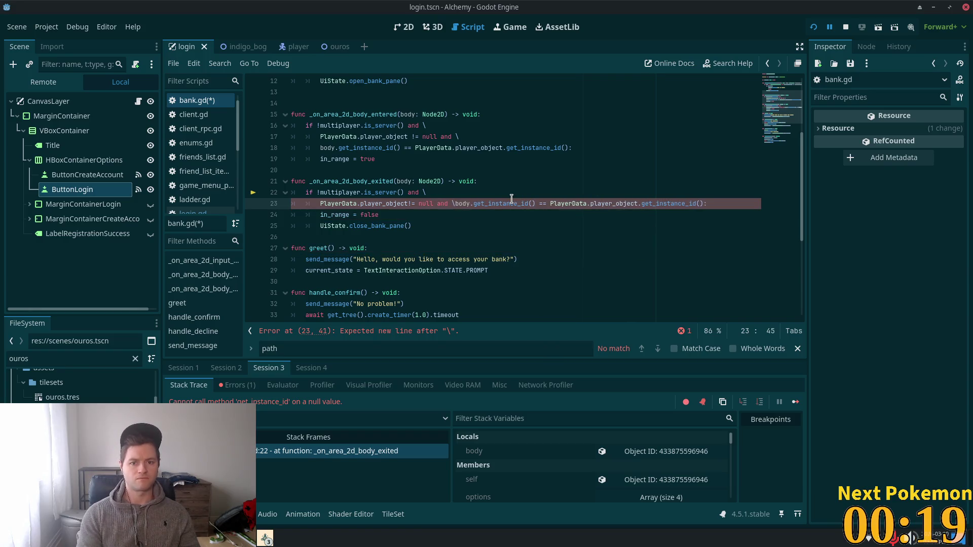
key("Right")
key("Return")
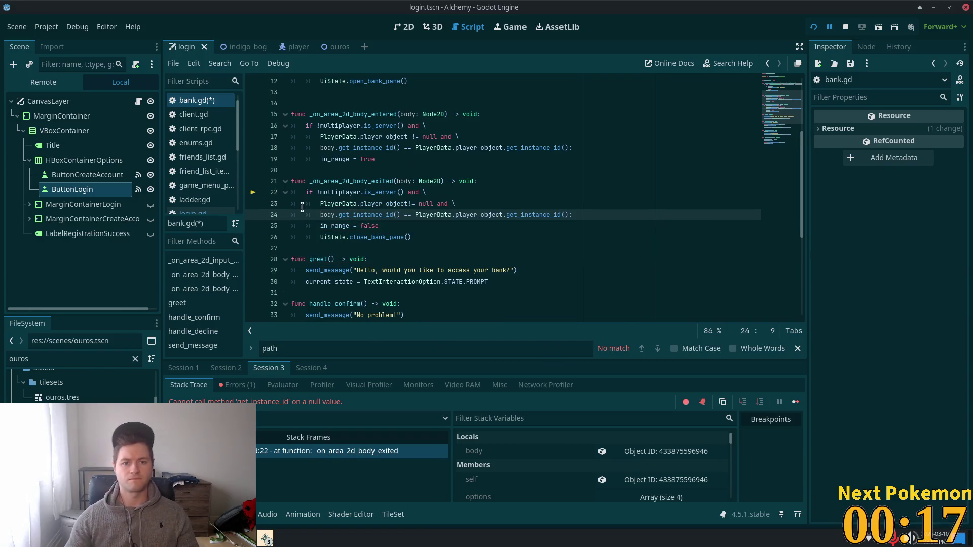
- Save bank.gd, check the split condition lines, and open anvil.gd
scroll(355, 207, "up", 3)
scroll(385, 203, "down", 6)
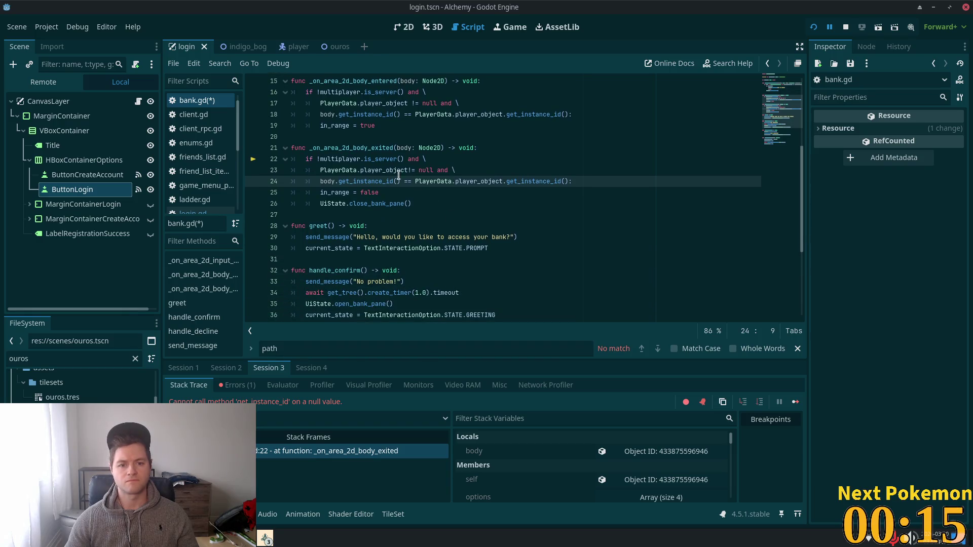
left_click(370, 169)
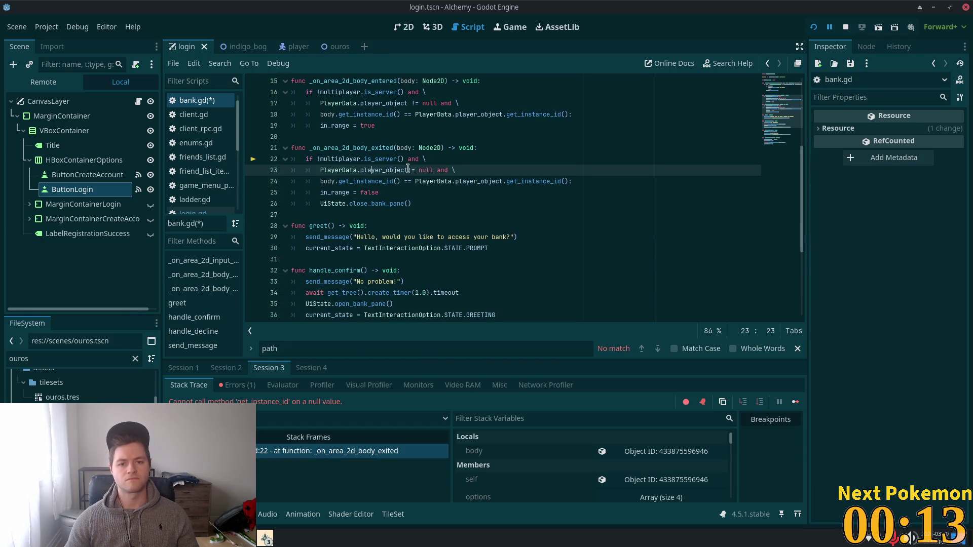
key("ctrl+s")
left_click(449, 187)
left_click(496, 159)
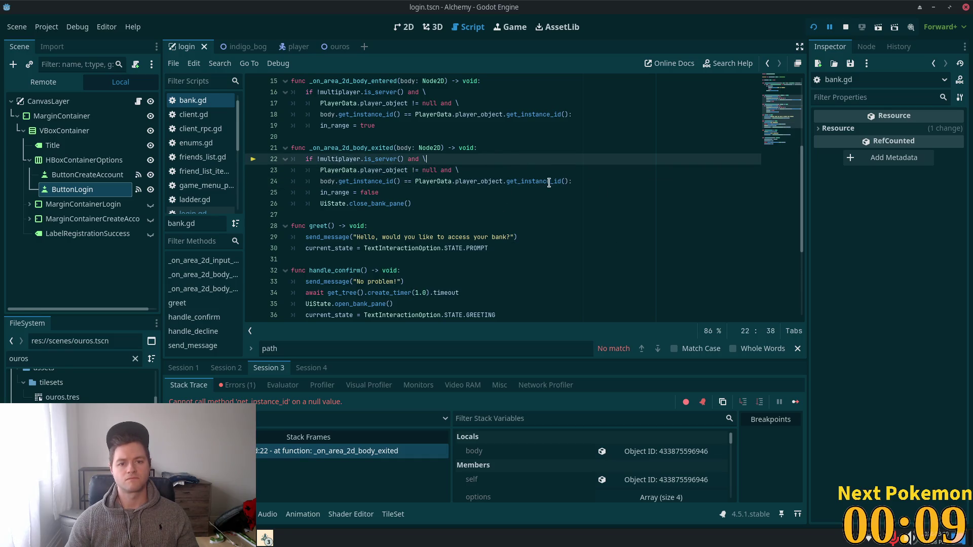
left_click(588, 182)
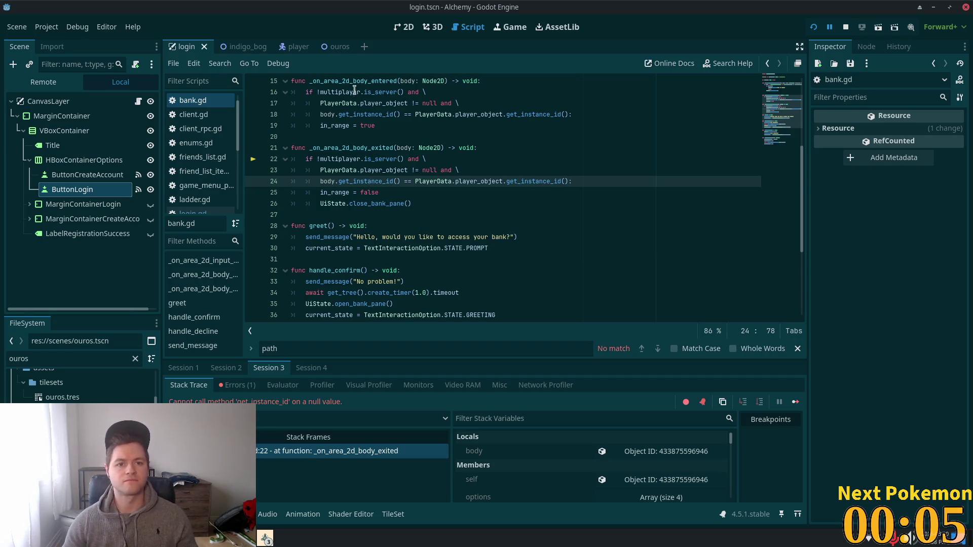
scroll(195, 167, "up", 1)
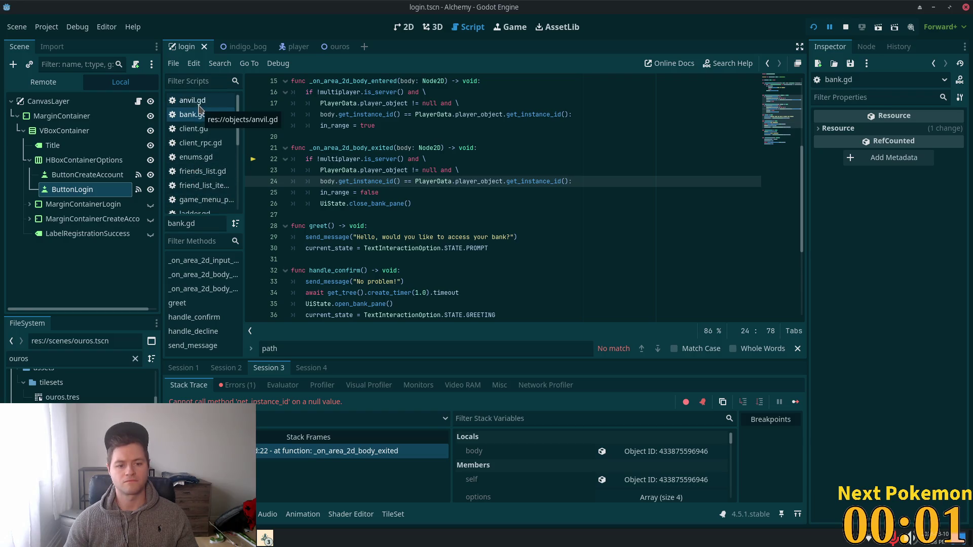
left_click(193, 103)
- Relaunch the game and toggle the login panel open, back, and open again
scroll(495, 265, "down", 1)
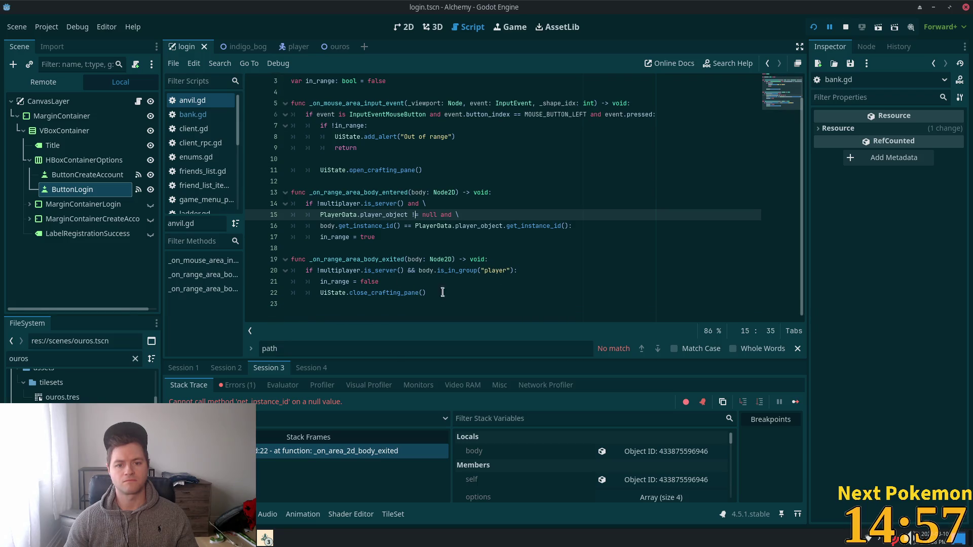
scroll(414, 260, "up", 1)
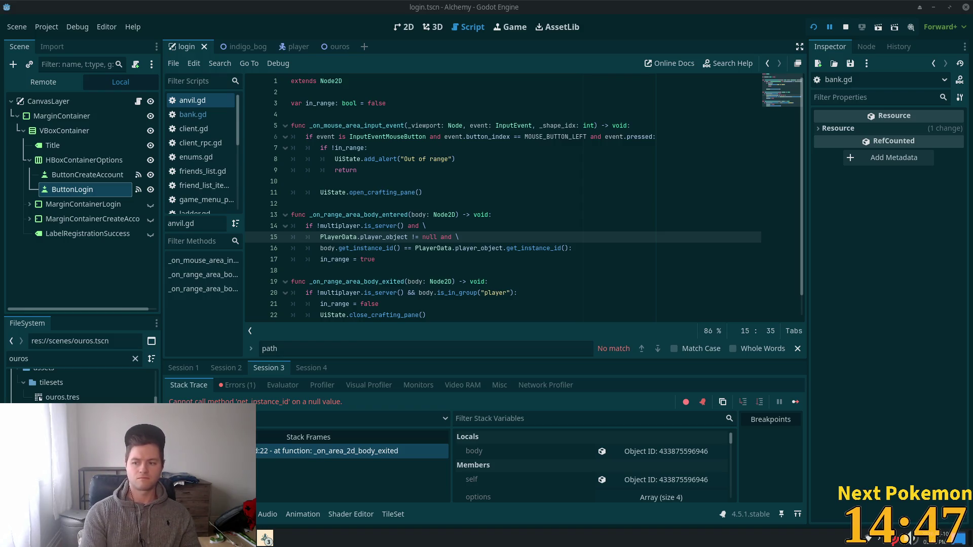
left_click(815, 29)
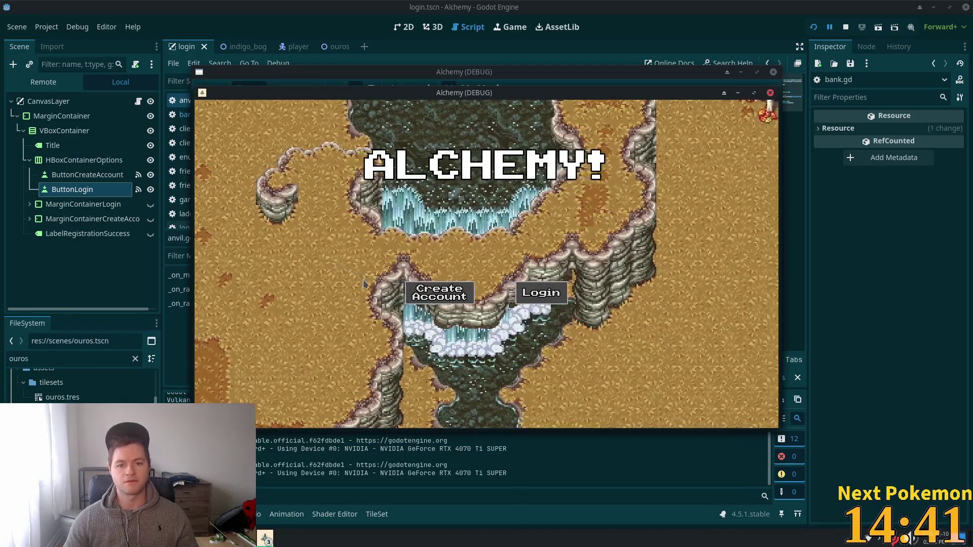
left_click(540, 293)
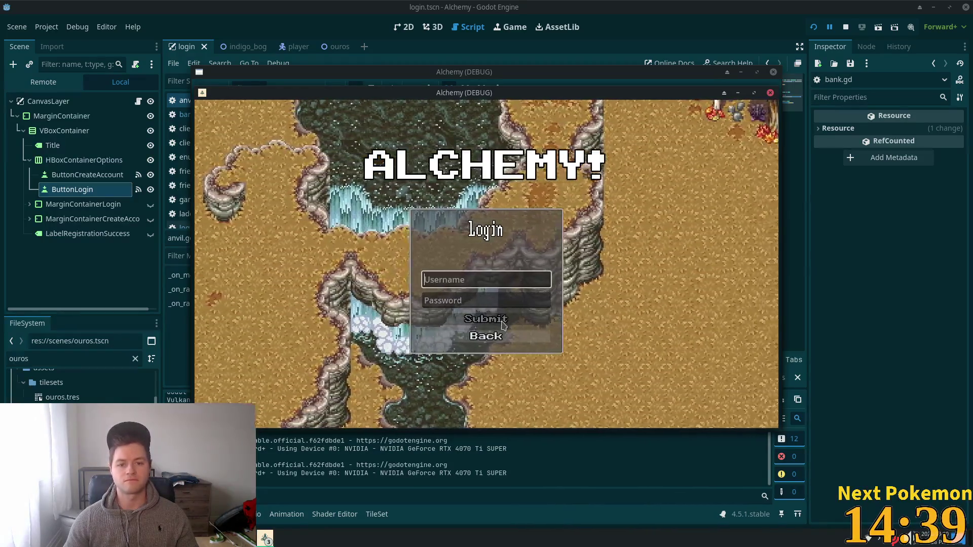
left_click(478, 337)
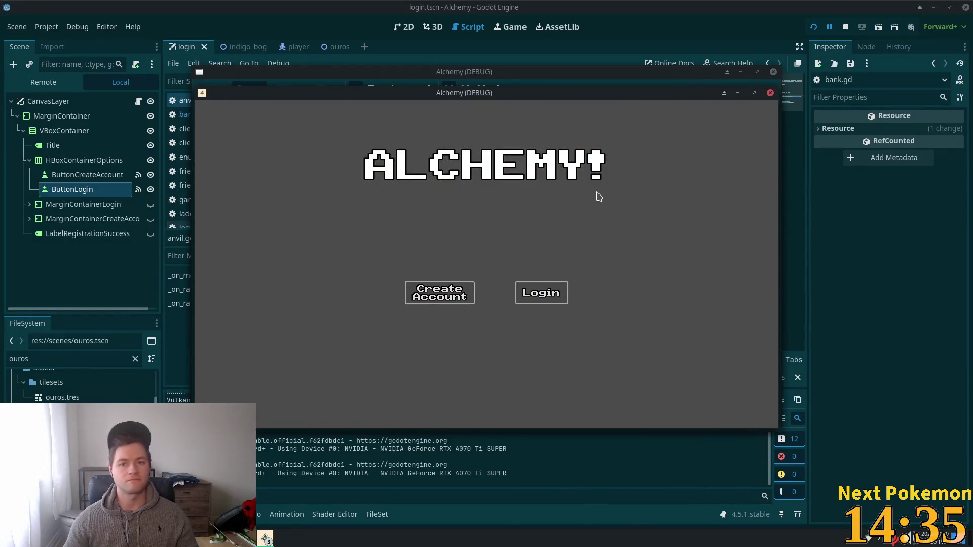
left_click(537, 293)
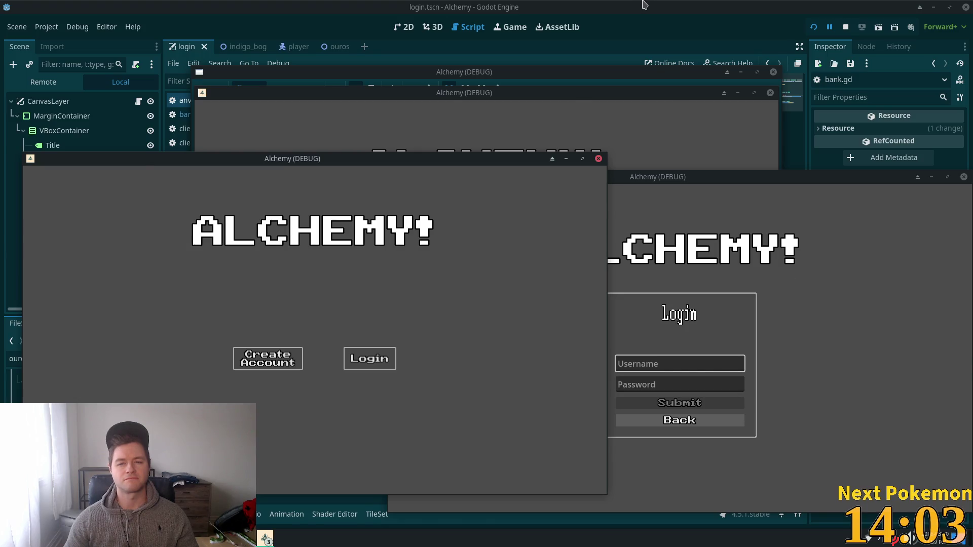
- Close the running game windows with F8 and return to login.gd in Cursor
key("F8")
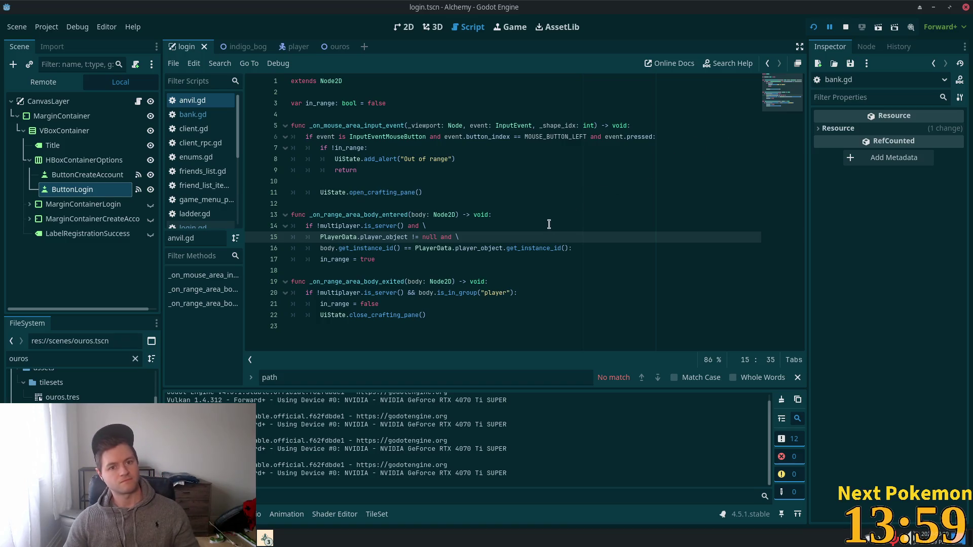
key("alt+Tab")
scroll(411, 164, "up", 12)
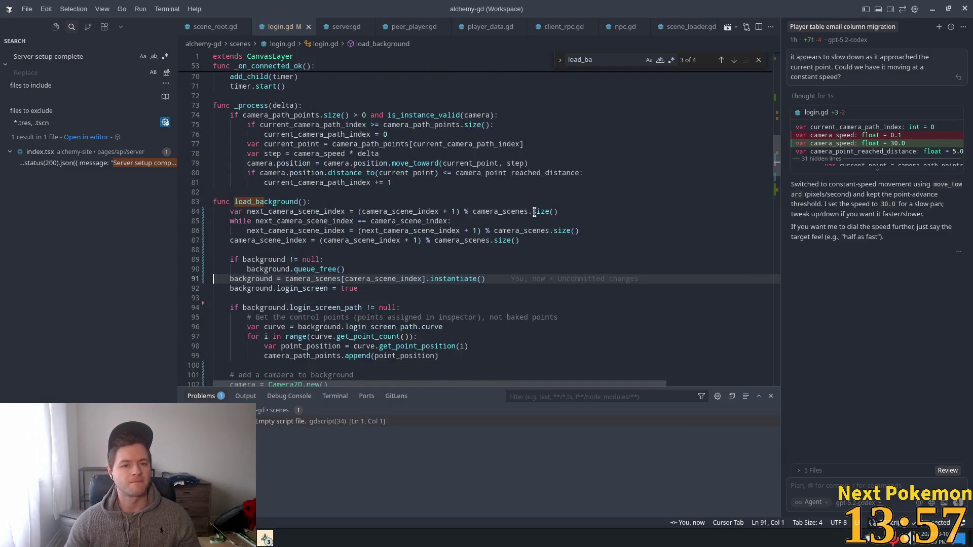
- Change line 38 to 'var camera_scene_index: int' with no initial value
scroll(436, 193, "up", 8)
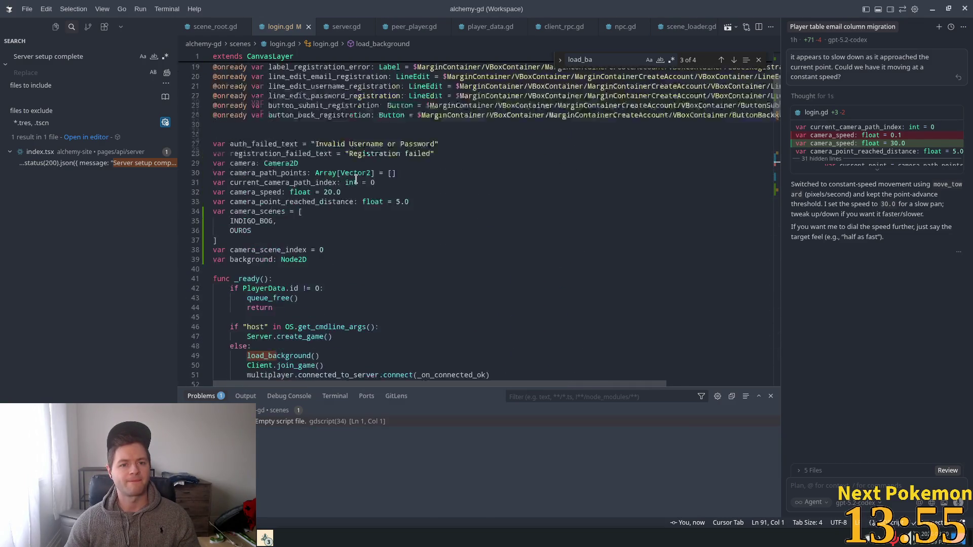
left_click(329, 274)
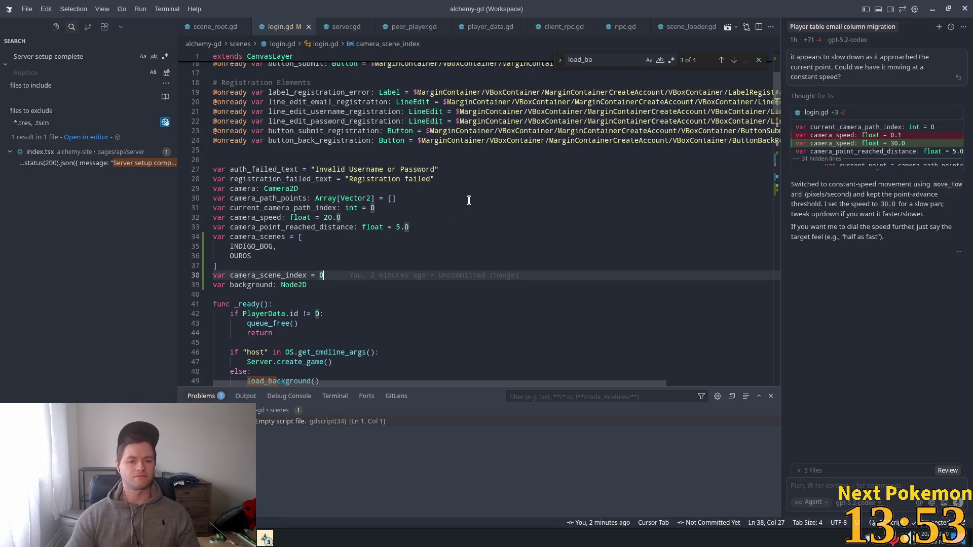
key("BackSpace")
key("BackSpace")
key("BackSpace")
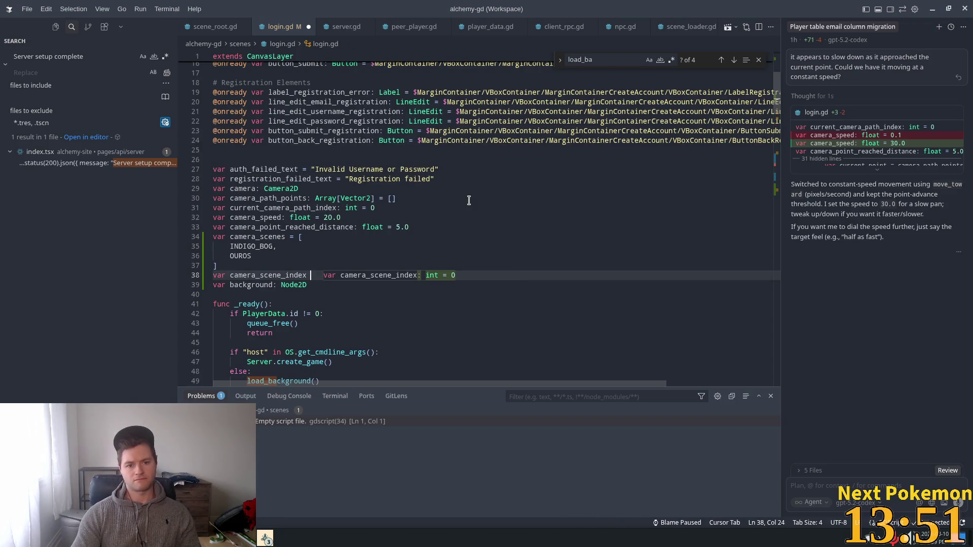
key("BackSpace")
type(": int")
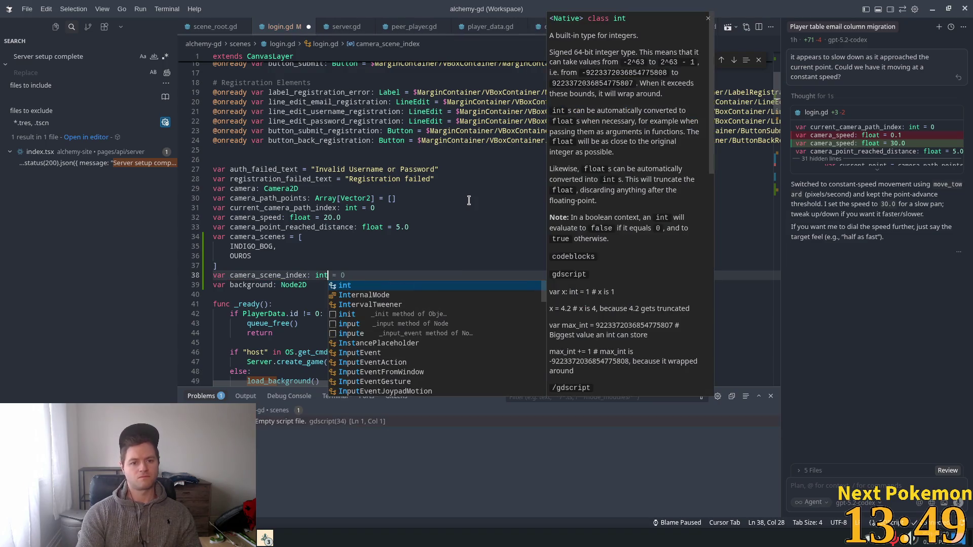
key("Escape")
- Review the camera_scenes list and the next-scene index calculation before testing in Godot
left_click(399, 256)
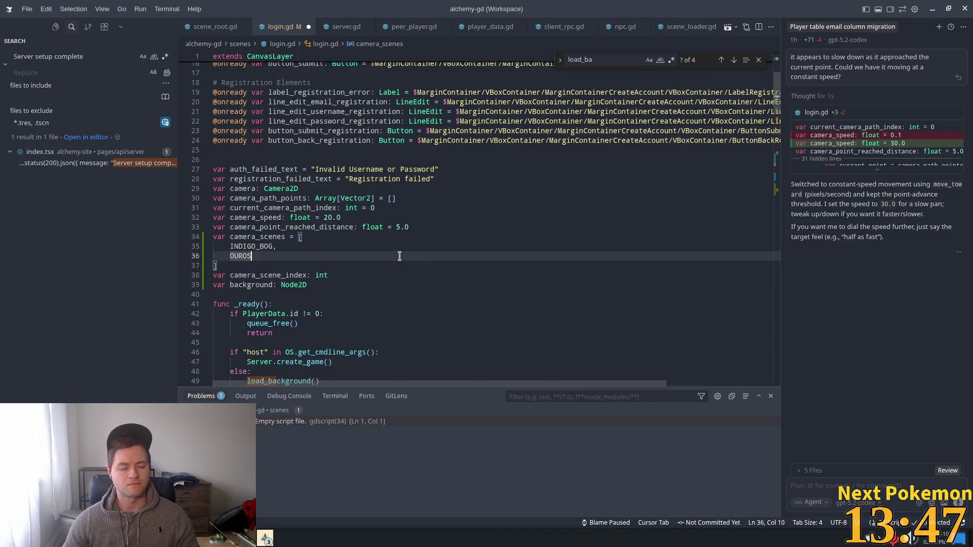
key("Up")
key("Up")
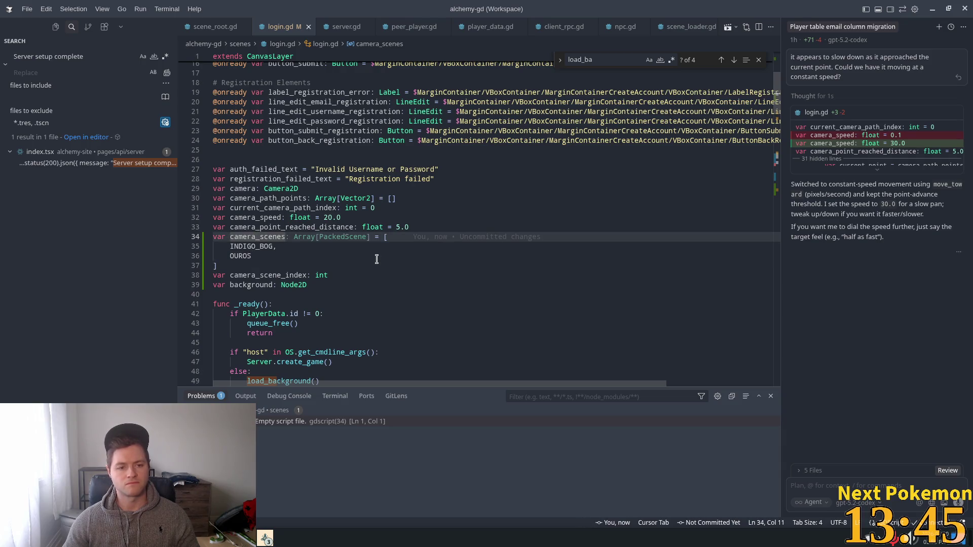
key("Down")
key("Down")
left_click(246, 257)
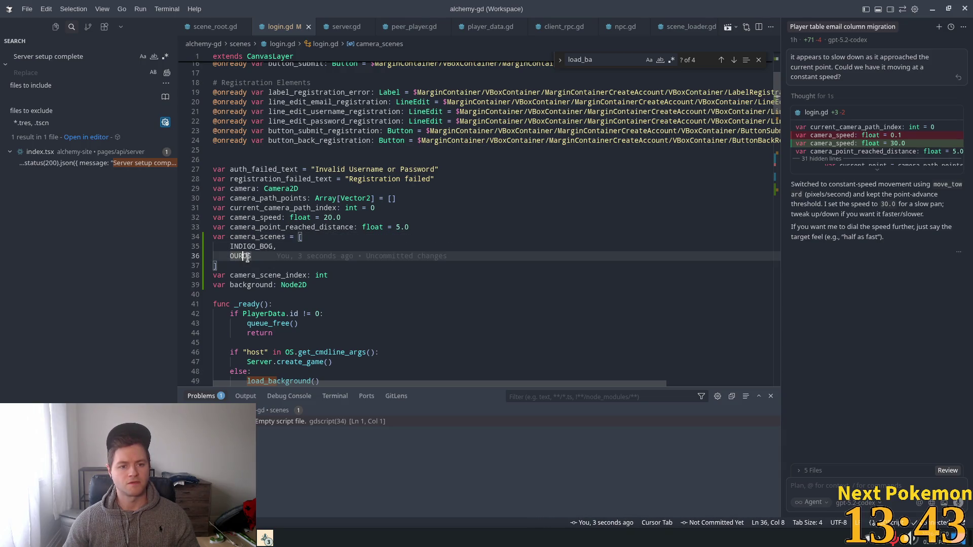
key("Up")
key("Down")
key("Down")
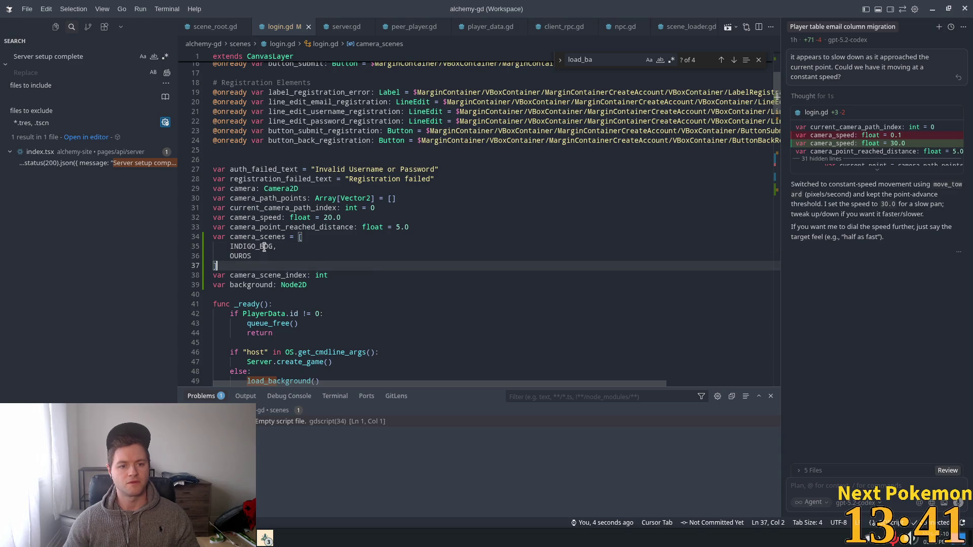
scroll(392, 289, "down", 3)
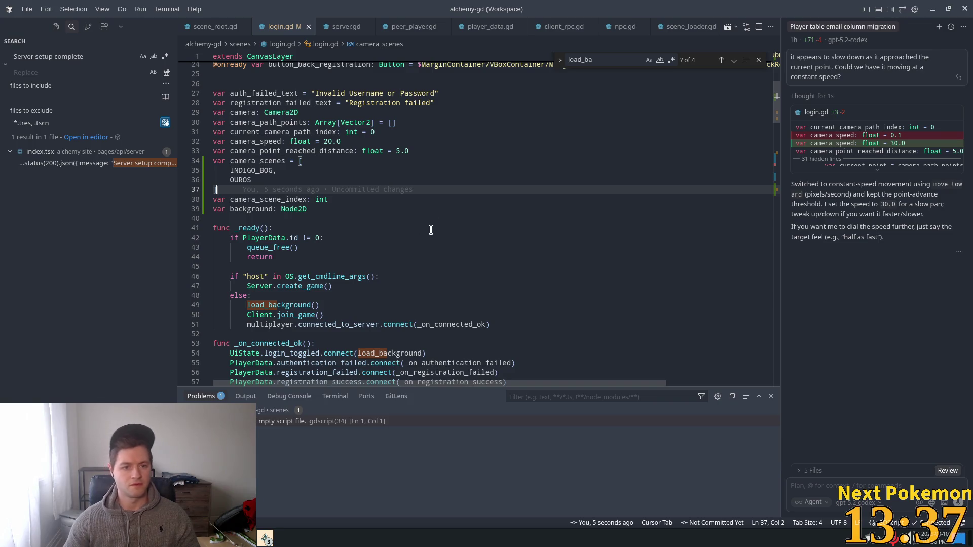
scroll(428, 231, "down", 12)
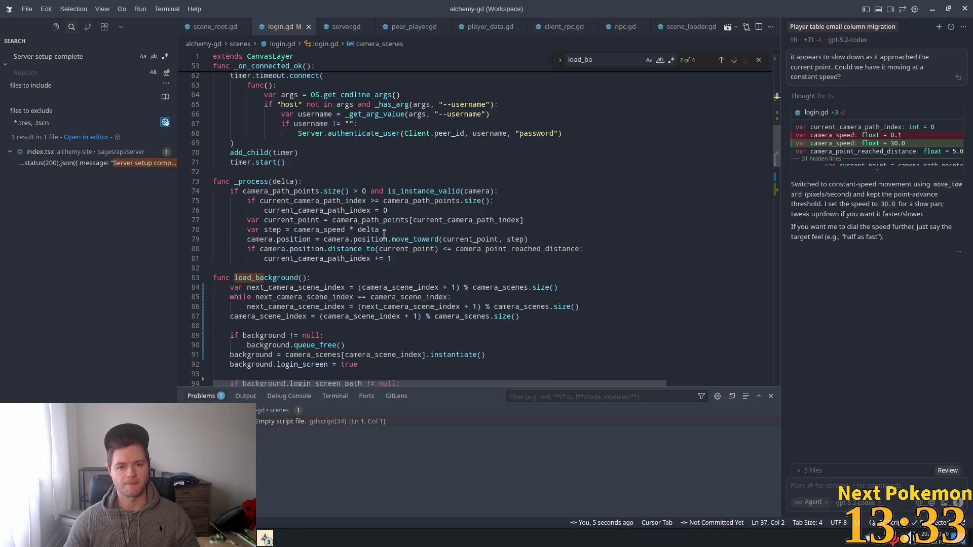
scroll(385, 238, "down", 4)
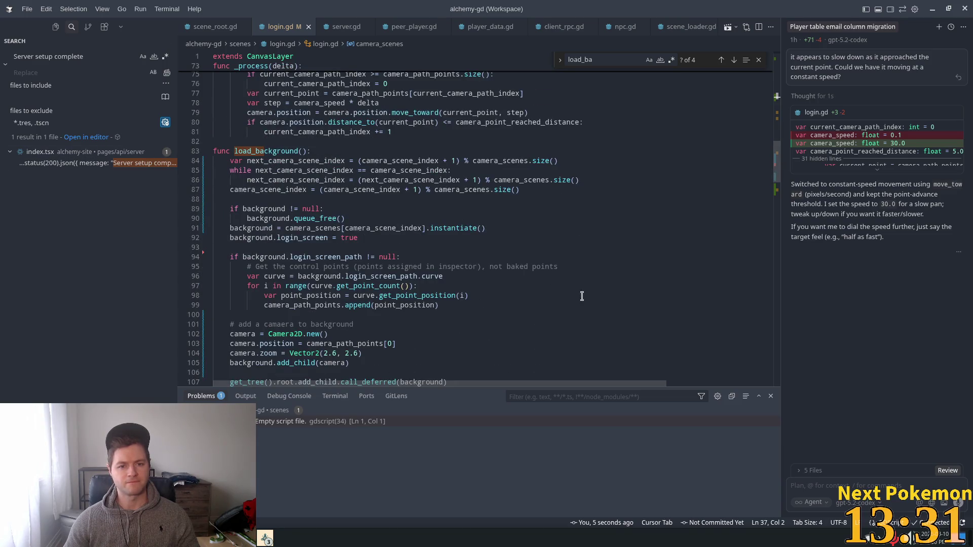
left_click(452, 160)
scroll(460, 243, "up", 2)
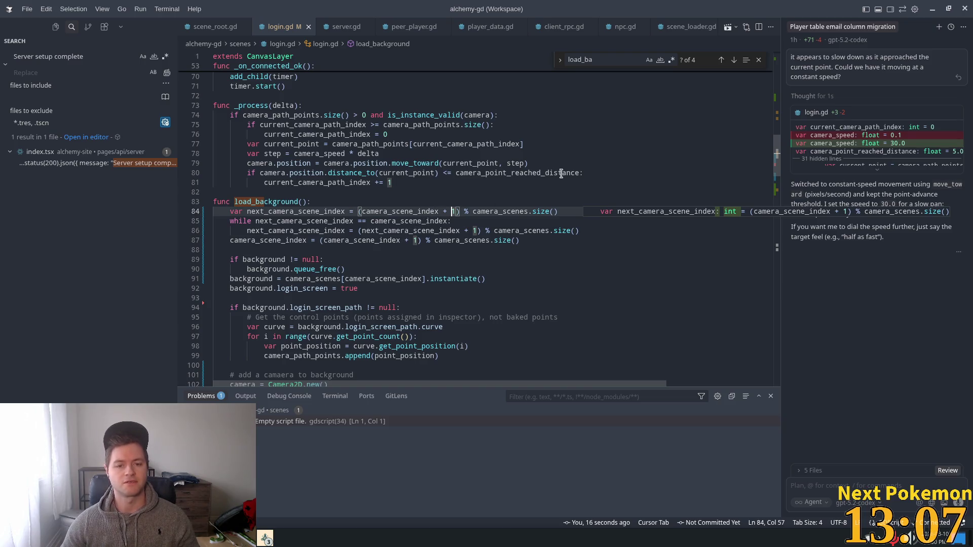
key("alt+Tab")
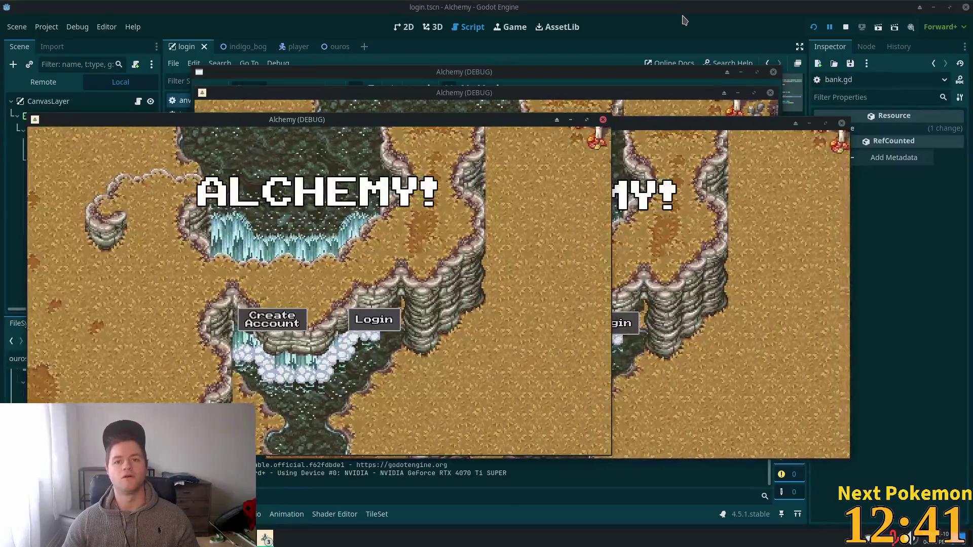
- Close the Alchemy debug windows with F8 and return to login.gd in Cursor
key("F8")
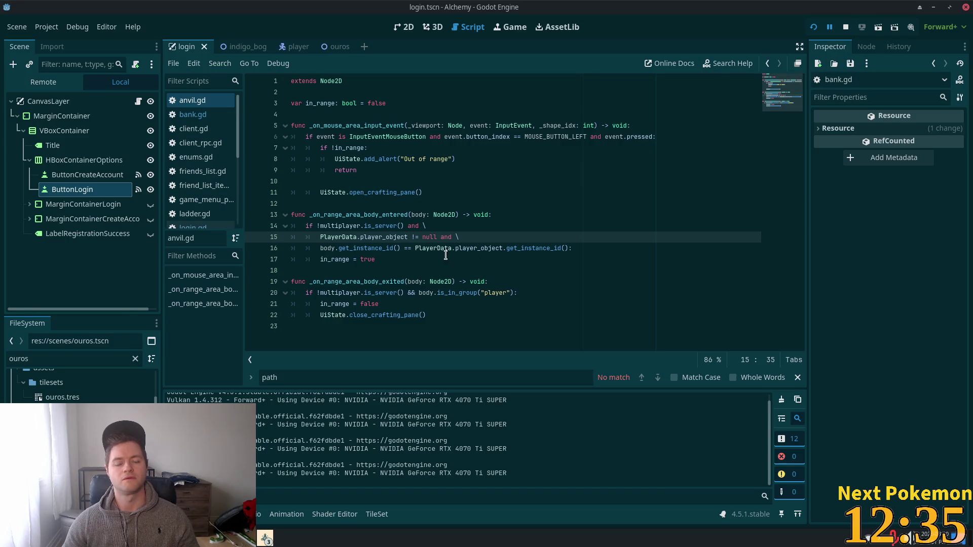
mouse_move(446, 255)
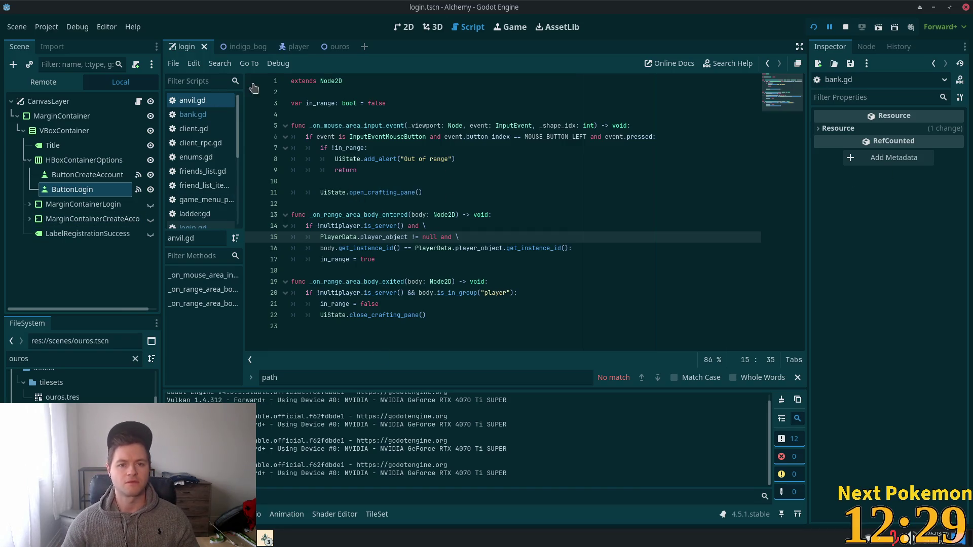
key("alt+Tab")
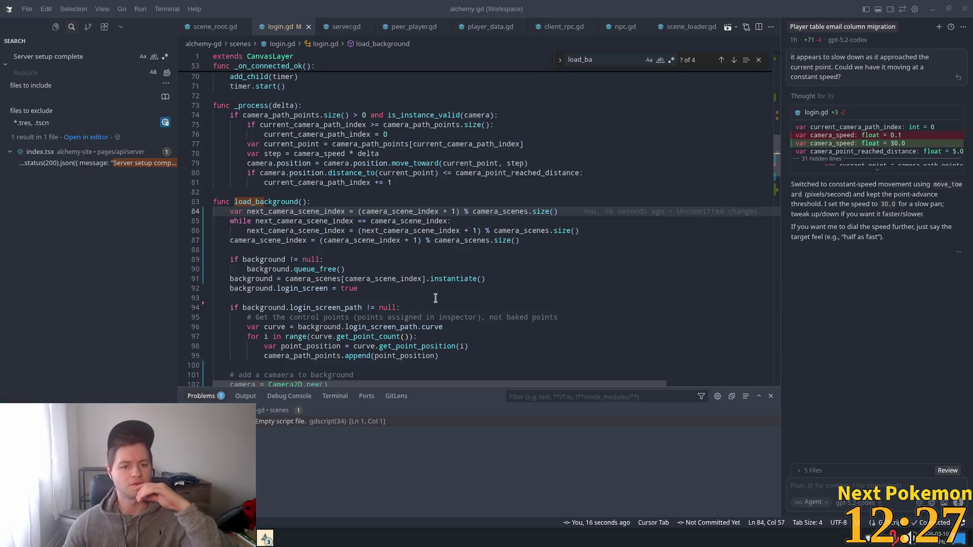
left_click(322, 251)
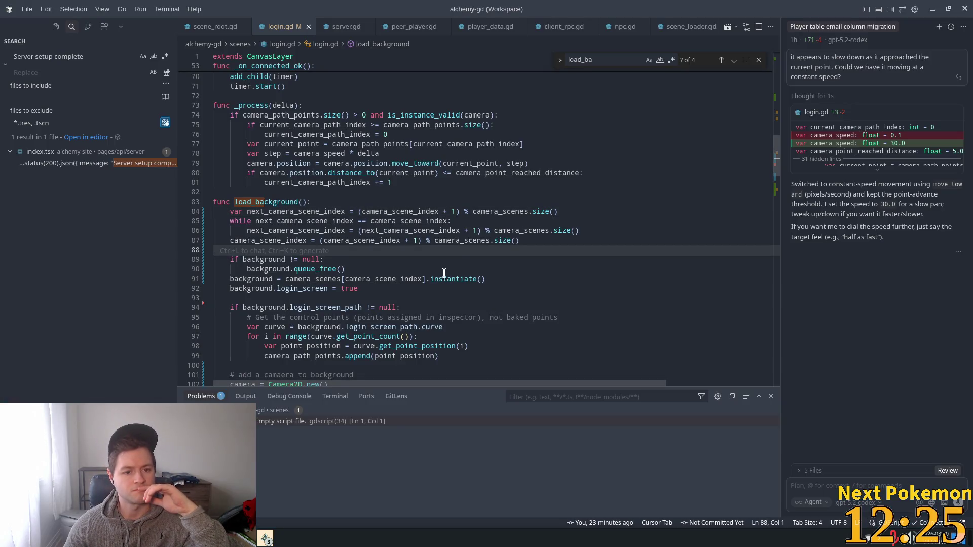
scroll(444, 272, "down", 1)
mouse_move(376, 285)
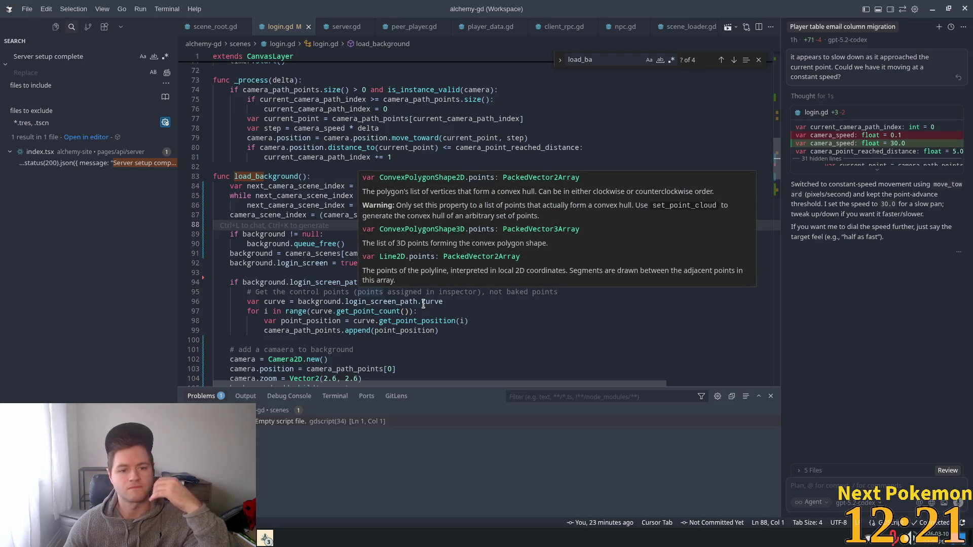
scroll(423, 304, "down", 3)
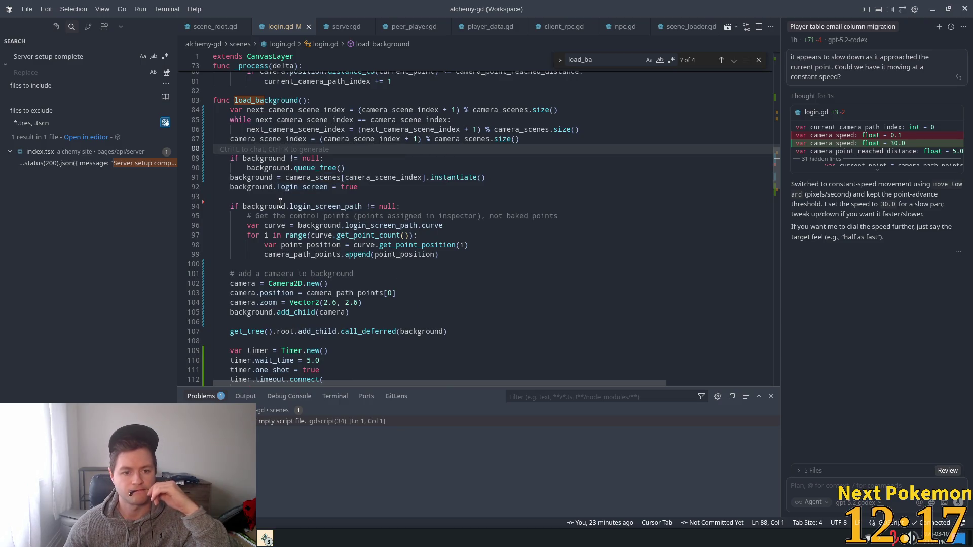
mouse_move(281, 204)
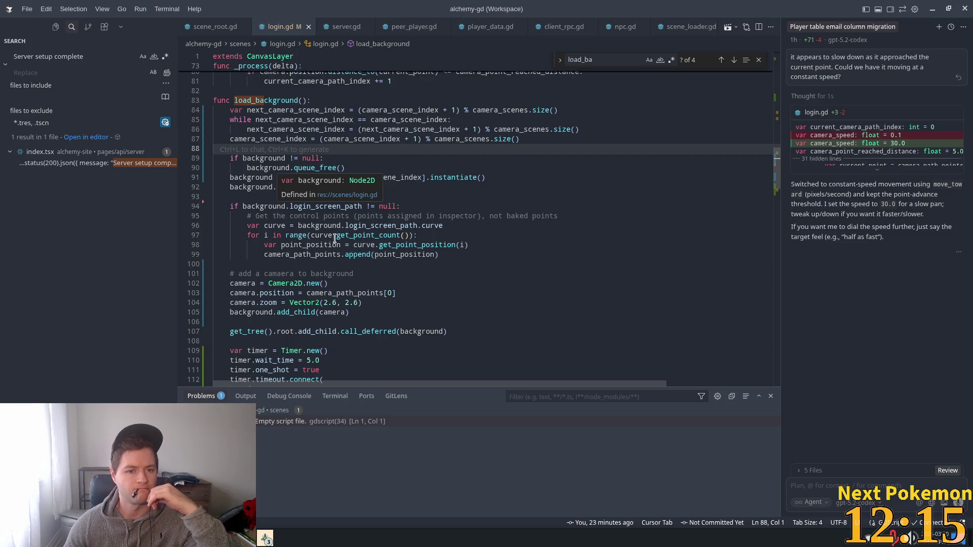
double_click(314, 207)
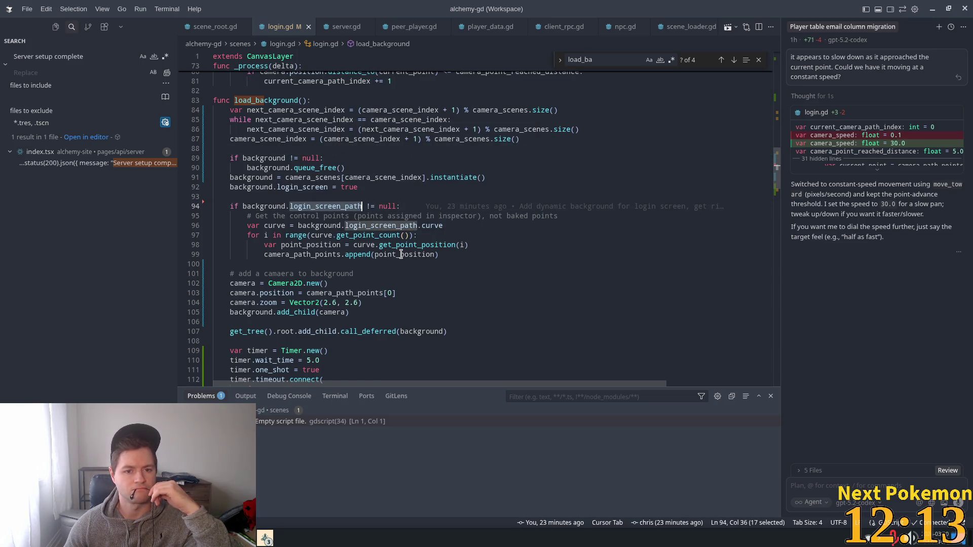
mouse_move(397, 256)
double_click(274, 225)
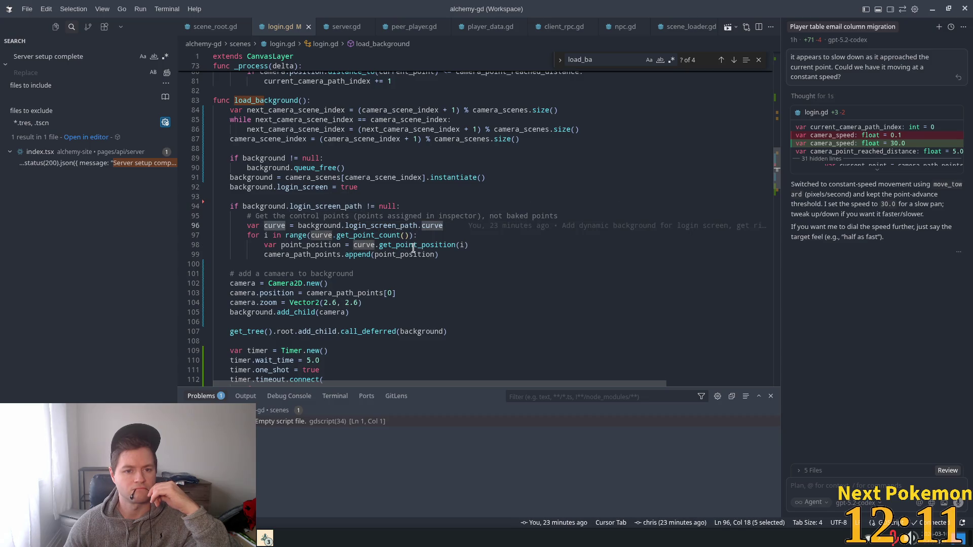
mouse_move(434, 331)
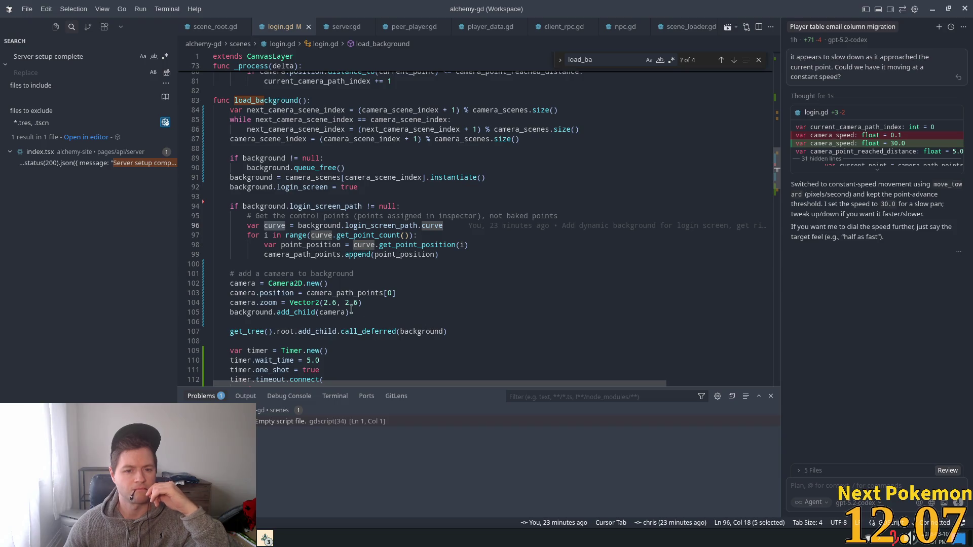
mouse_move(364, 294)
mouse_move(394, 329)
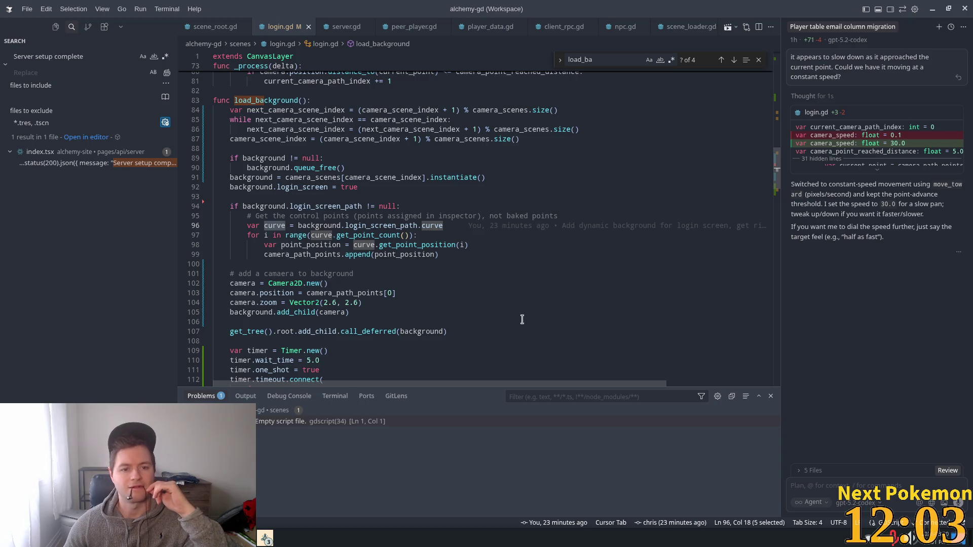
mouse_move(314, 252)
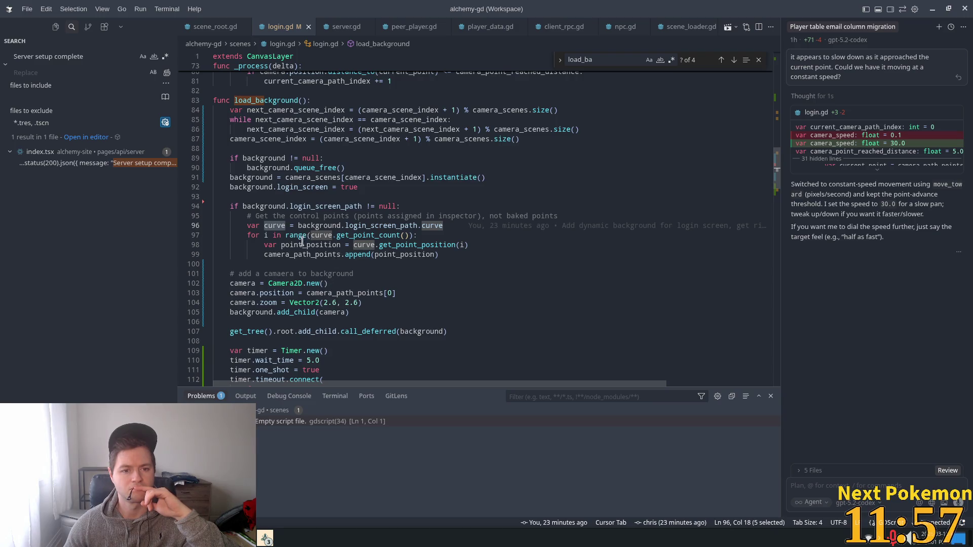
double_click(348, 225)
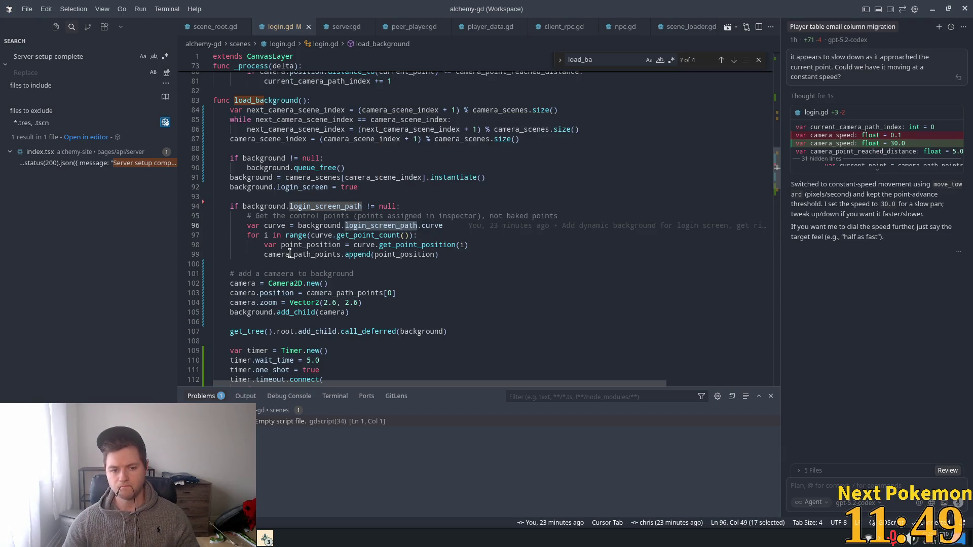
left_click(268, 216)
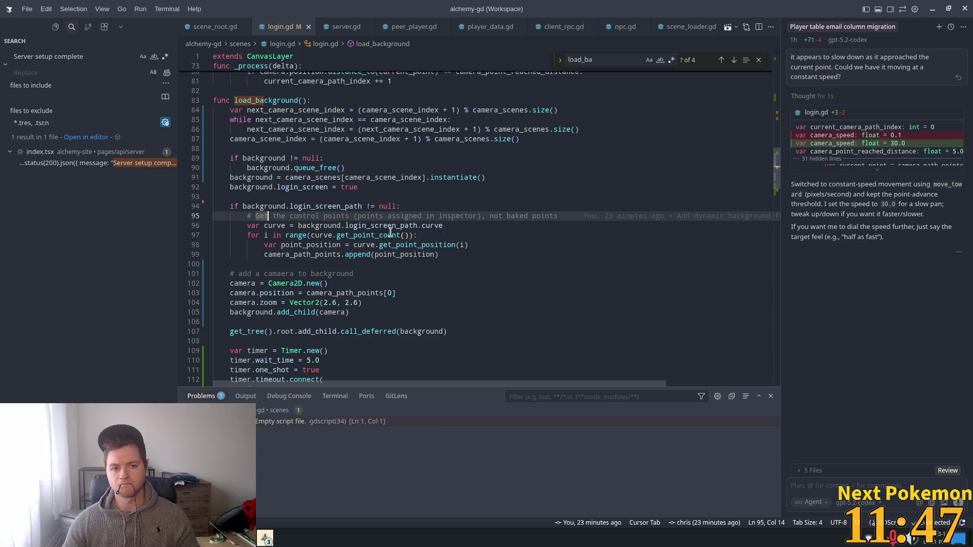
left_click(474, 226)
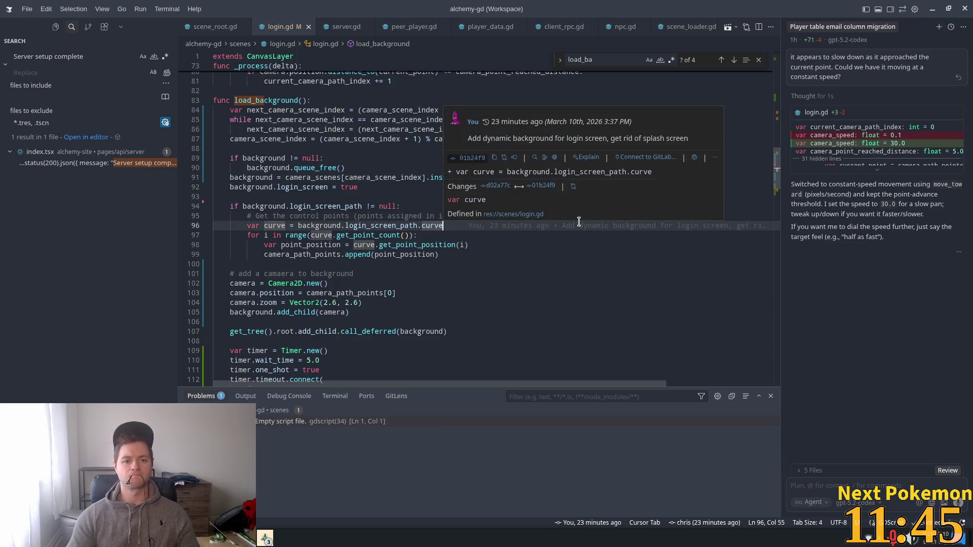
- After line 96 add camera_path_points.clear() and current_camera_path_index = 0 in load_background
key("Return")
type("var")
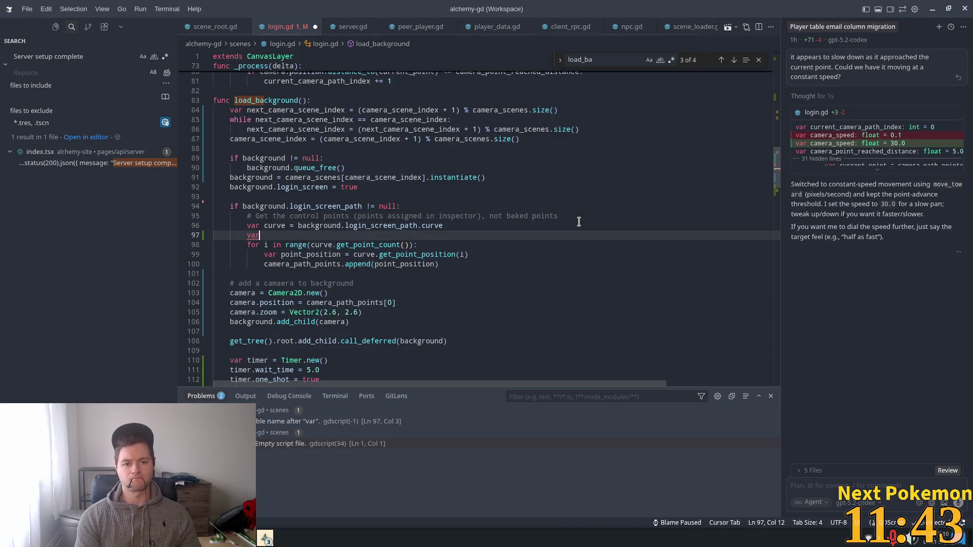
key("BackSpace")
key("BackSpace")
key("BackSpace")
type("camera_path_points.clear()")
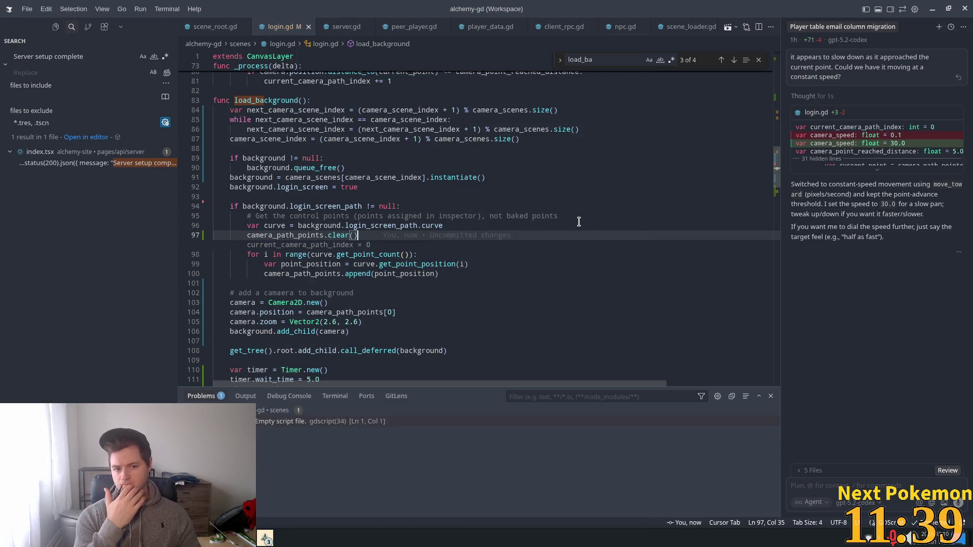
key("Tab")
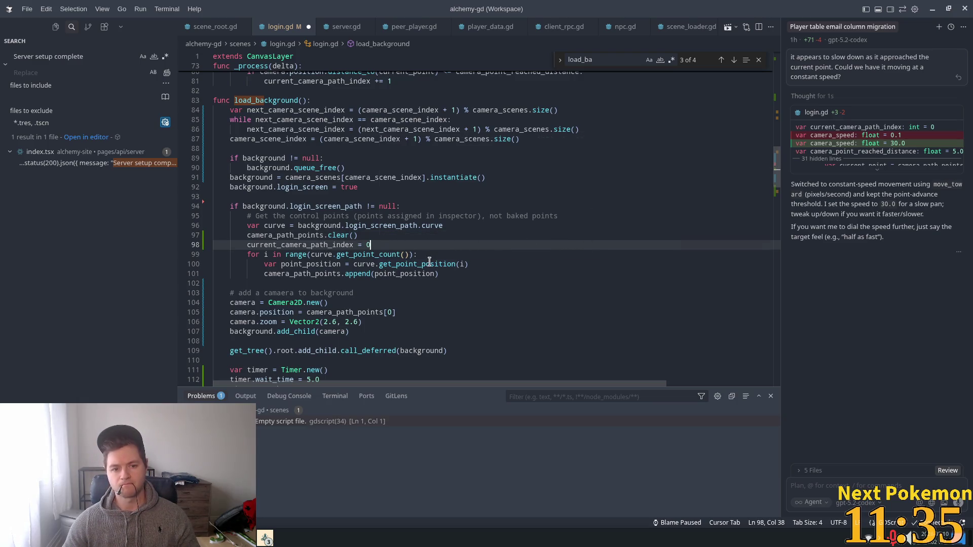
key("Up")
key("Left")
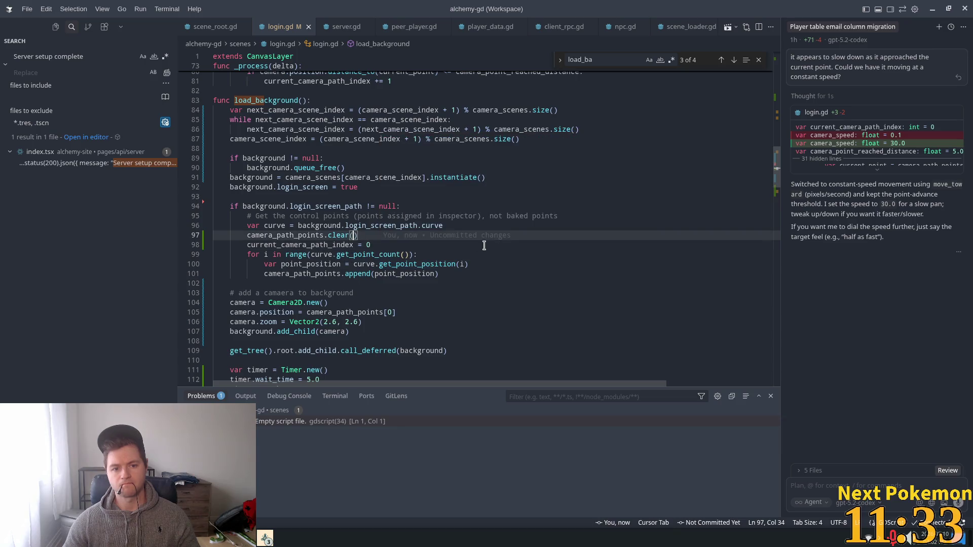
key("alt+Tab")
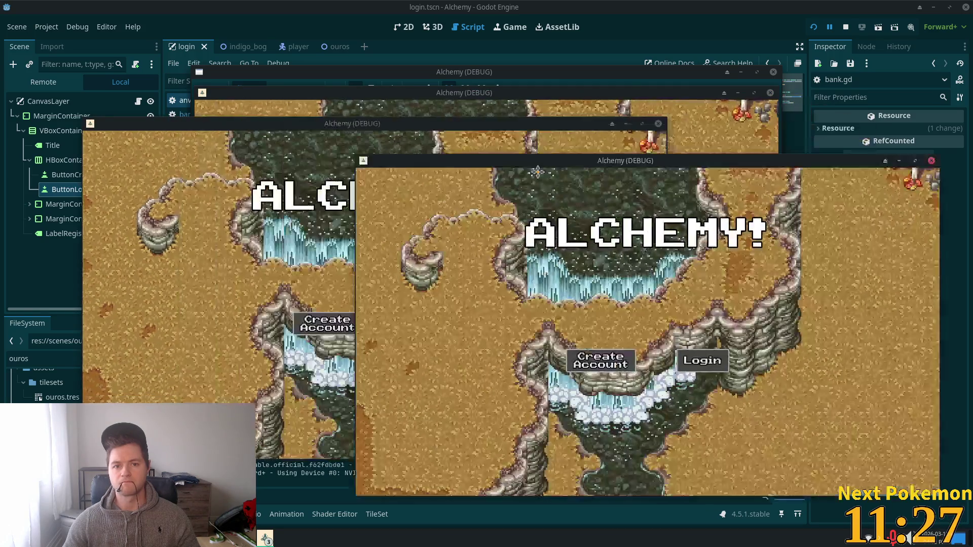
- Move the front Alchemy debug window up and to the left
left_click_drag(537, 172, 559, 170)
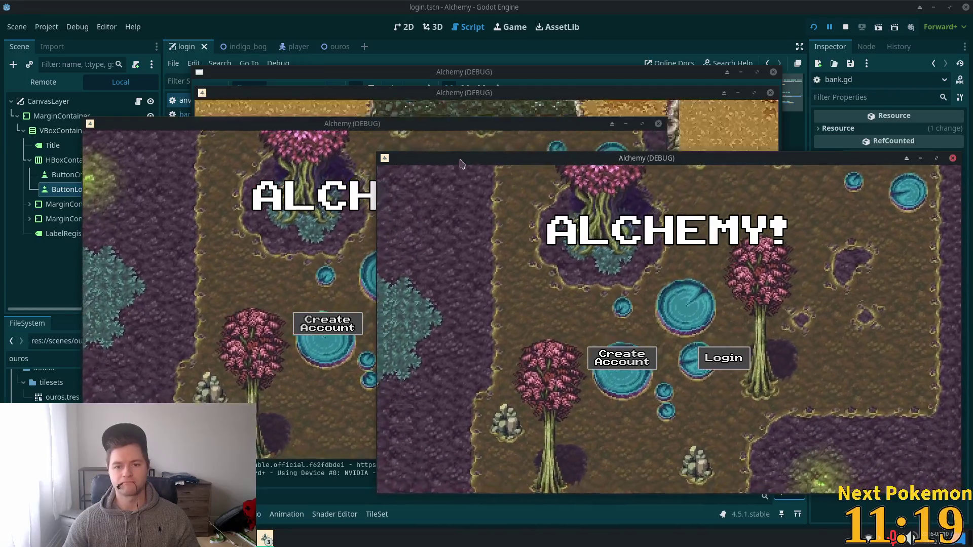
left_click_drag(462, 163, 287, 98)
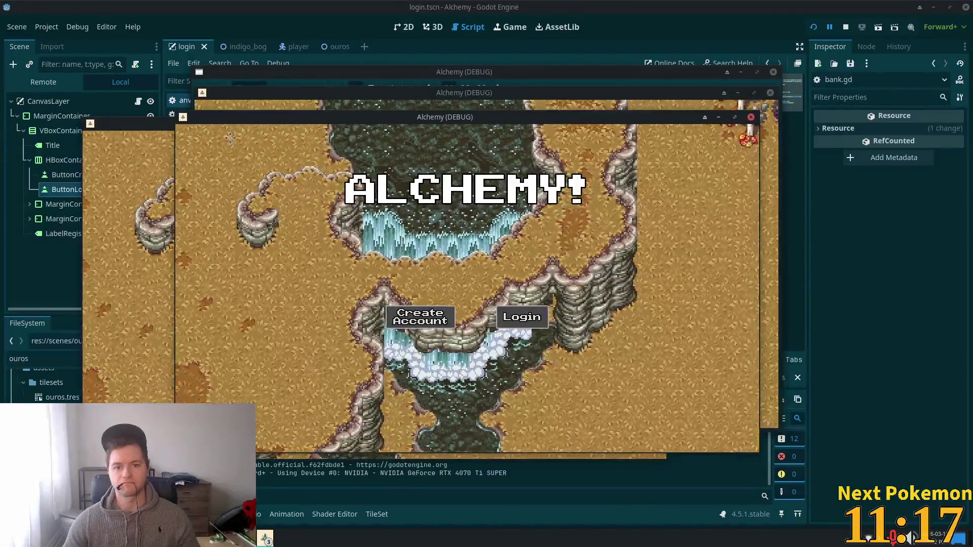
mouse_move(229, 138)
left_mouse_down()
mouse_move(130, 125)
mouse_move(144, 129)
left_mouse_up()
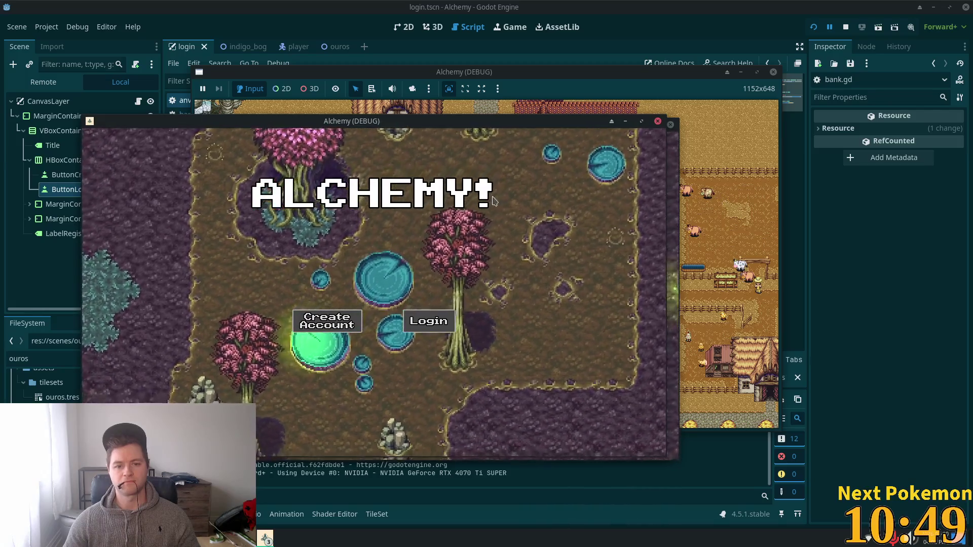
- Open the Alchemy login form, enter a test username and password, then refocus the Godot editor
left_click(410, 320)
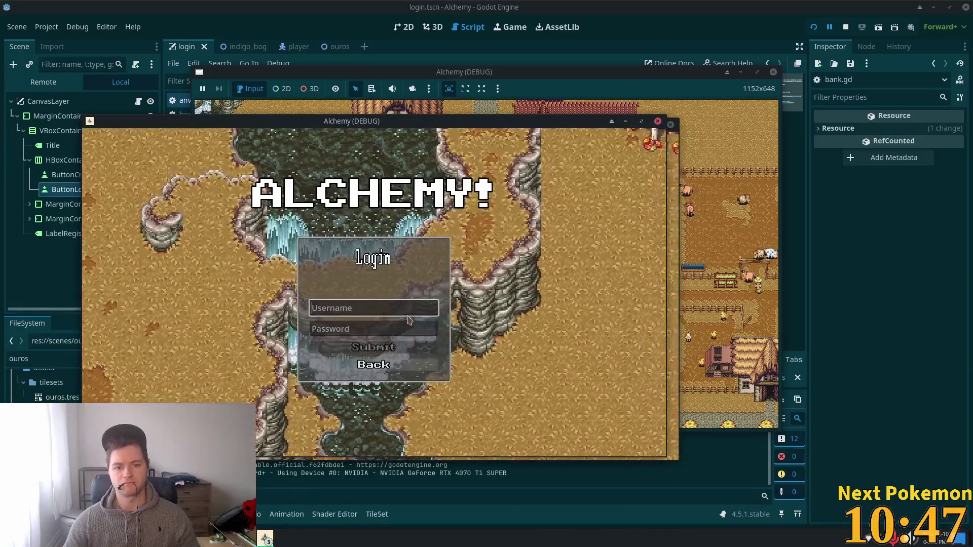
type("sad")
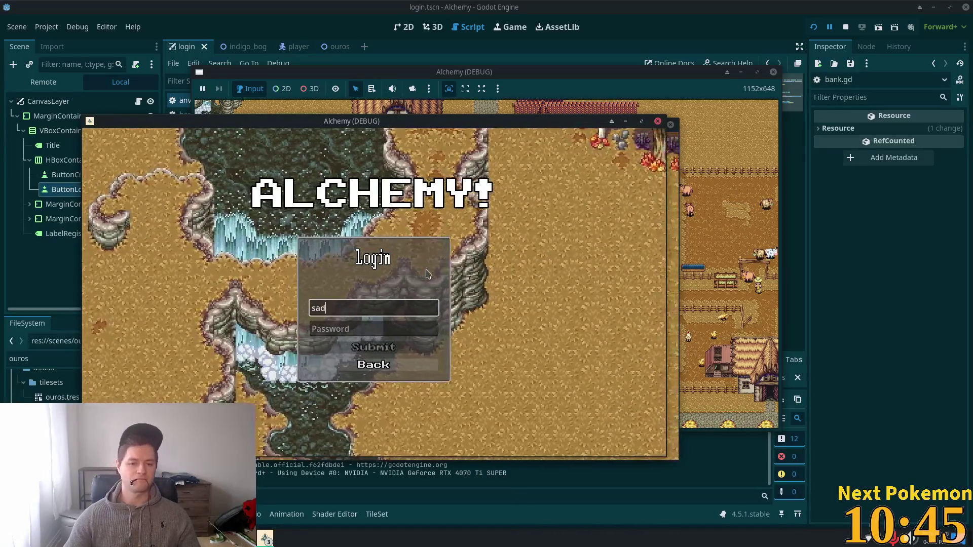
type("ASD")
key("Tab")
type("asd")
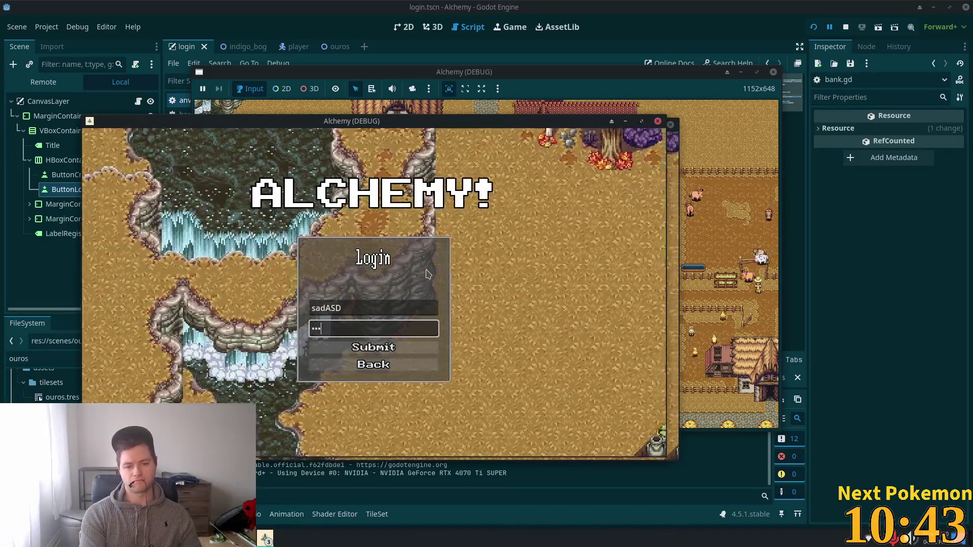
type("ASDasd")
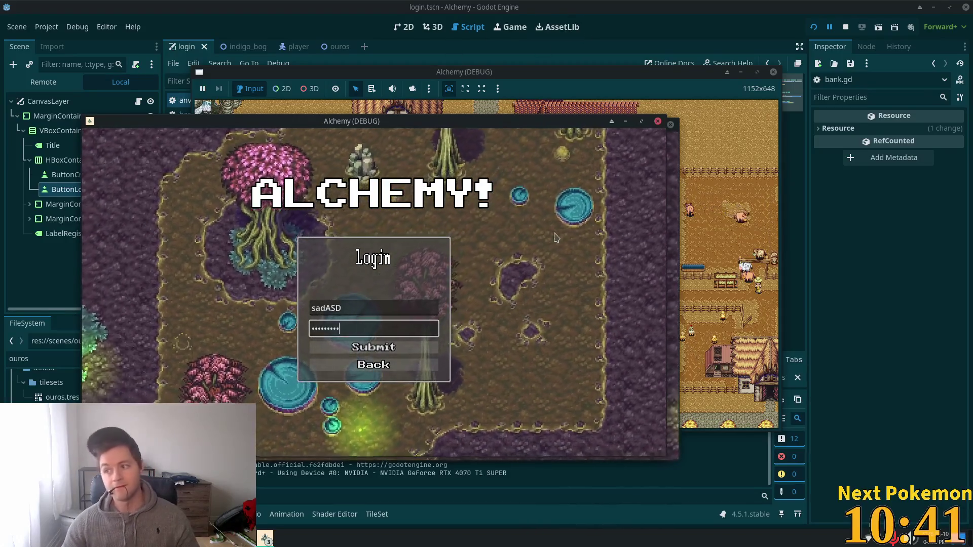
left_click(666, 6)
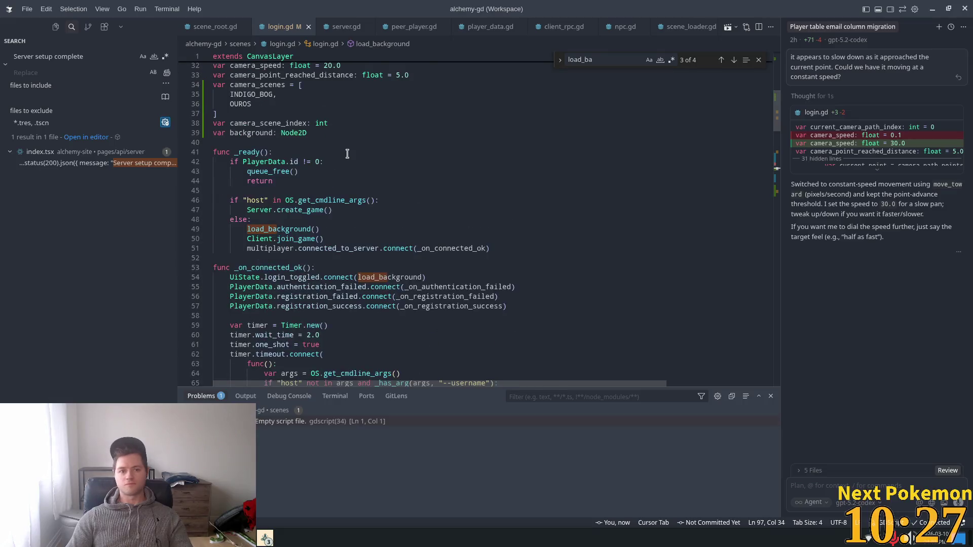
- Find the other occurrence of camera_point_reached_distance in login.gd
scroll(329, 179, "up", 6)
scroll(330, 179, "up", 1)
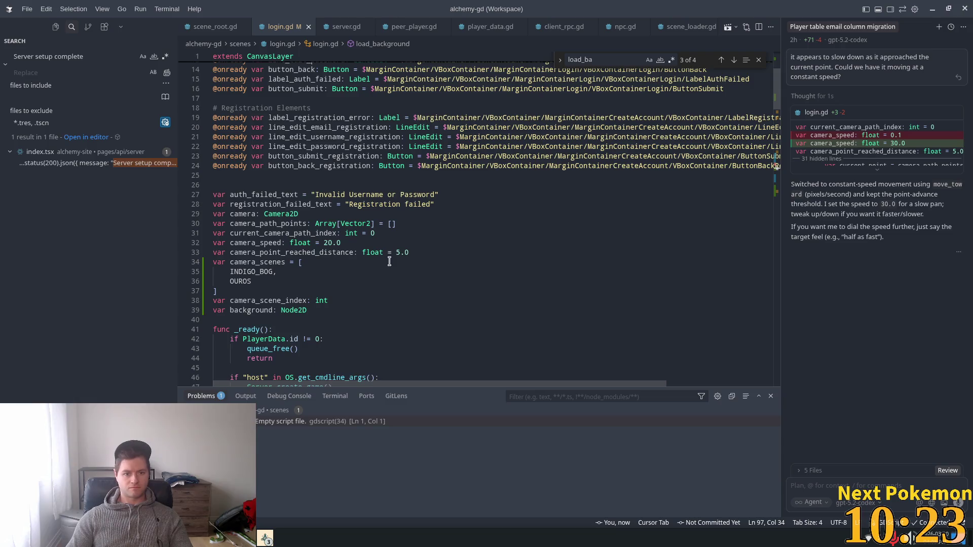
scroll(385, 261, "down", 1)
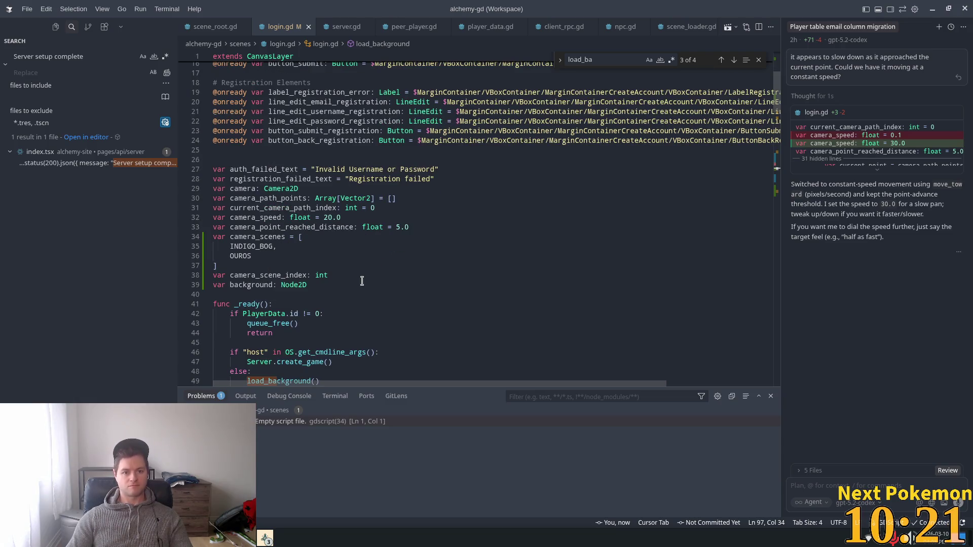
double_click(307, 228)
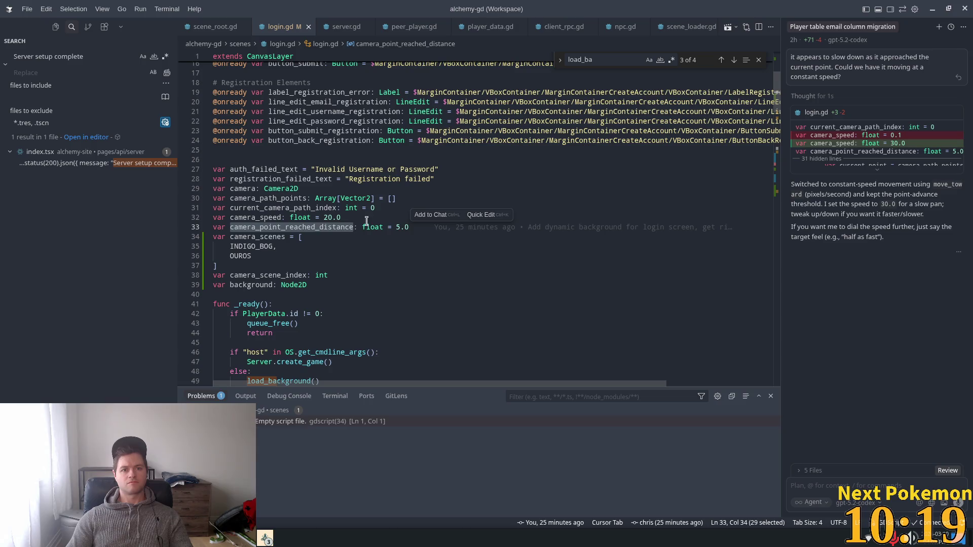
key("ctrl+f")
key("Return")
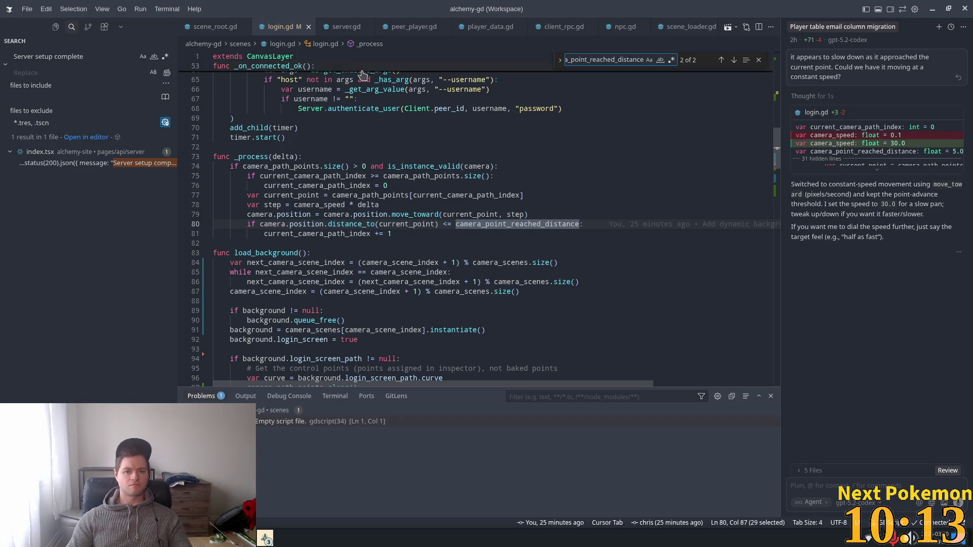
- Change timer.wait_time on line 60 from 2.0 to 20.0 and return to Godot
scroll(309, 180, "up", 4)
left_click(290, 254)
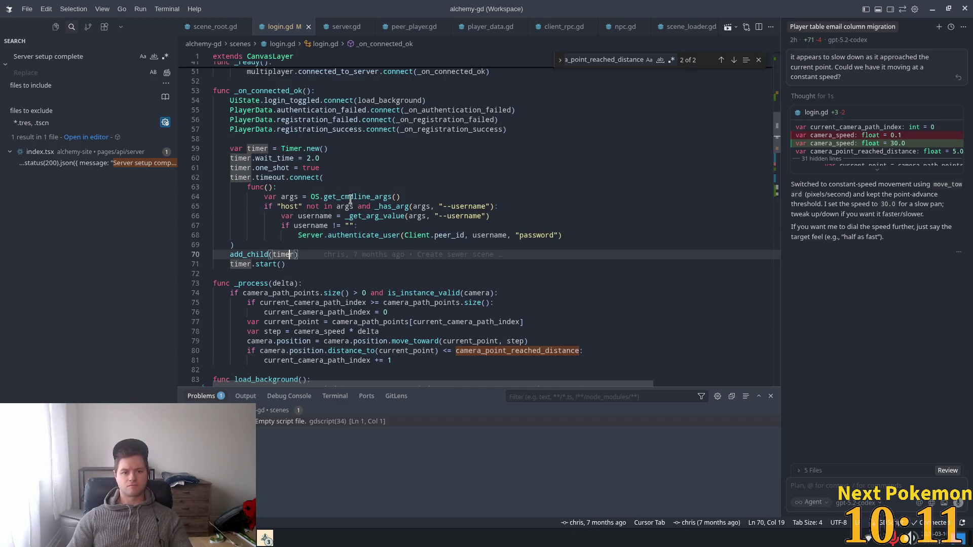
left_click(306, 167)
left_click(306, 158)
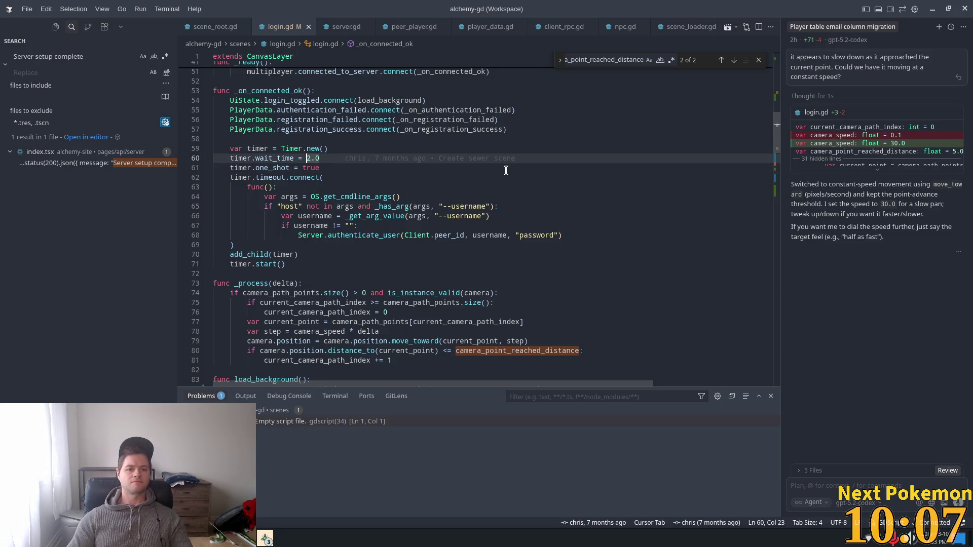
type("0")
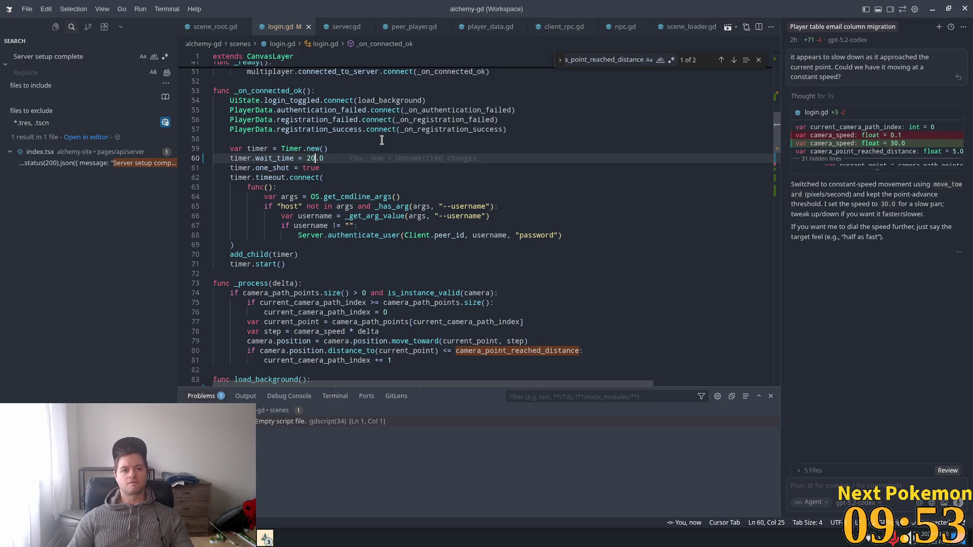
key("alt+Tab")
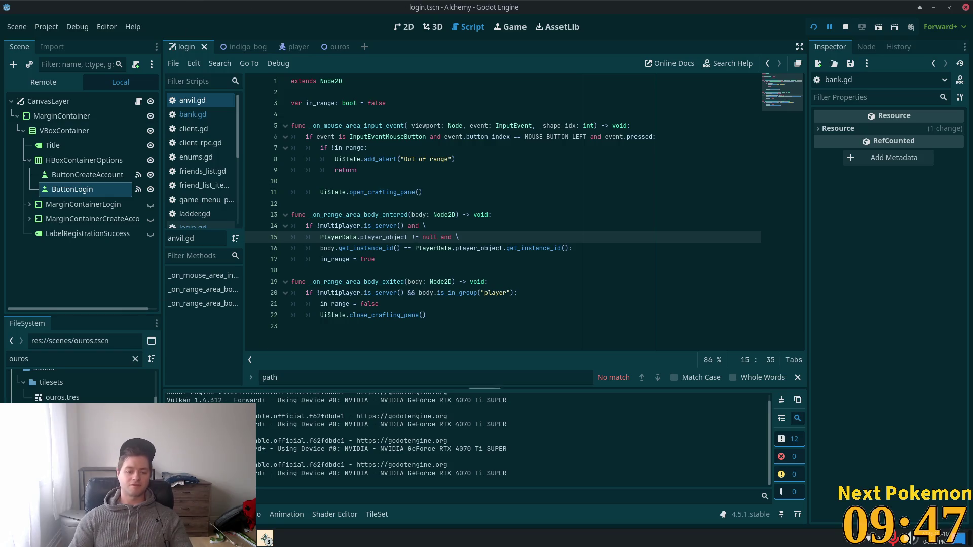
left_click(265, 538)
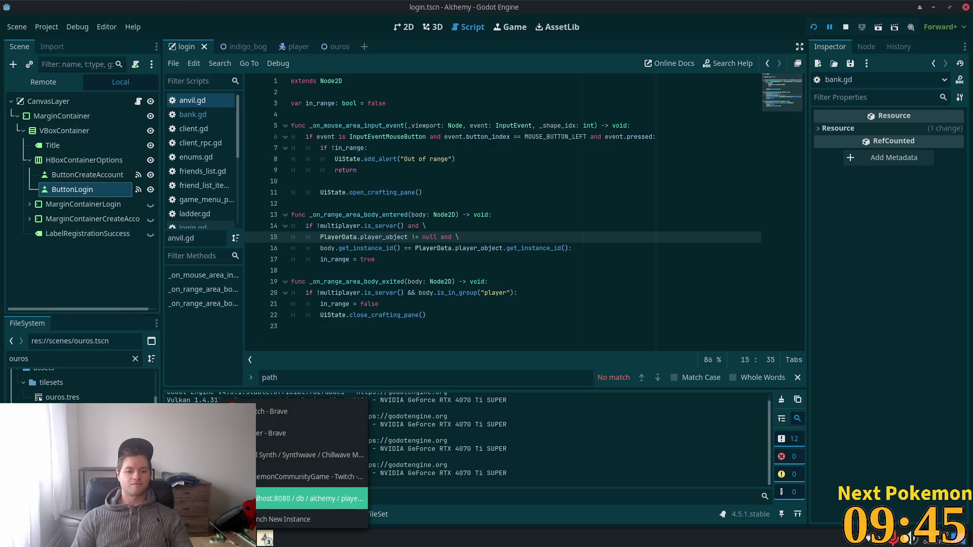
left_click(310, 476)
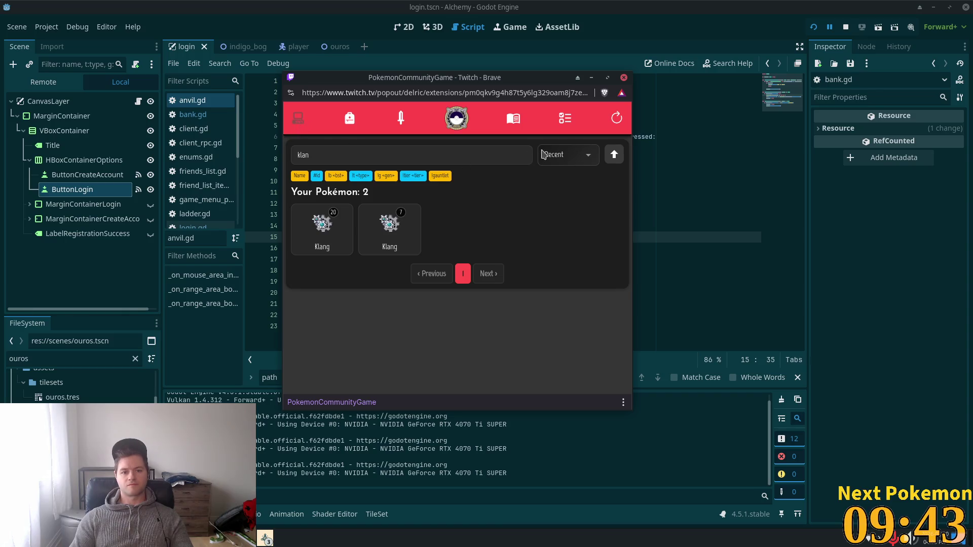
double_click(495, 158)
left_click(616, 119)
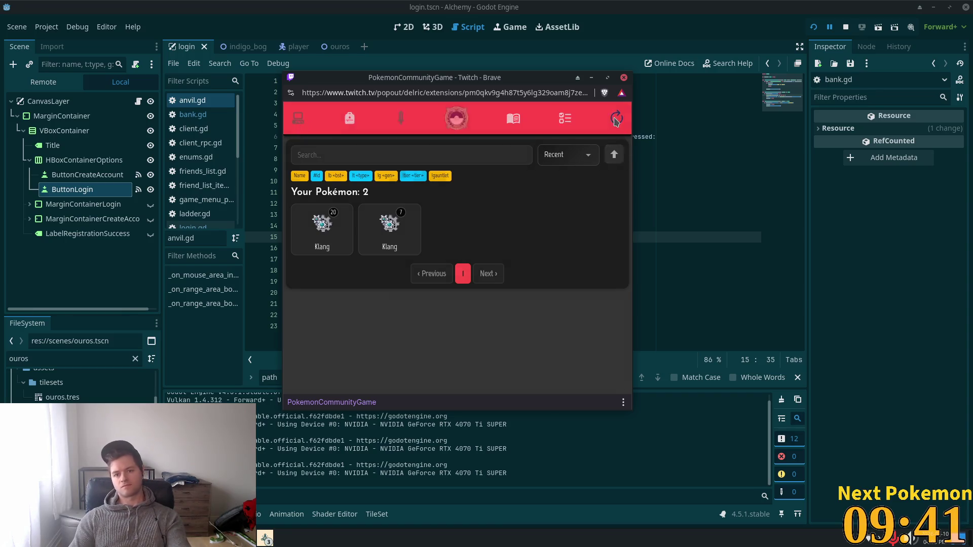
left_click(306, 267)
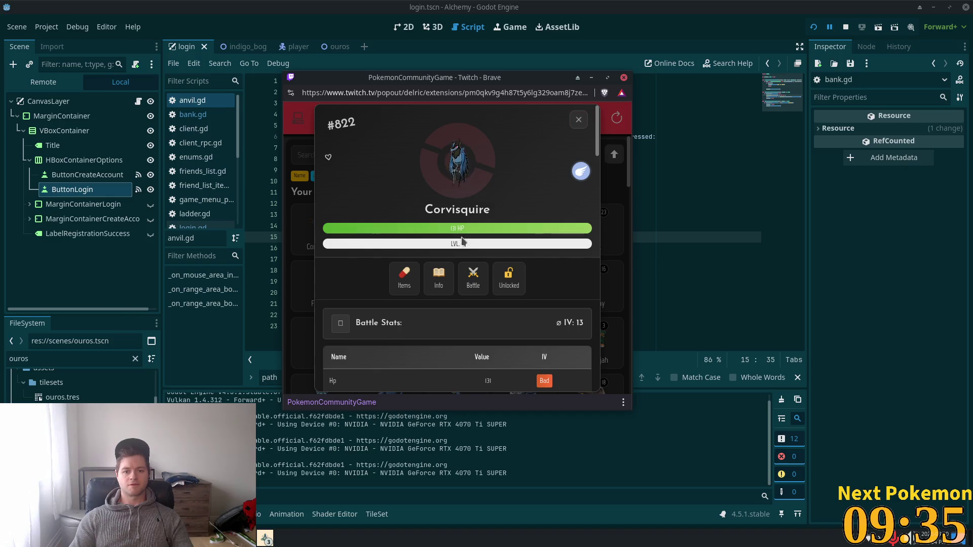
left_click(579, 120)
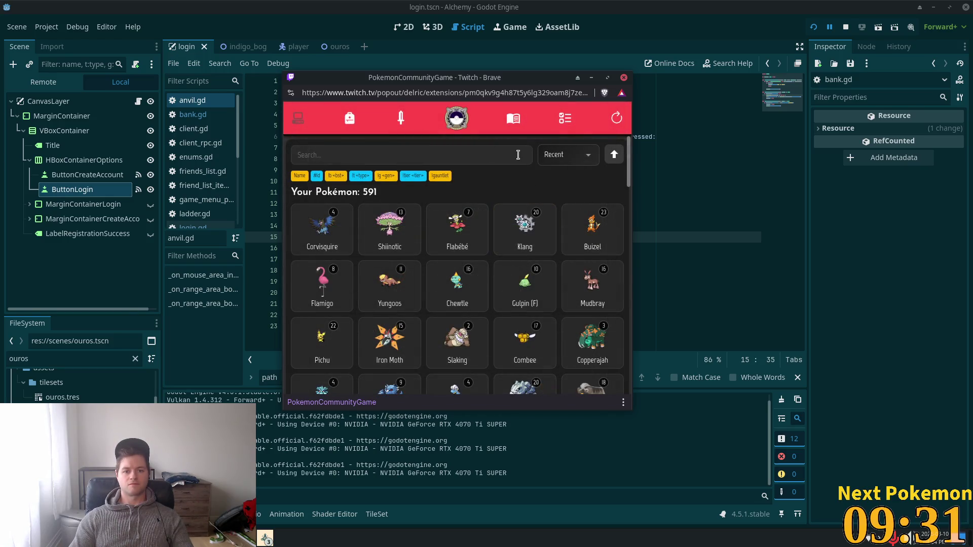
left_click(565, 119)
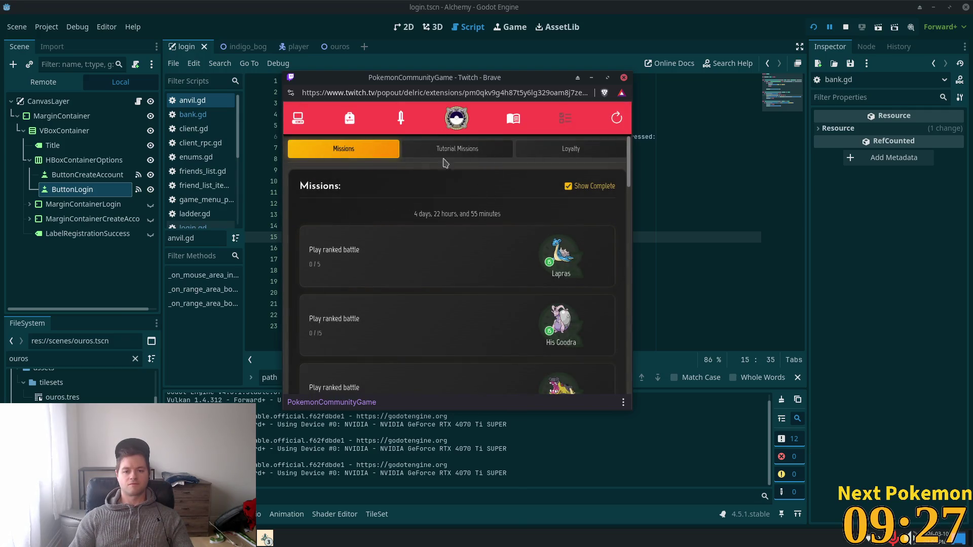
left_click(309, 124)
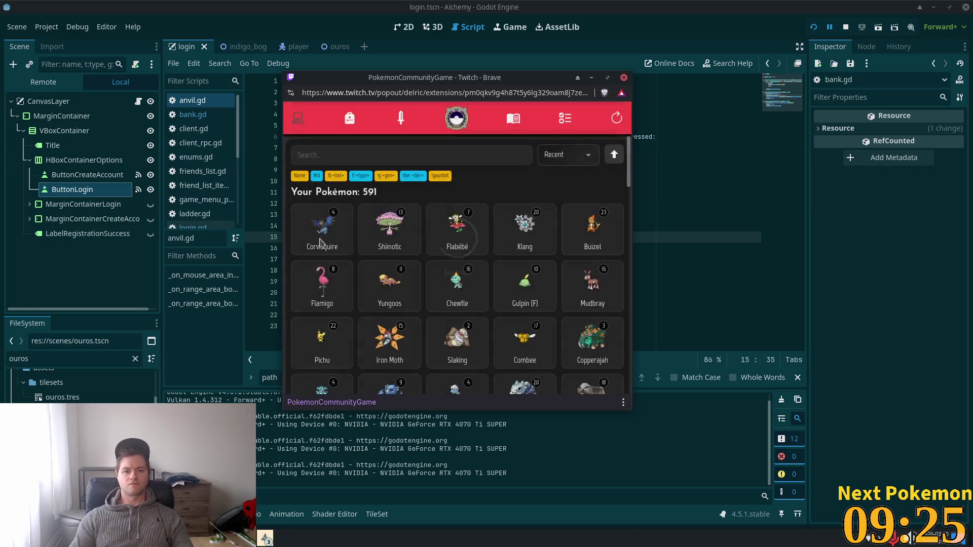
left_click(379, 232)
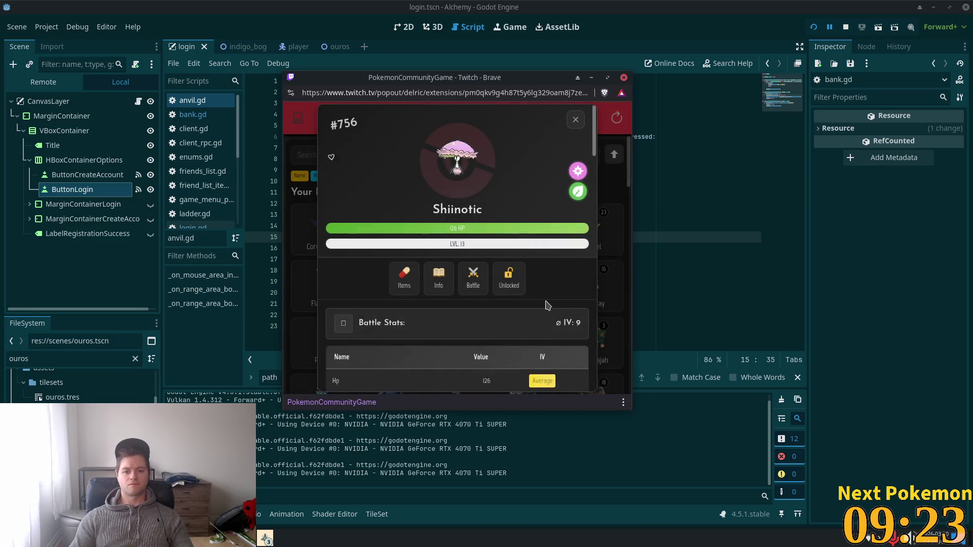
scroll(546, 304, "down", 5)
scroll(546, 305, "down", 2)
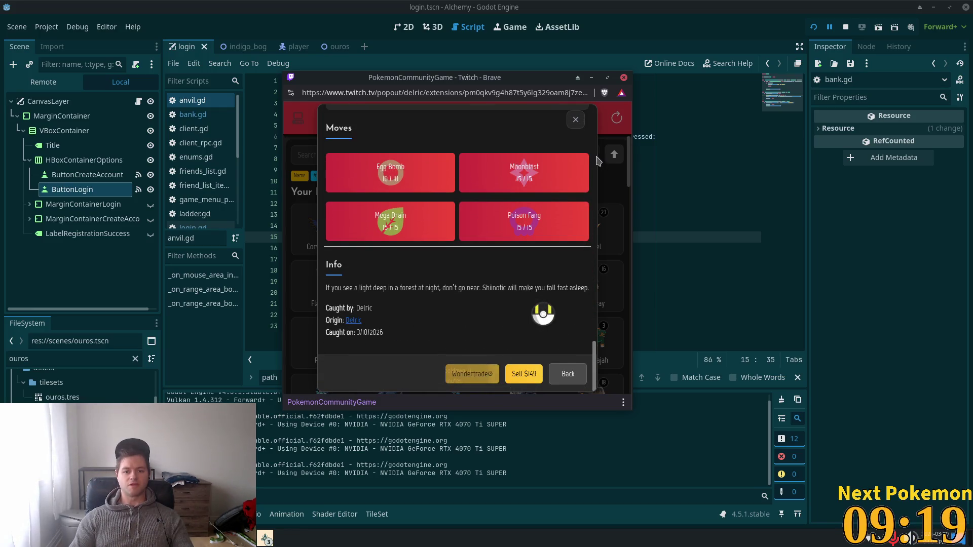
left_click(575, 120)
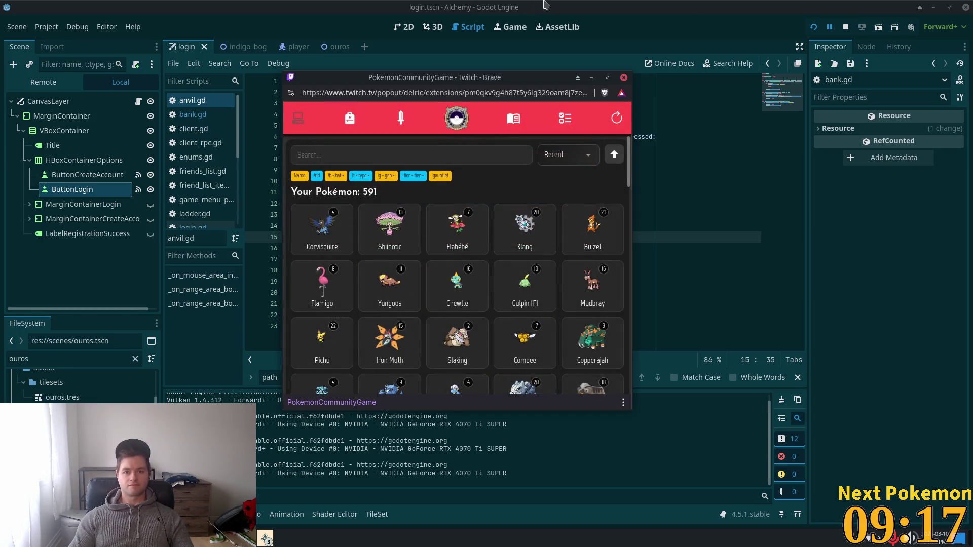
left_click(623, 78)
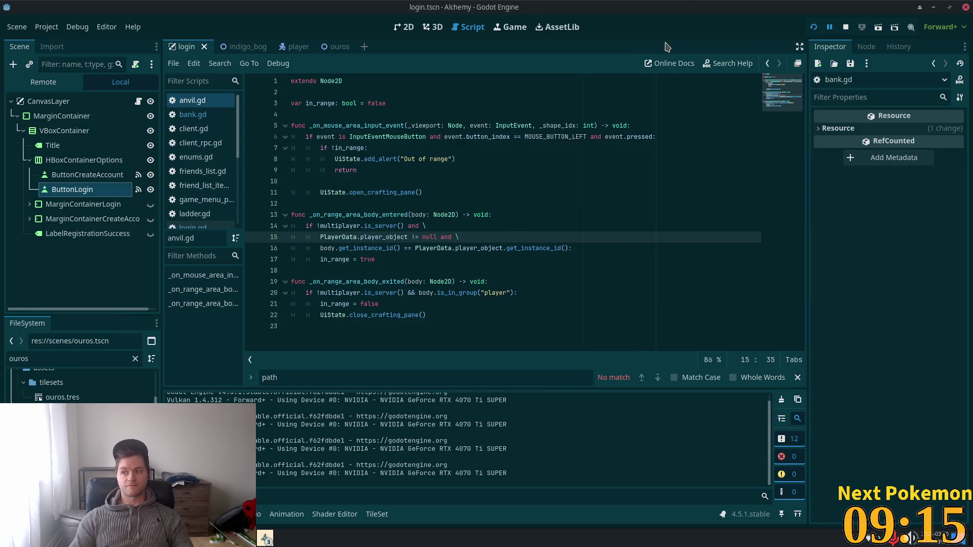
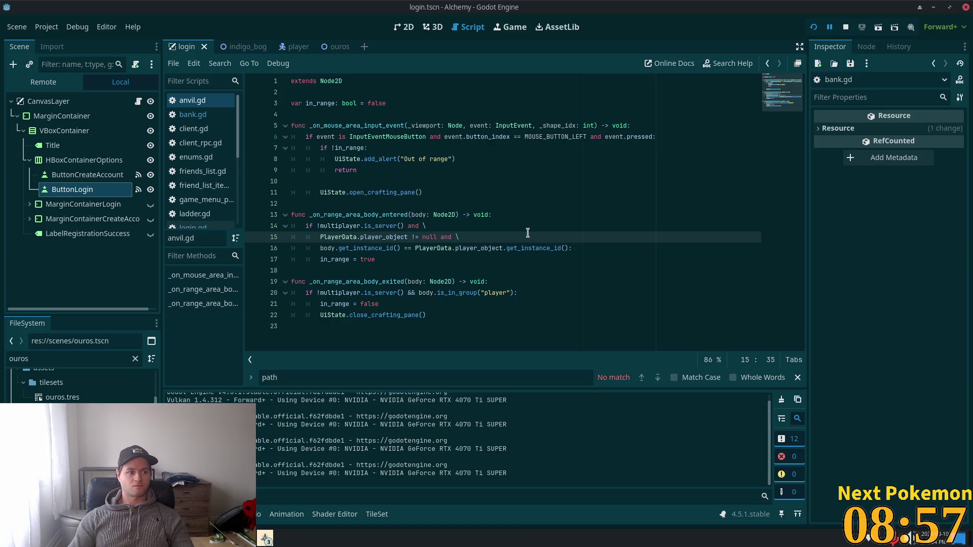
- Open solara_desert.tscn from the quick file finder by searching 'solar'
left_click(420, 236)
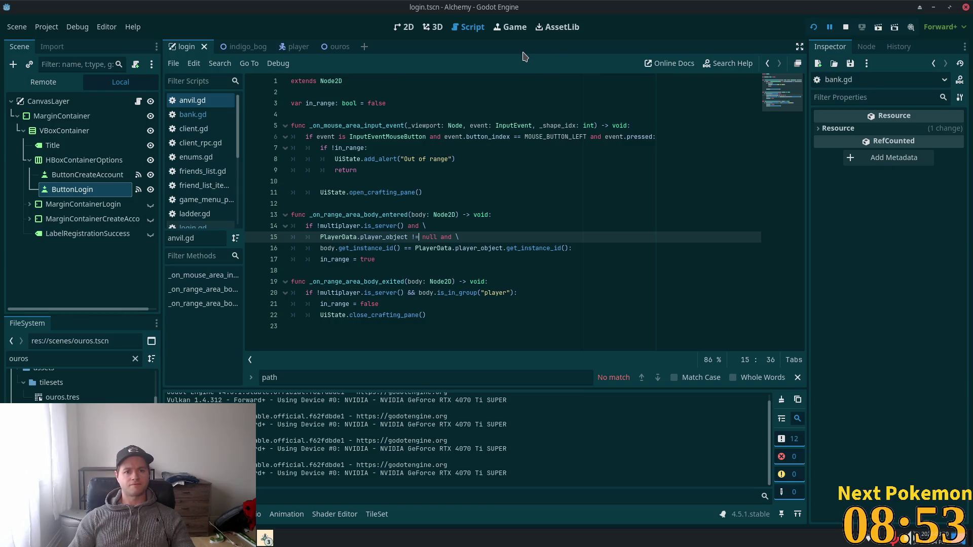
key("shift+alt+o")
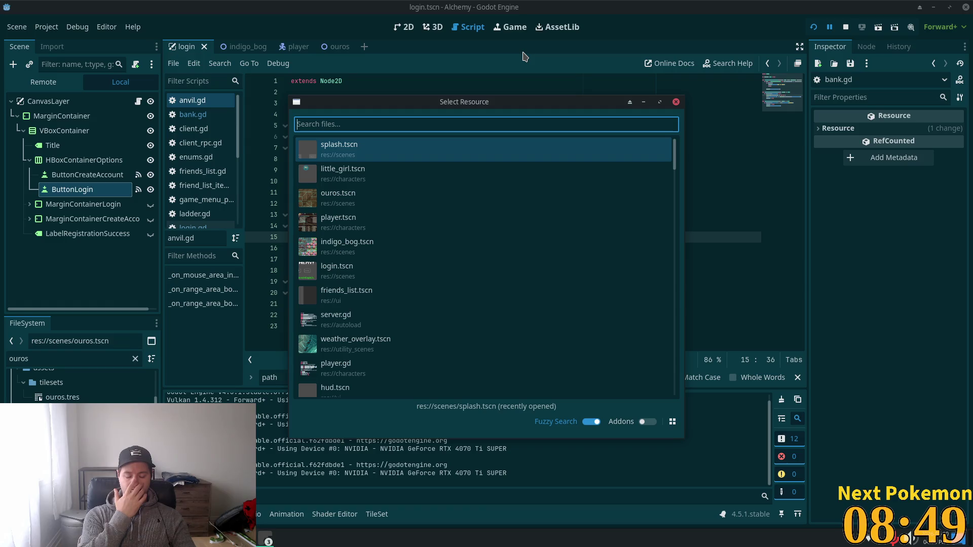
type("solar")
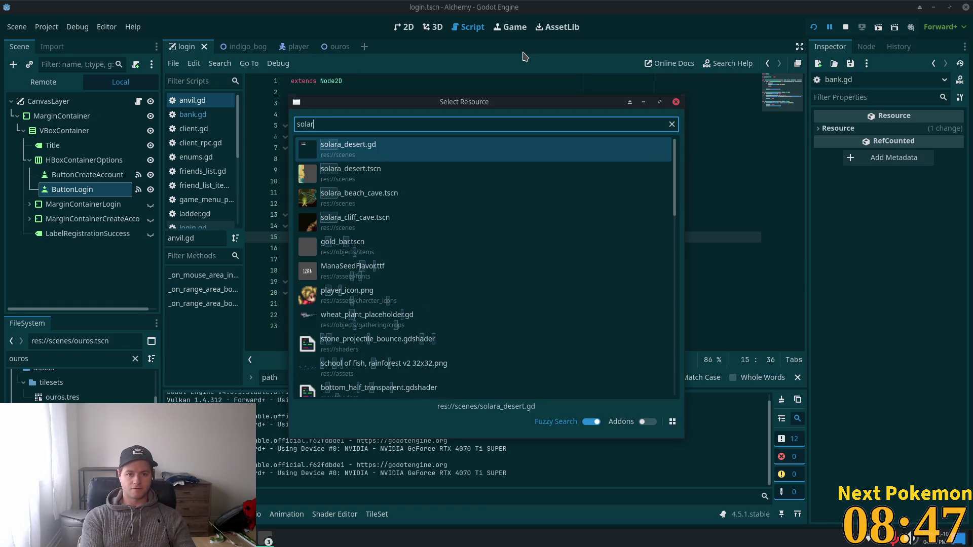
double_click(413, 175)
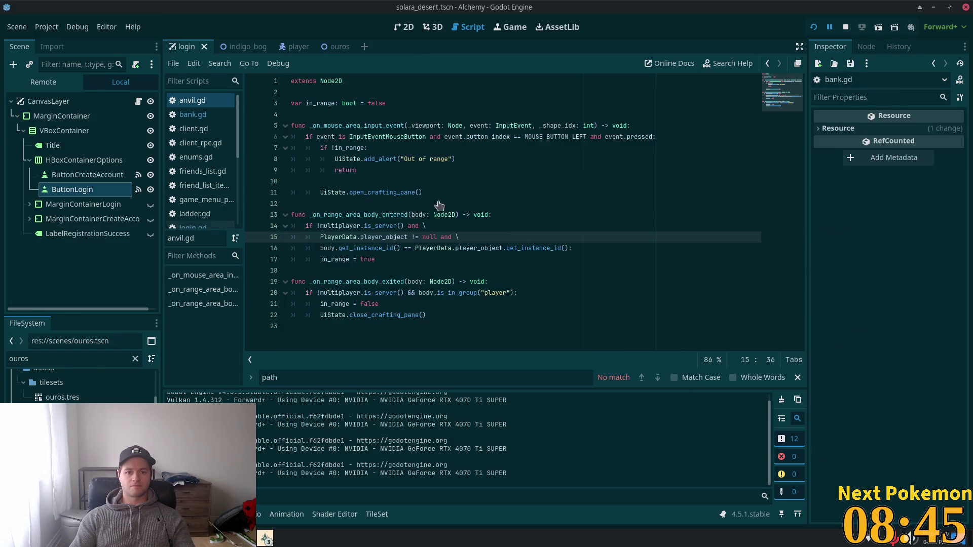
- Show the desert map in the 2D view and select the SolaraDesert root node
left_click(406, 26)
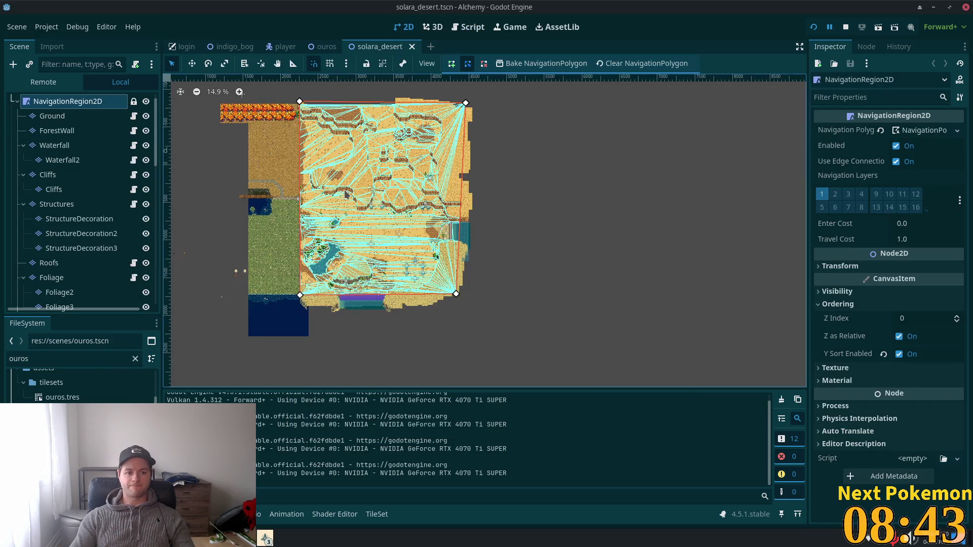
scroll(307, 317, "up", 10)
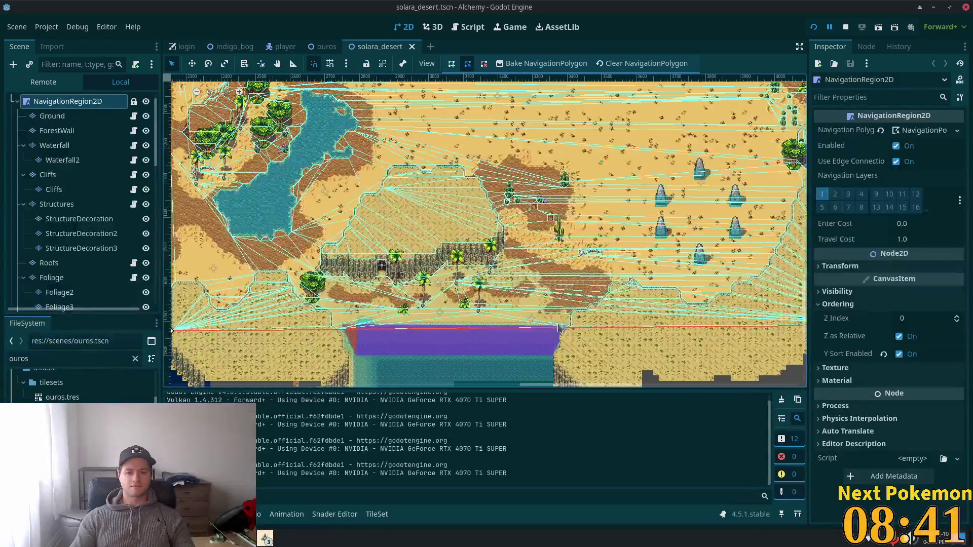
scroll(497, 329, "up", 1)
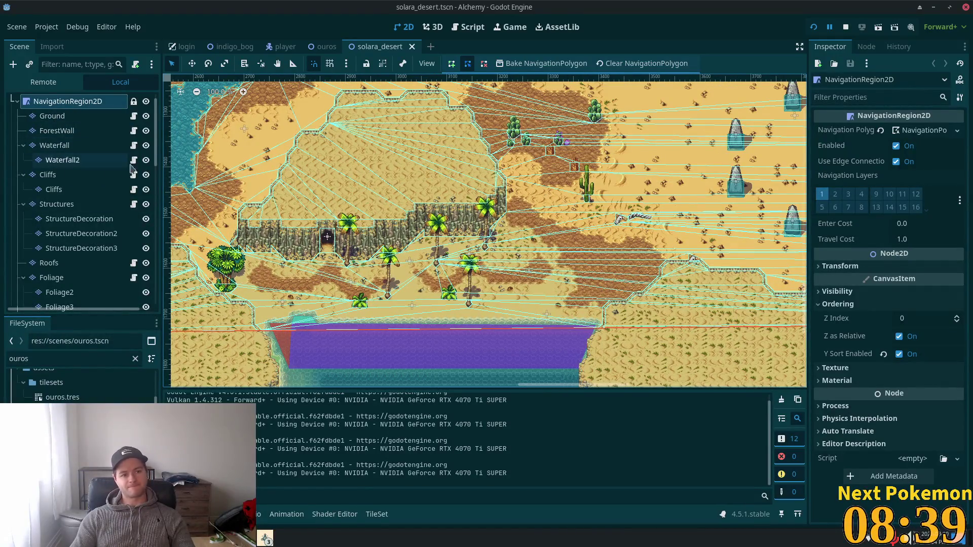
scroll(76, 152, "up", 1)
left_click(49, 101)
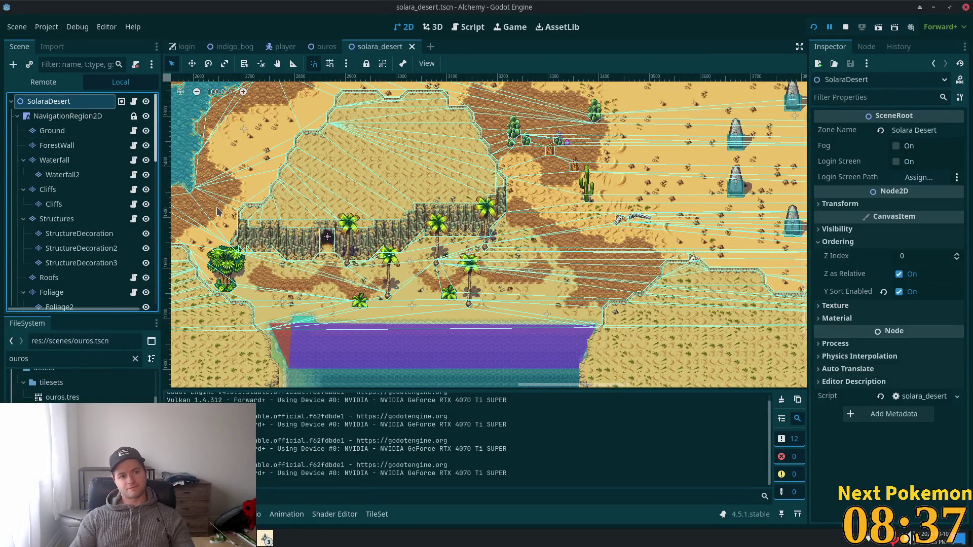
left_click(13, 64)
- Add a Path2D child node under SolaraDesert by searching 'path'
type("path")
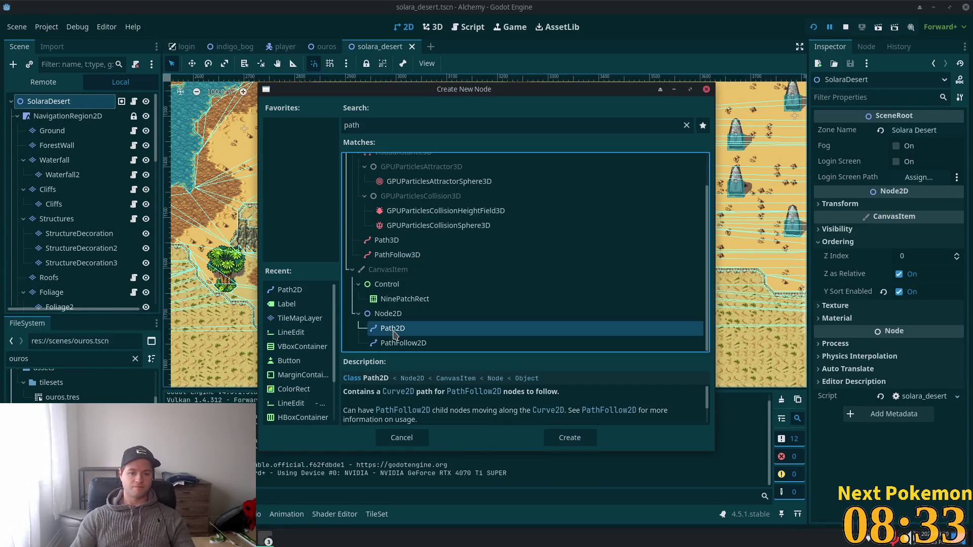
double_click(390, 328)
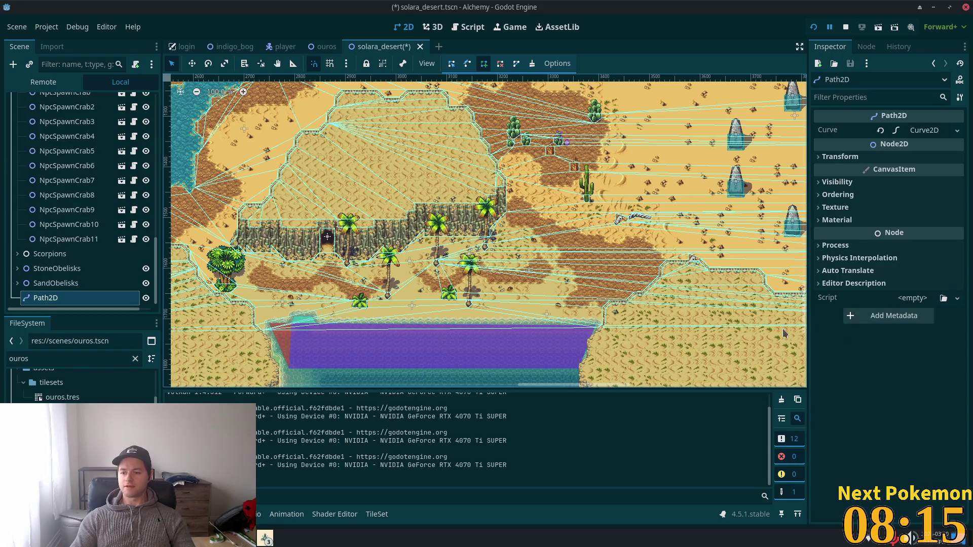
- Zoom into the desert map and place the first two Path2D curve points
scroll(440, 189, "down", 3)
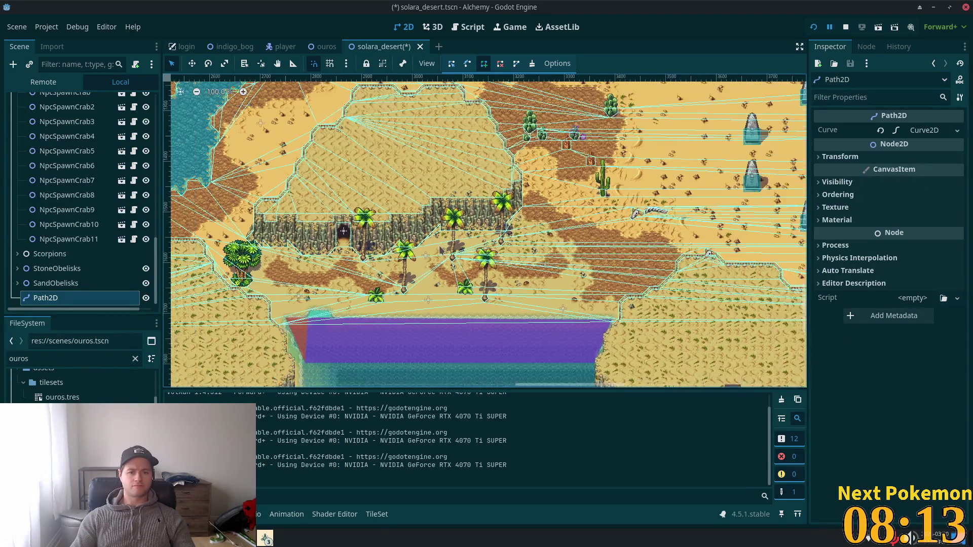
scroll(382, 257, "down", 3)
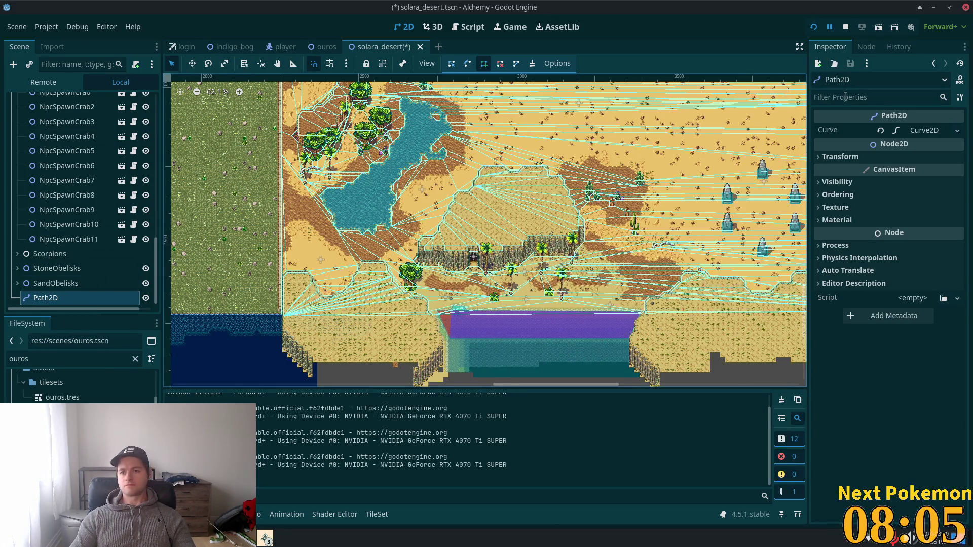
scroll(588, 310, "up", 3)
scroll(588, 310, "up", 3)
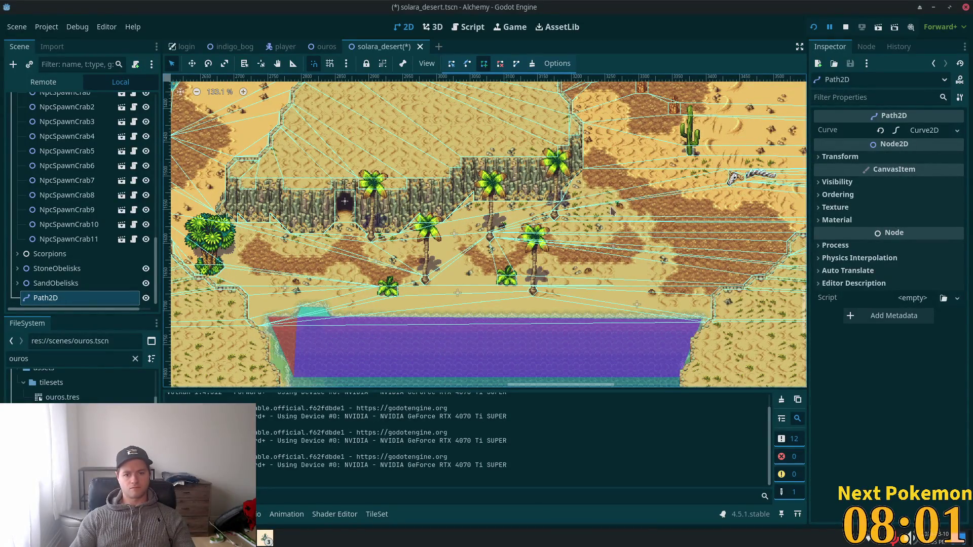
left_click(616, 253)
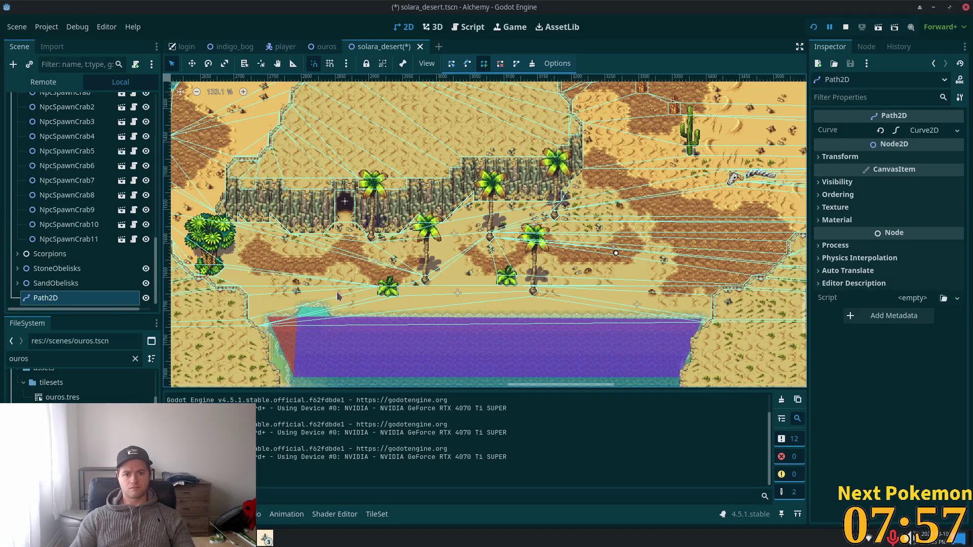
scroll(537, 88, "up", 5)
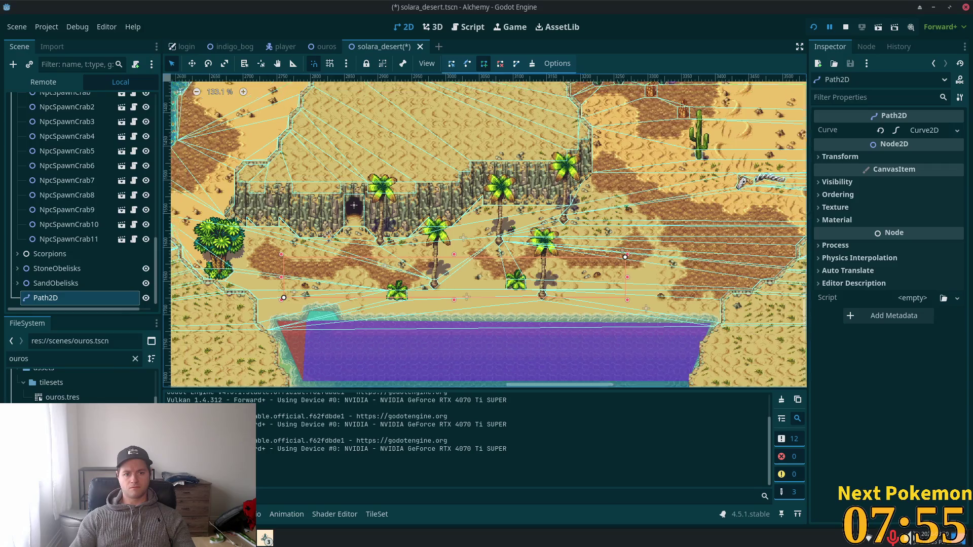
left_click(346, 160)
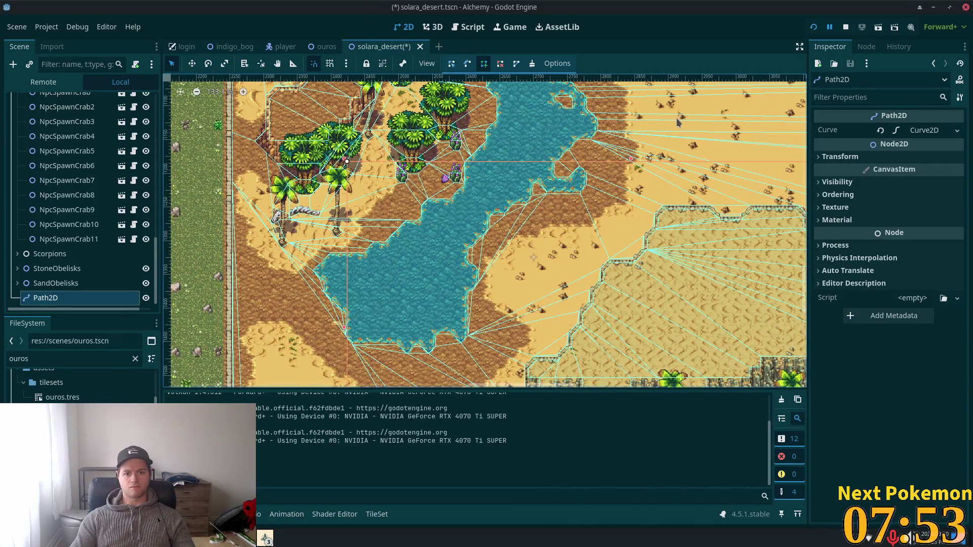
scroll(510, 137, "up", 10)
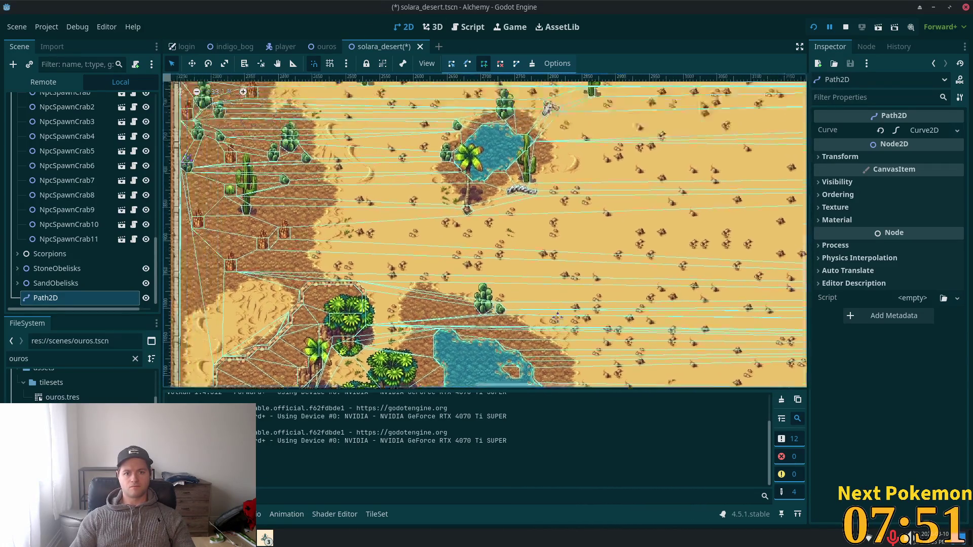
scroll(436, 286, "down", 2)
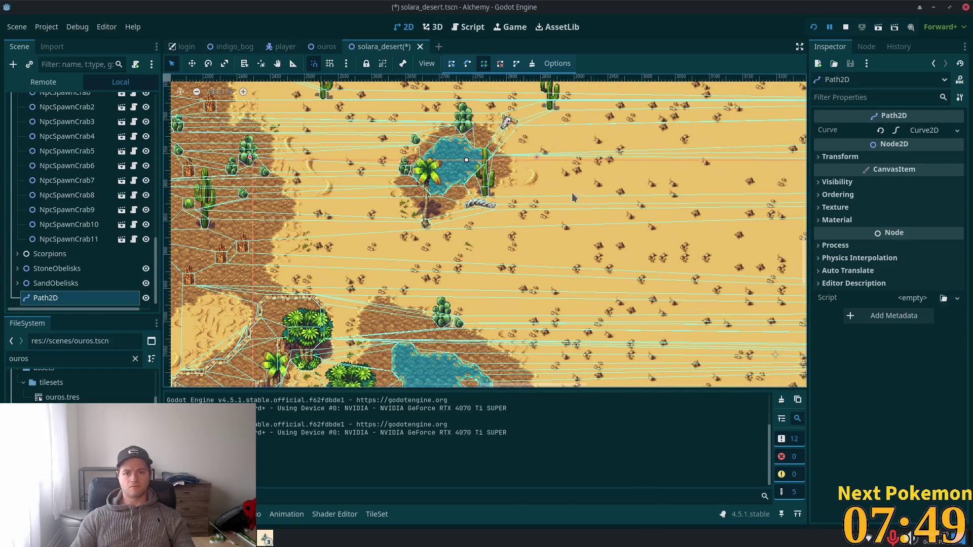
scroll(574, 236, "down", 3)
scroll(574, 236, "down", 5)
scroll(574, 235, "right", 5)
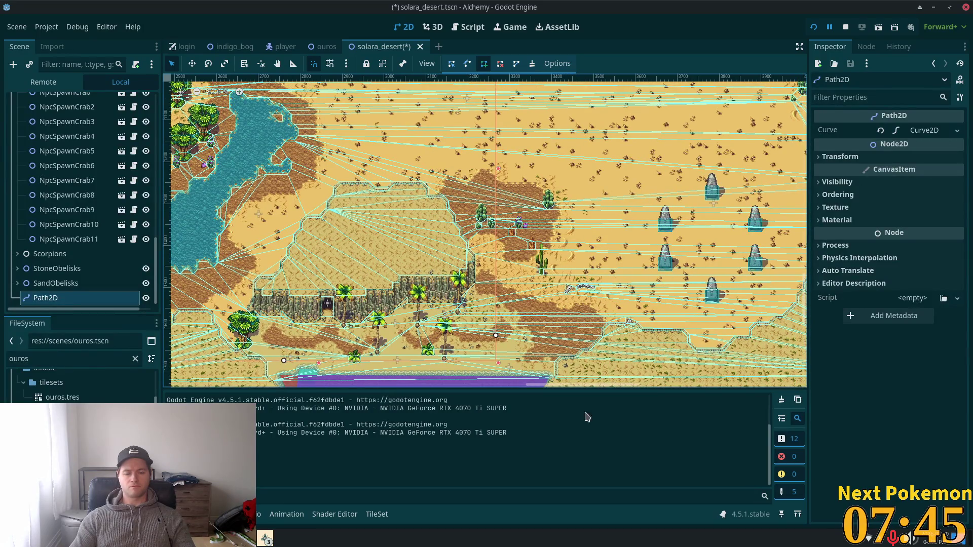
scroll(484, 231, "down", 5)
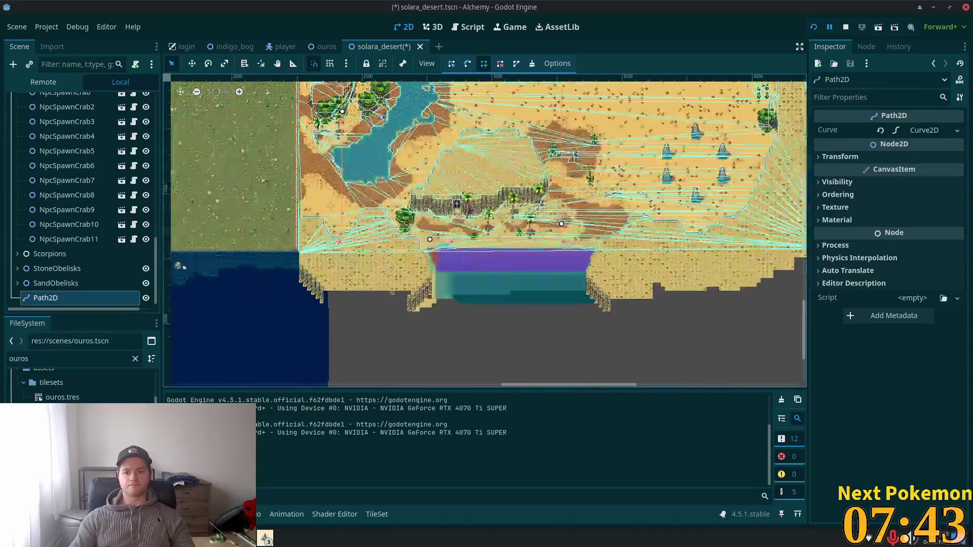
scroll(627, 263, "up", 3)
scroll(627, 263, "right", 4)
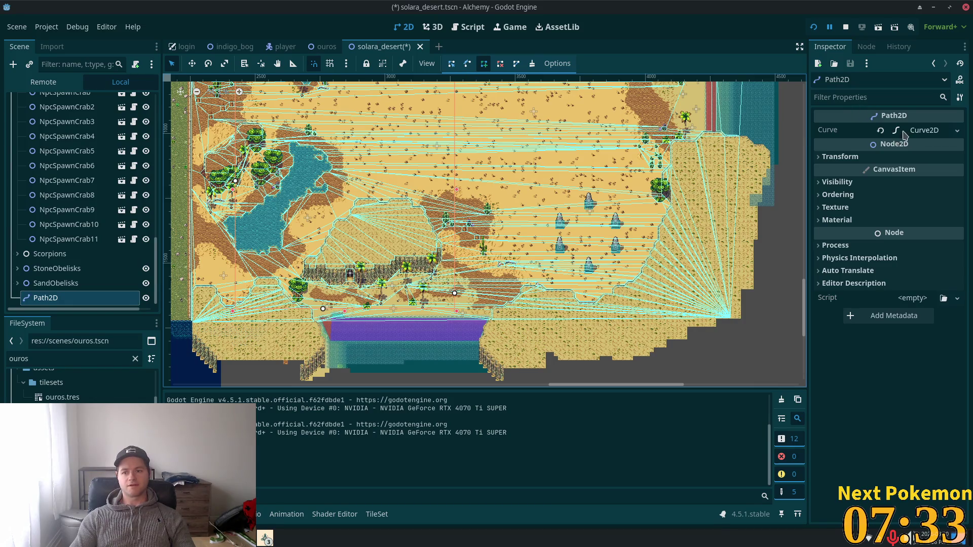
- Replace the Path2D's curve with a fresh, empty Curve2D
left_click(880, 130)
left_click(957, 130)
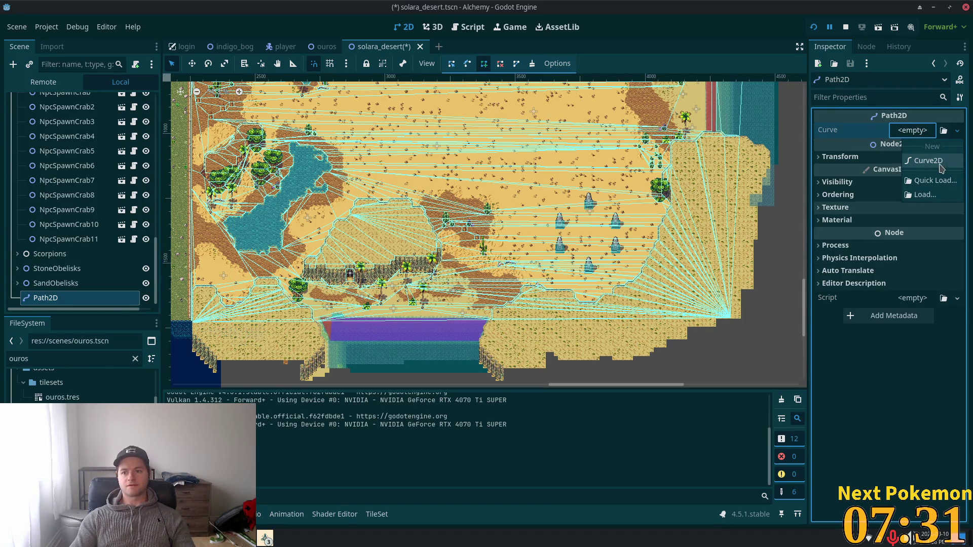
left_click(938, 161)
scroll(529, 179, "up", 4)
scroll(530, 179, "up", 2)
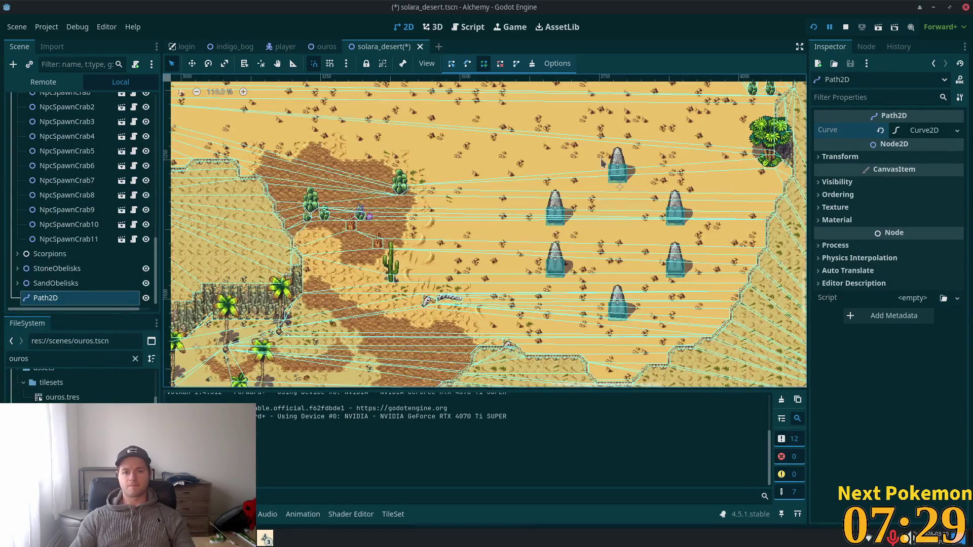
- Place curve points from the obelisk field across the desert to the small oasis
left_click(589, 261)
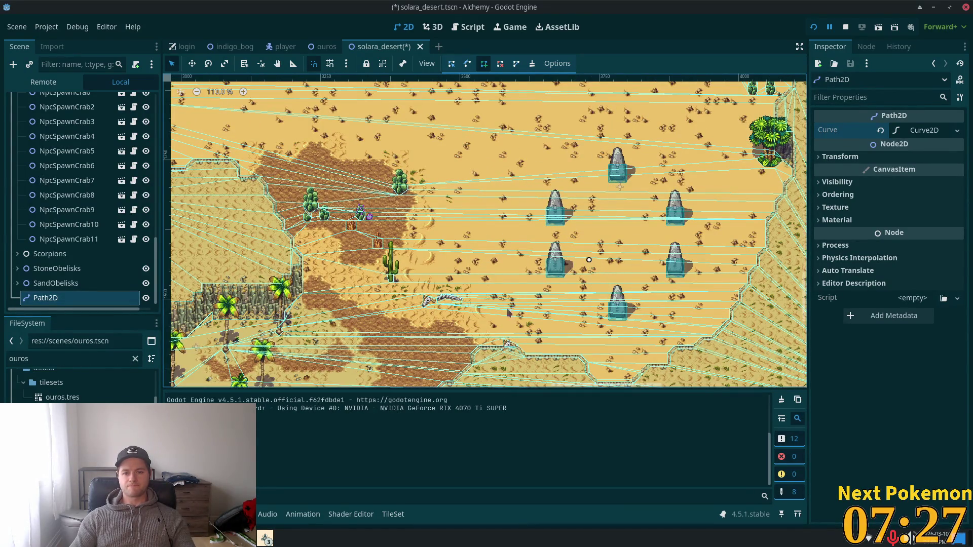
left_click(342, 357)
mouse_move(342, 356)
left_mouse_down()
mouse_move(658, 217)
mouse_move(686, 242)
left_mouse_up()
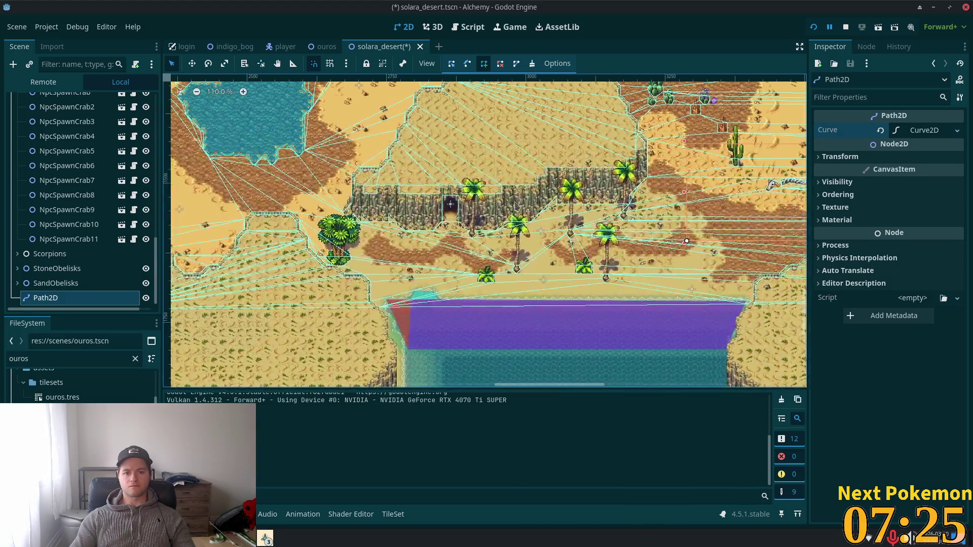
left_click(422, 273)
mouse_move(422, 274)
left_mouse_down()
mouse_move(626, 367)
mouse_move(643, 385)
left_mouse_up()
mouse_move(628, 197)
left_mouse_down()
mouse_move(628, 241)
mouse_move(495, 343)
left_mouse_up()
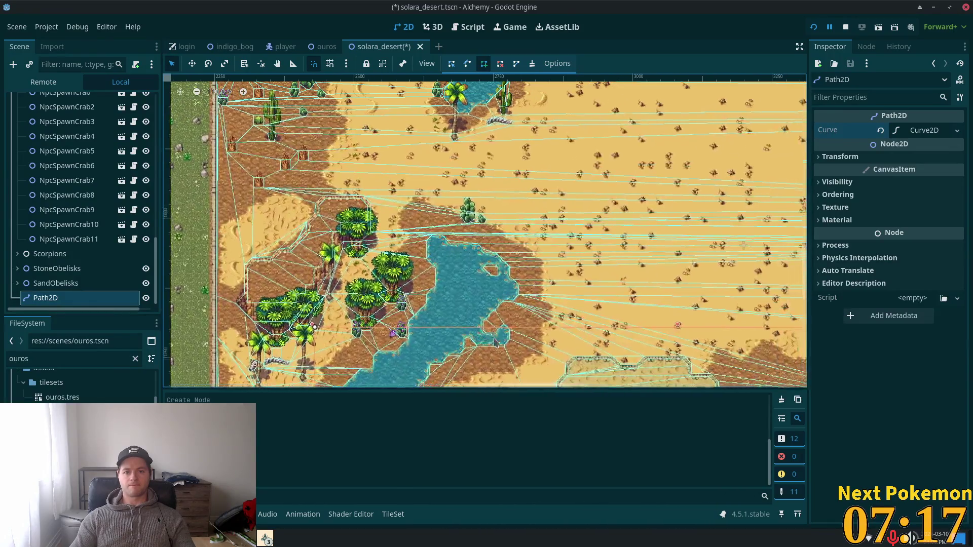
scroll(434, 151, "up", 3)
scroll(435, 150, "right", 2)
left_click(428, 166)
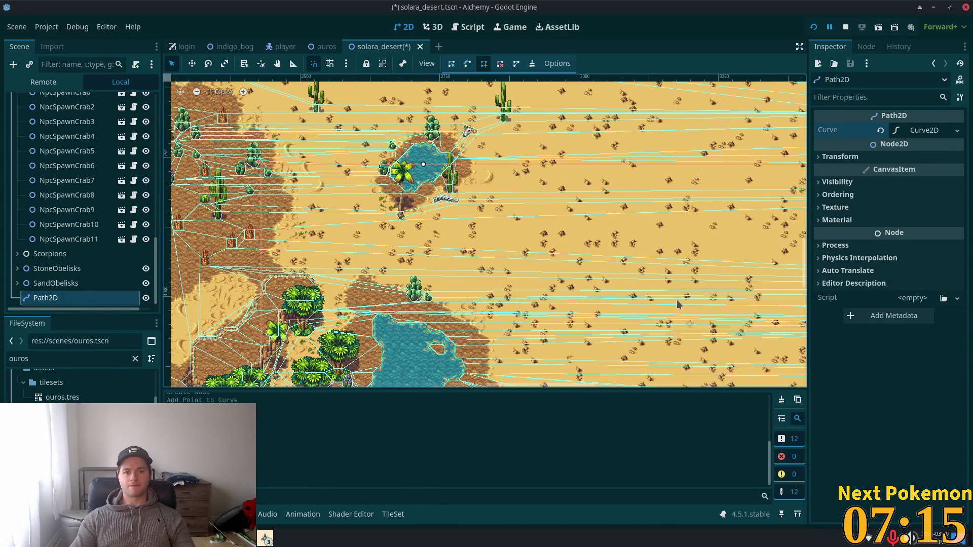
scroll(428, 166, "right", 3)
scroll(427, 166, "up", 10)
scroll(474, 315, "down", 5)
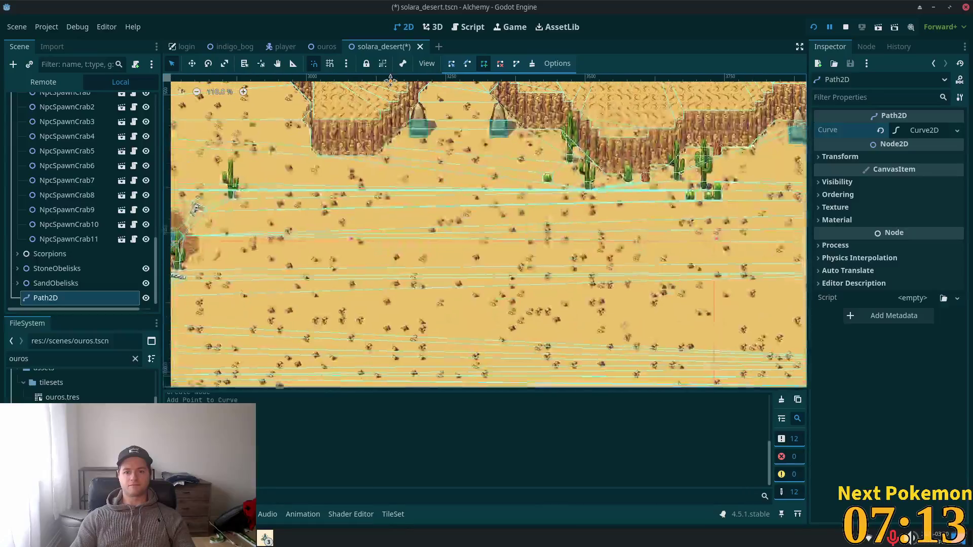
scroll(474, 315, "left", 5)
scroll(473, 315, "right", 3)
scroll(474, 315, "up", 1)
scroll(474, 315, "right", 4)
scroll(473, 315, "down", 1)
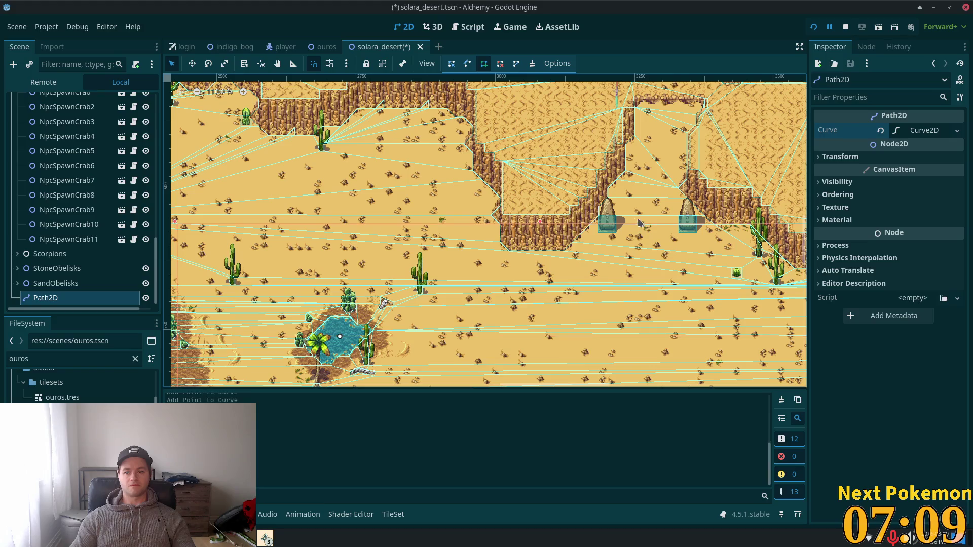
scroll(528, 274, "right", 12)
scroll(527, 274, "down", 20)
- Extend the camera path with more points, fine-tune the last one, and save the scene
left_click(630, 250)
scroll(537, 360, "right", 3)
scroll(537, 360, "up", 2)
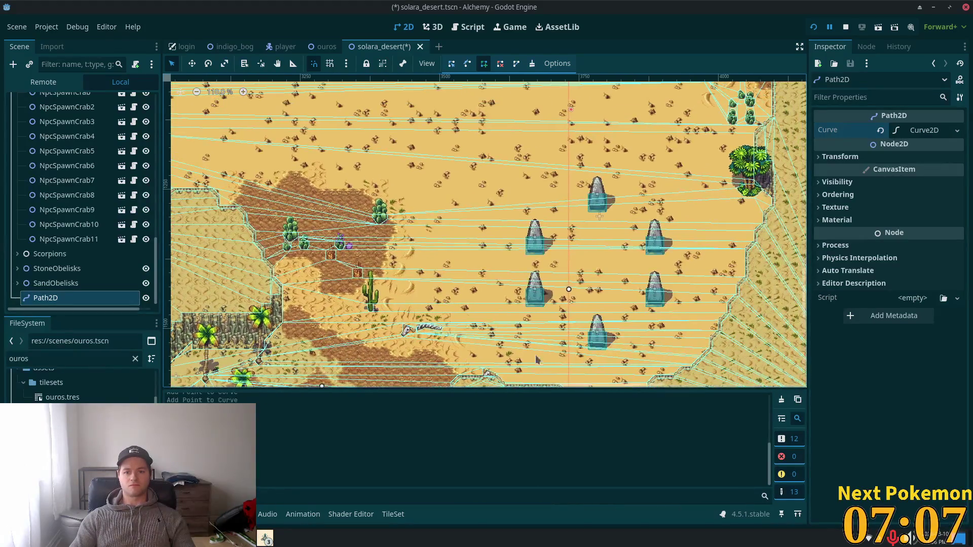
scroll(613, 171, "right", 10)
scroll(613, 171, "up", 19)
scroll(649, 271, "left", 5)
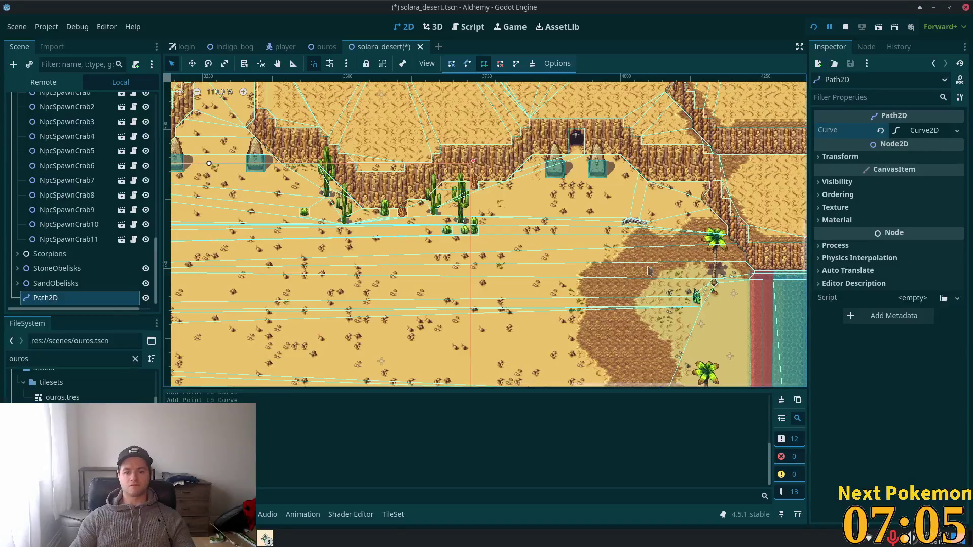
left_click(576, 162)
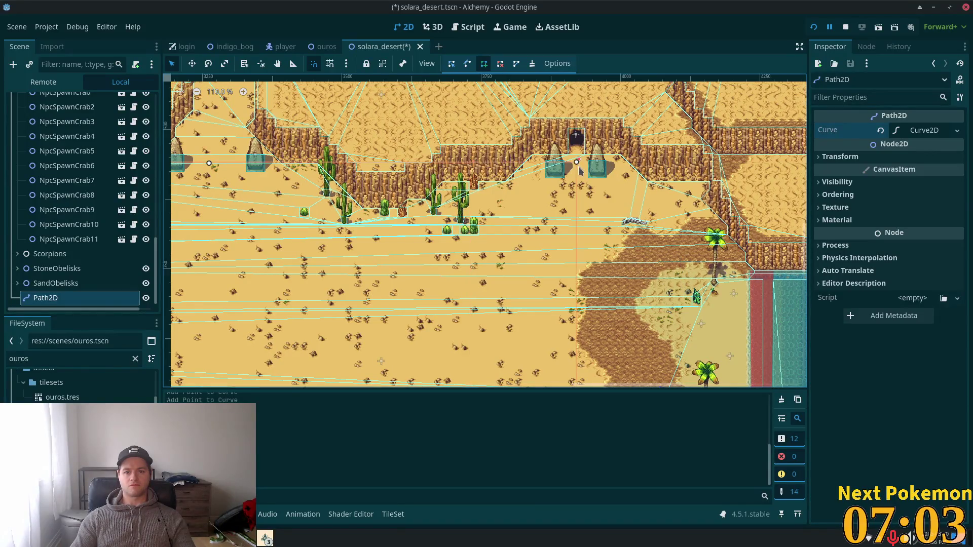
scroll(580, 377, "down", 10)
scroll(580, 378, "left", 2)
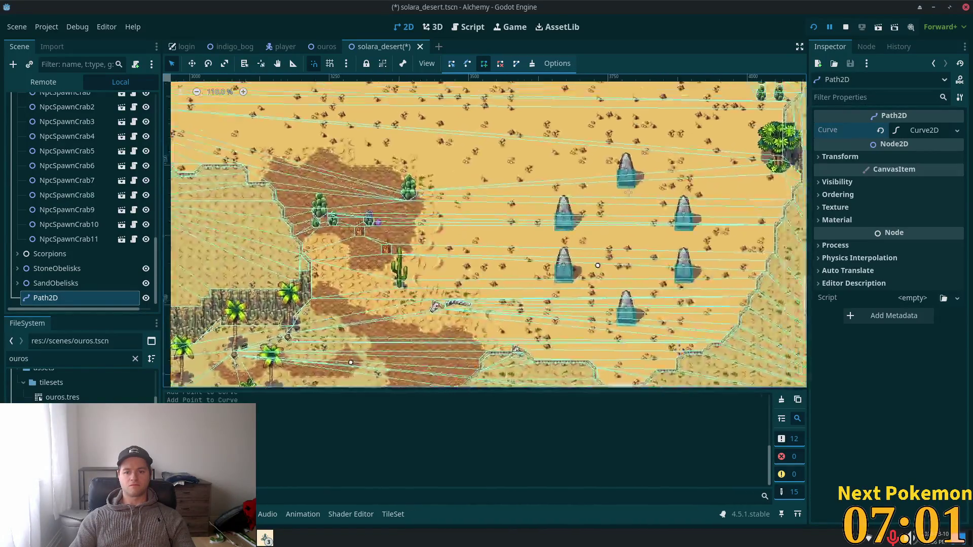
scroll(510, 336, "up", 10)
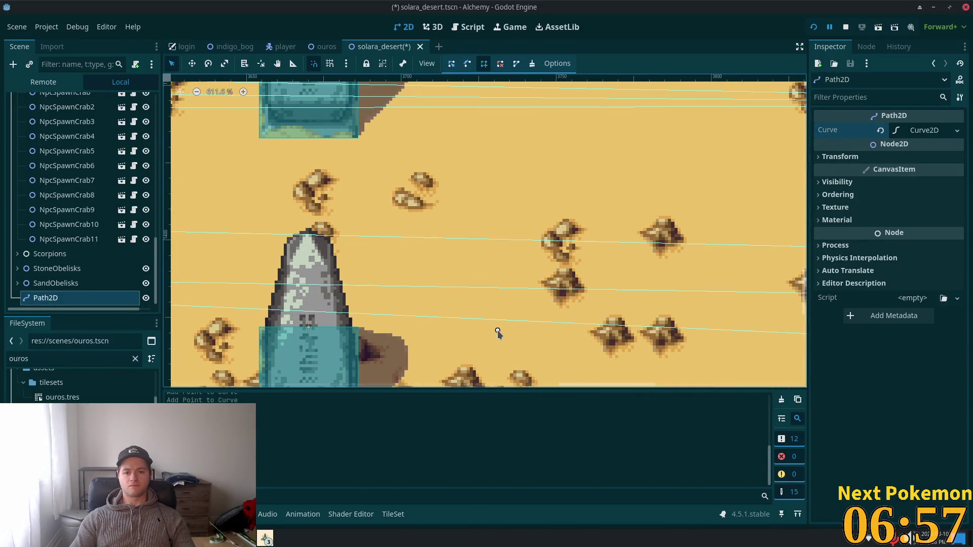
left_click(497, 330)
scroll(560, 268, "down", 2)
scroll(560, 267, "down", 8)
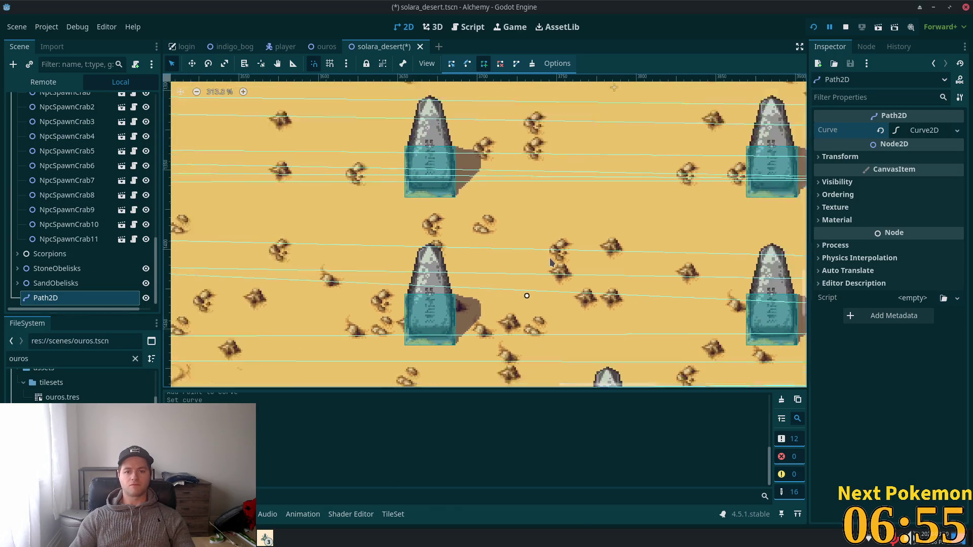
key("ctrl+s")
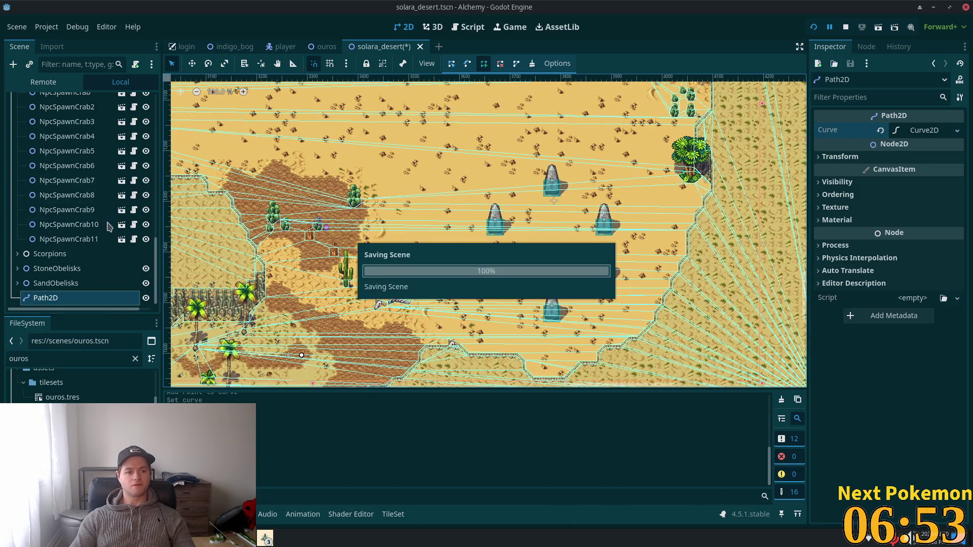
- Set the SolaraDesert root's Login Screen Path to the Path2D node and save
left_click(49, 100)
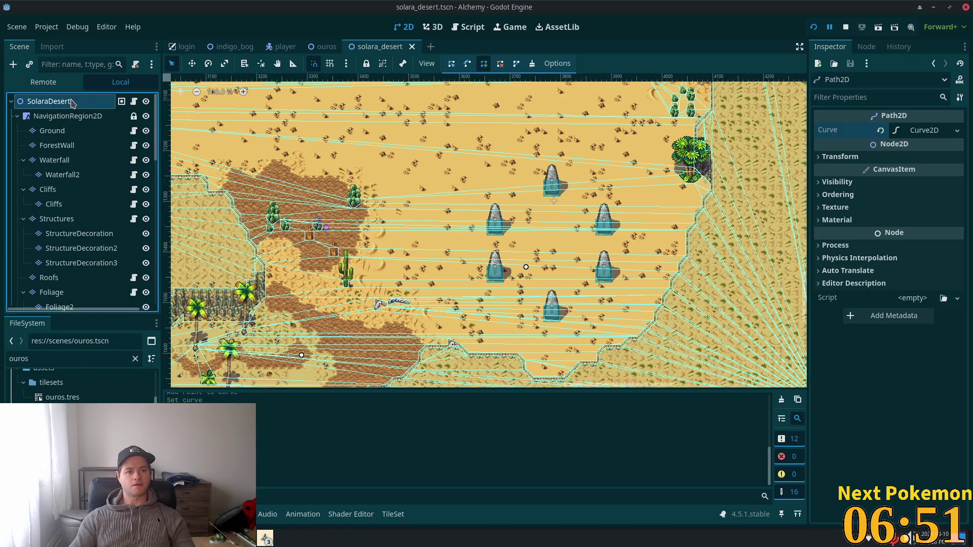
scroll(93, 210, "down", 4)
scroll(93, 210, "down", 10)
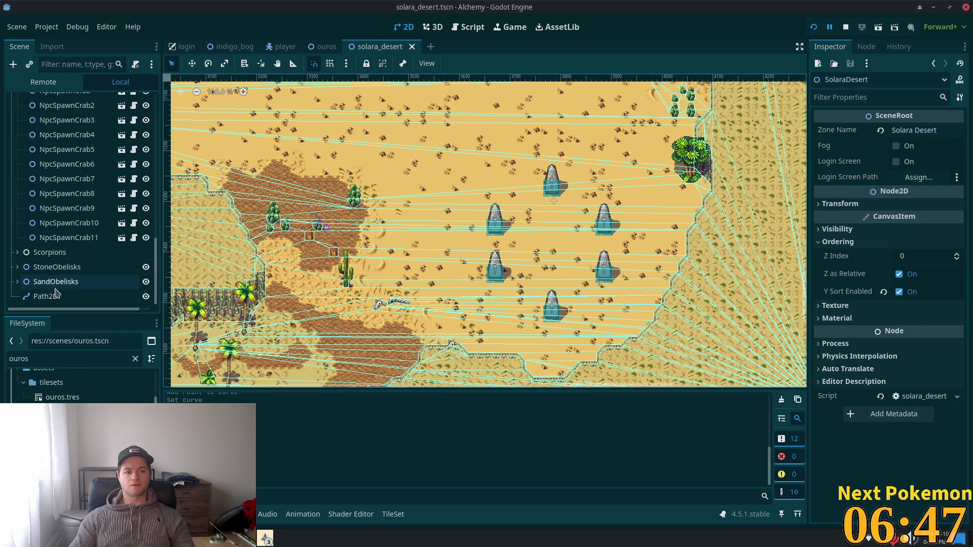
mouse_move(44, 296)
left_mouse_down()
mouse_move(406, 228)
mouse_move(938, 152)
mouse_move(926, 178)
left_mouse_up()
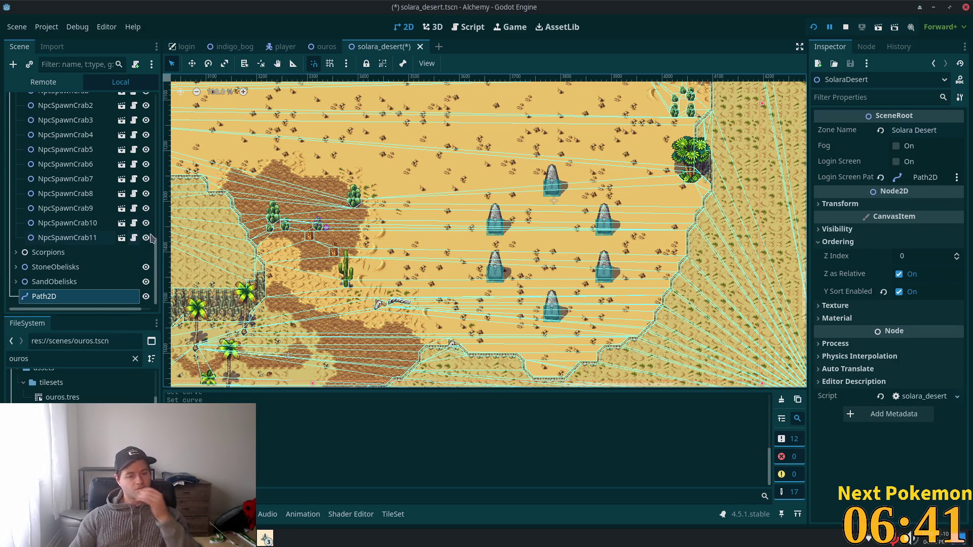
key("ctrl+s")
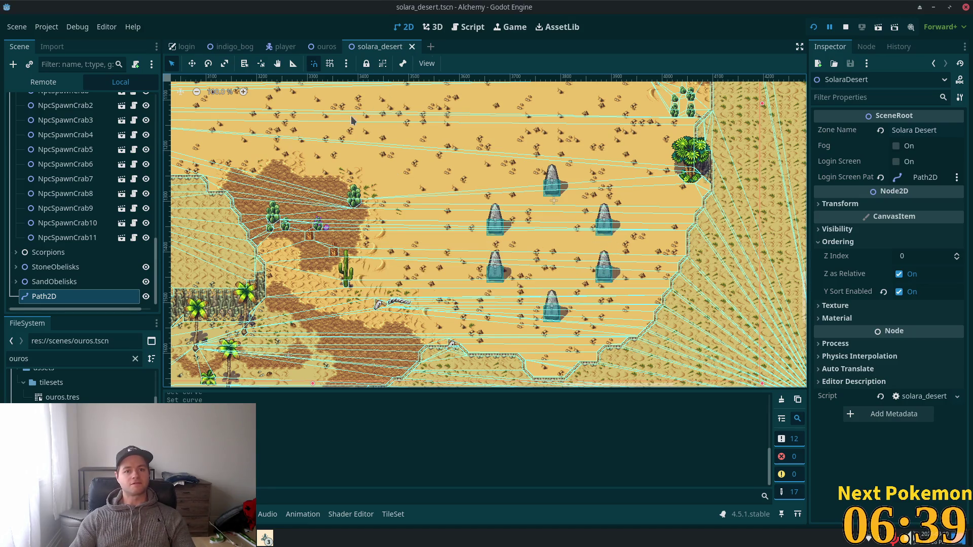
- Bring up the quick file finder to search project files
scroll(386, 96, "down", 3)
scroll(690, 320, "left", 5)
scroll(689, 321, "down", 6)
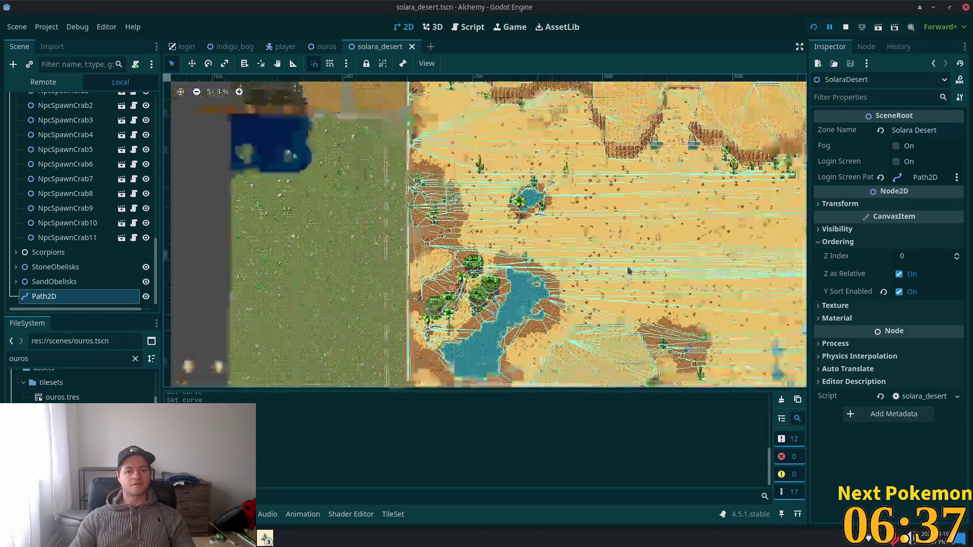
scroll(432, 230, "left", 3)
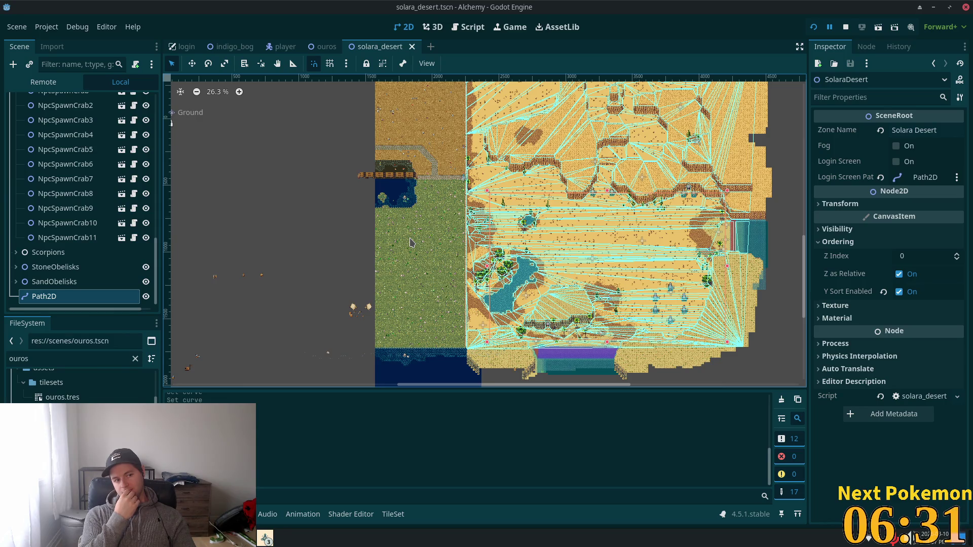
key("shift+alt+o")
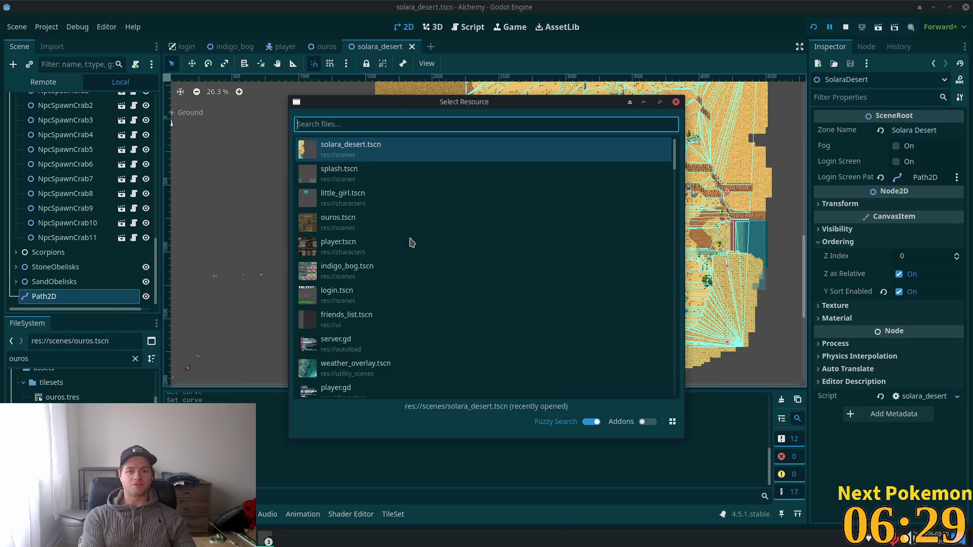
- Open greenspan_holdings.tscn via a 'greenspan' search and select its root node
type("greenspan")
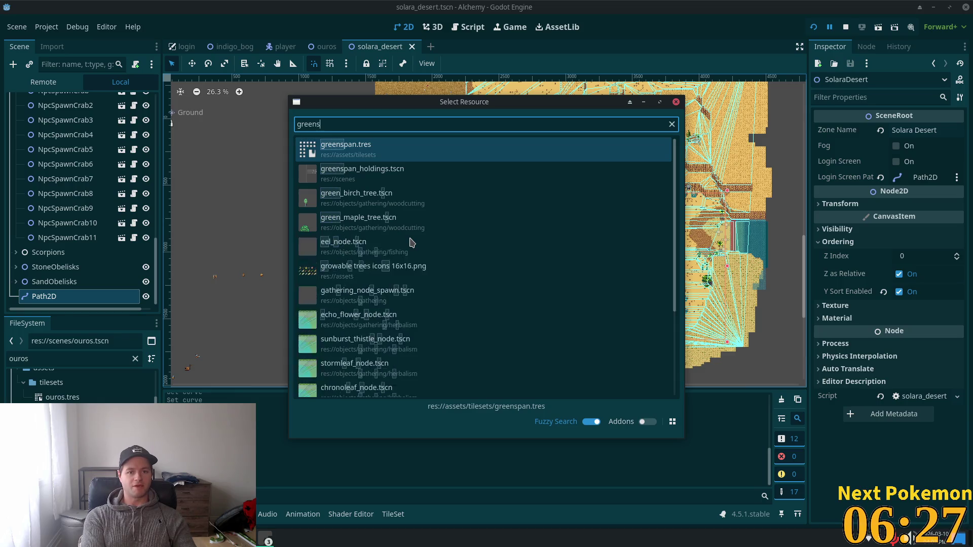
double_click(341, 174)
scroll(471, 229, "down", 4)
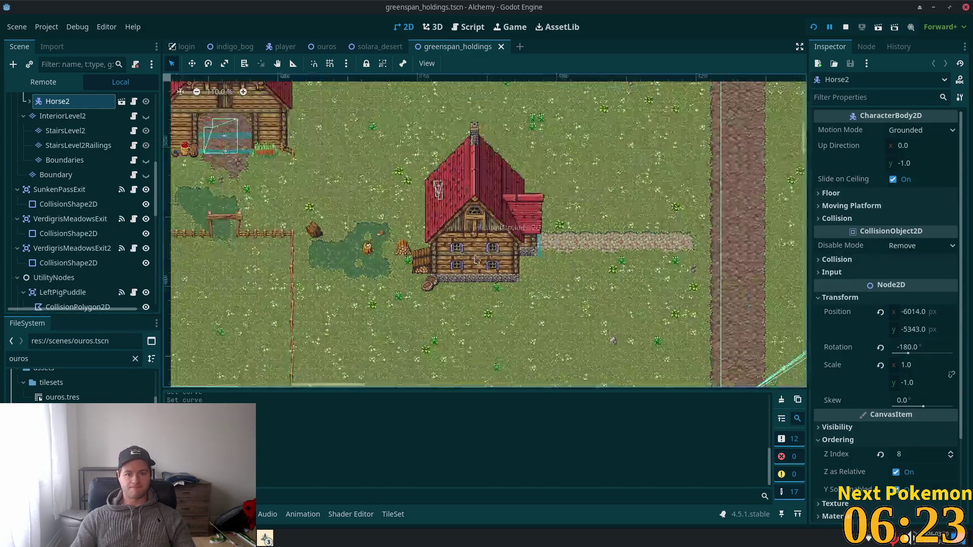
scroll(485, 231, "down", 5)
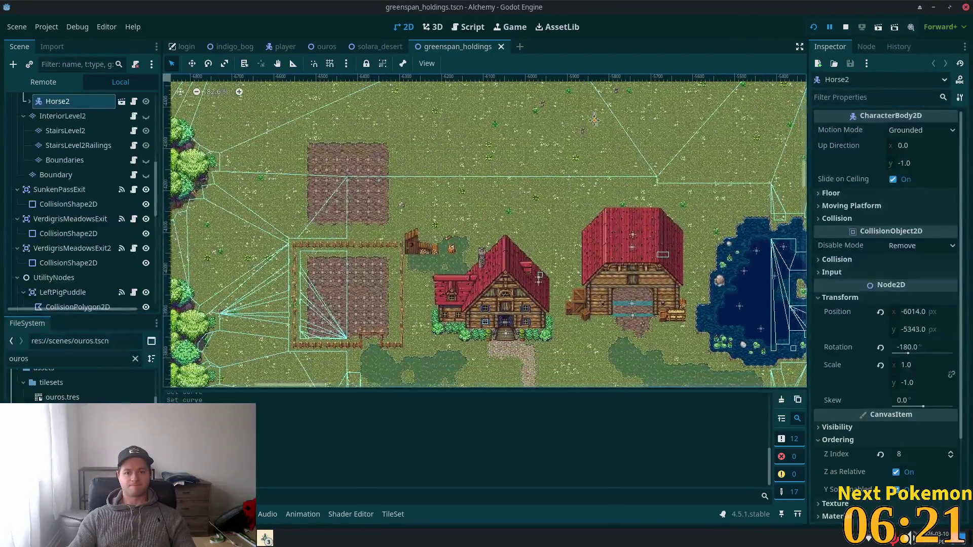
scroll(485, 231, "up", 4)
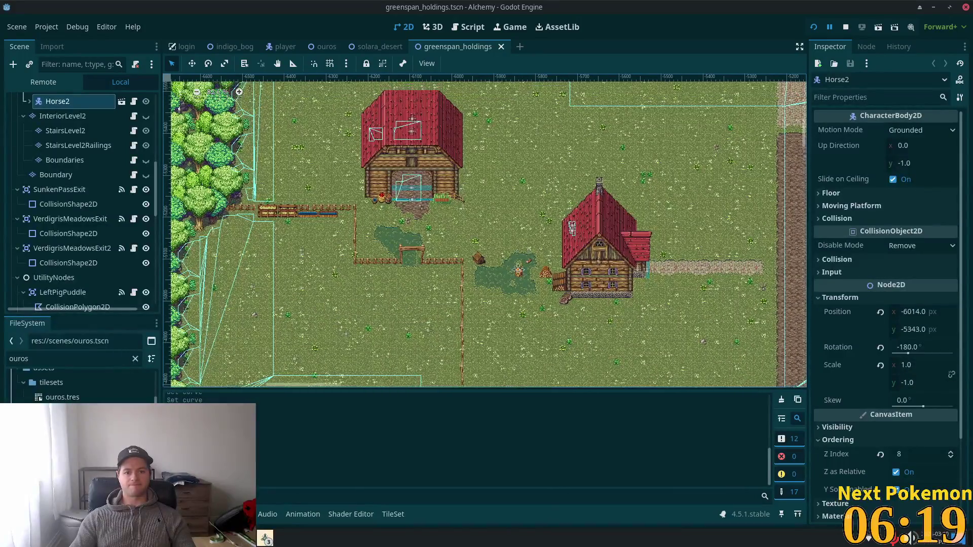
scroll(448, 324, "down", 3)
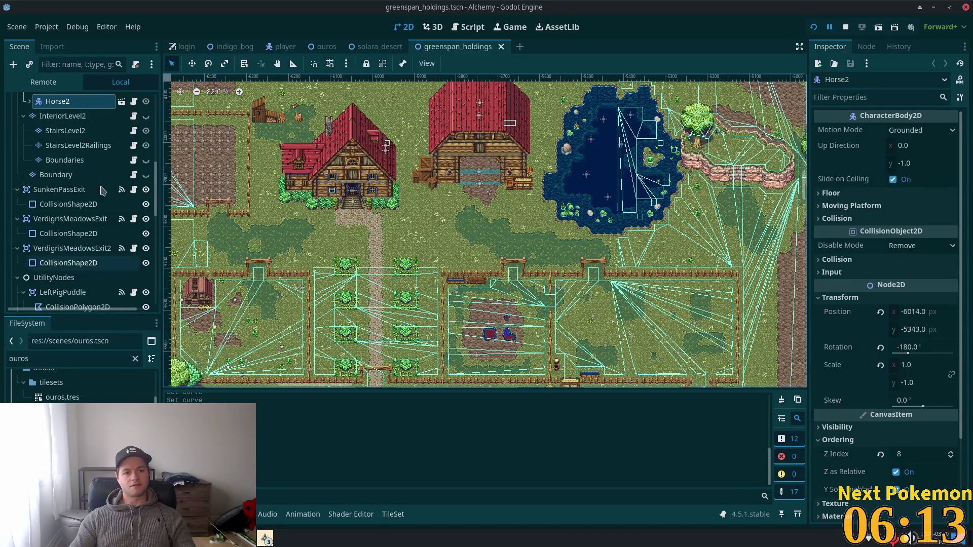
scroll(126, 202, "up", 10)
left_click(51, 103)
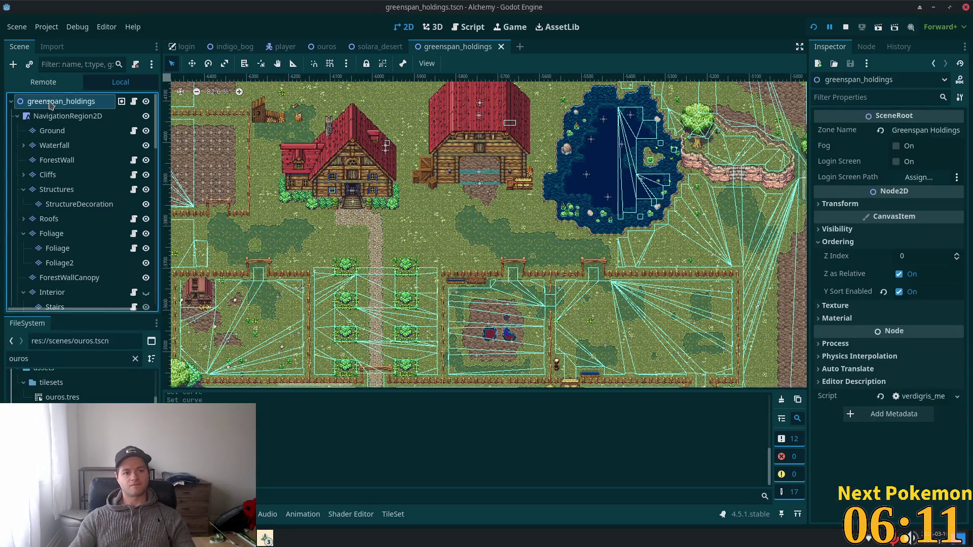
- Add a Path2D node under the greenspan_holdings root and name it Path2DLoginScreen
key("ctrl+a")
type("path2d")
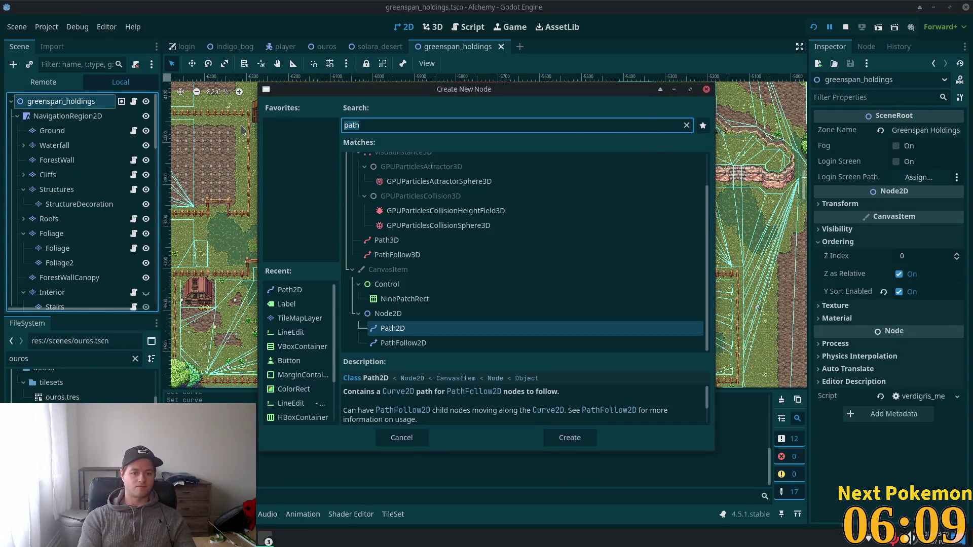
key("Return")
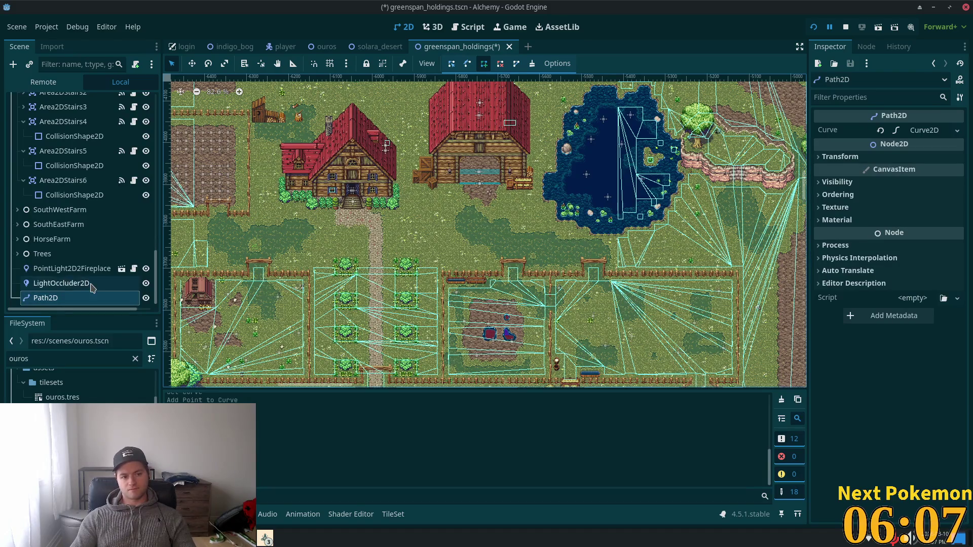
left_click(94, 304)
left_click(93, 302)
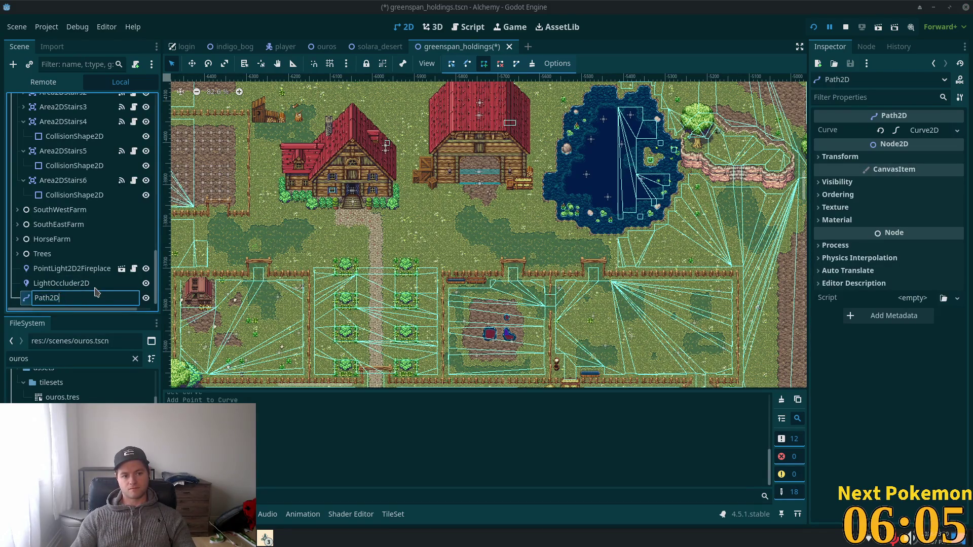
type("LoginScre")
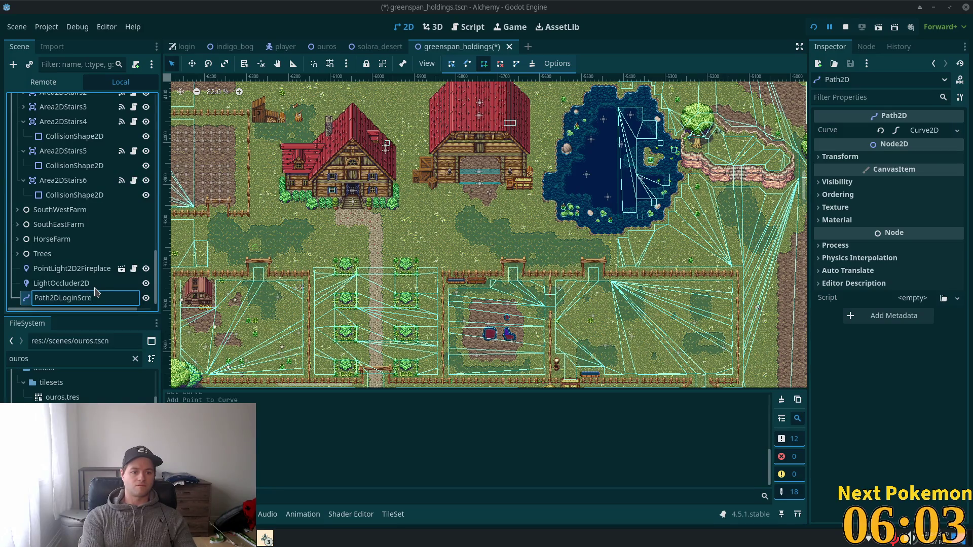
type("n")
key("Return")
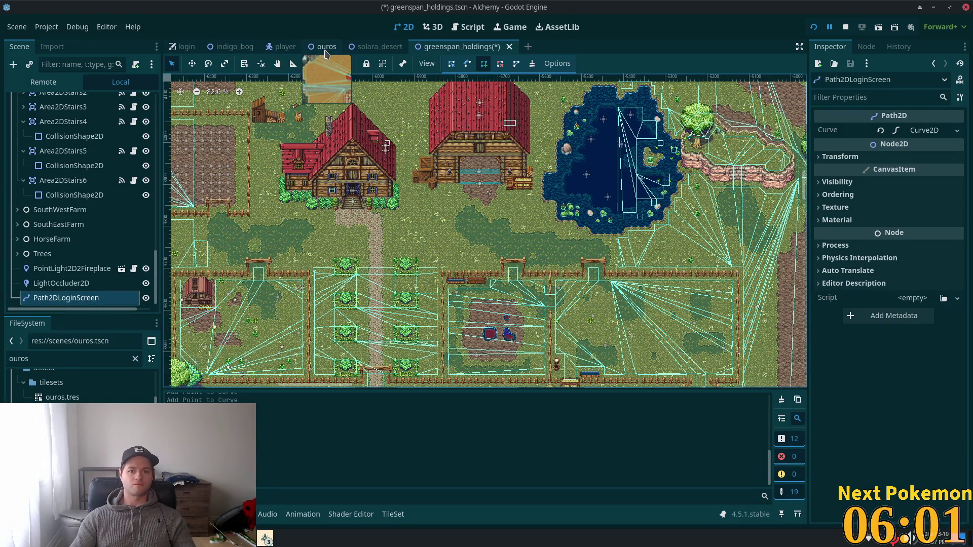
- Look through the ouros and greenspan_holdings tabs, then return to solara_desert
left_click(324, 47)
scroll(183, 172, "down", 3)
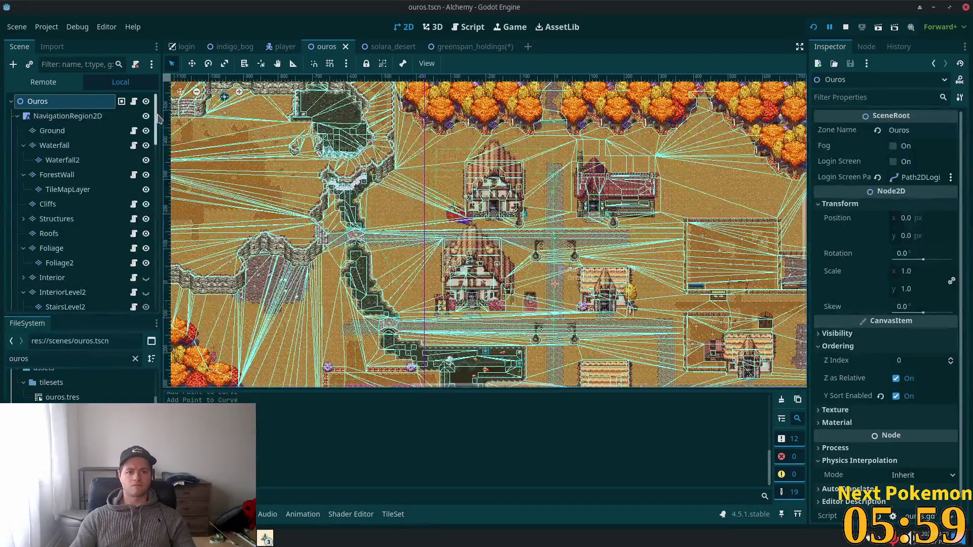
scroll(81, 202, "down", 5)
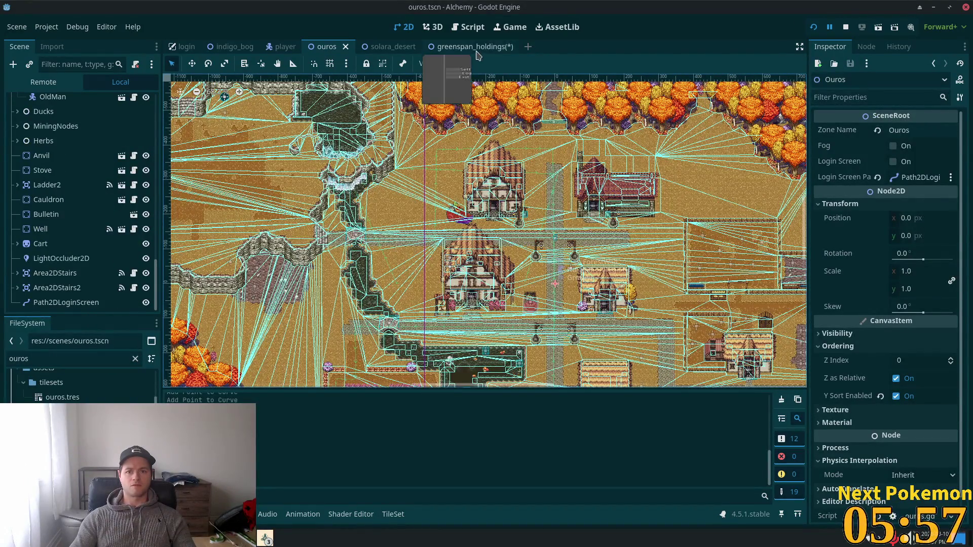
left_click(462, 46)
left_click(379, 46)
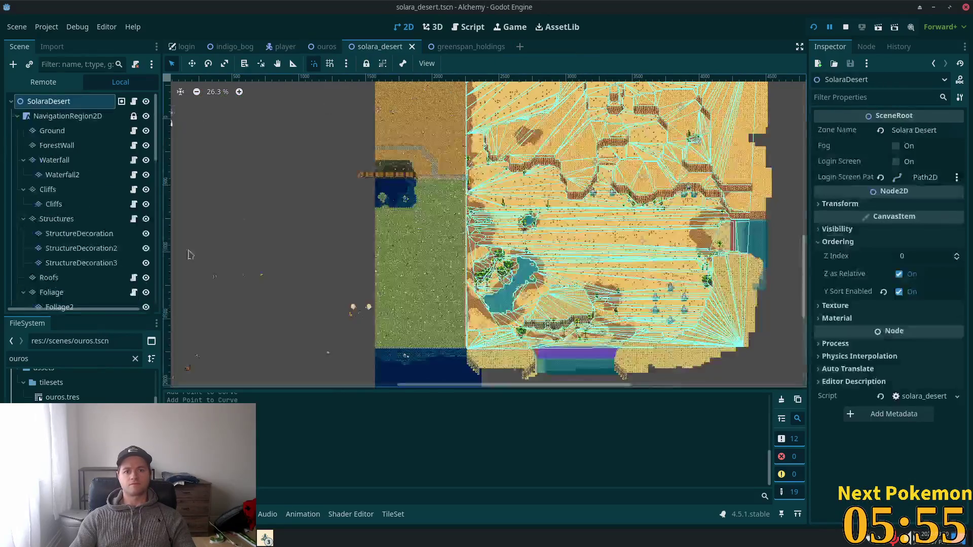
scroll(152, 178, "down", 5)
scroll(155, 175, "down", 5)
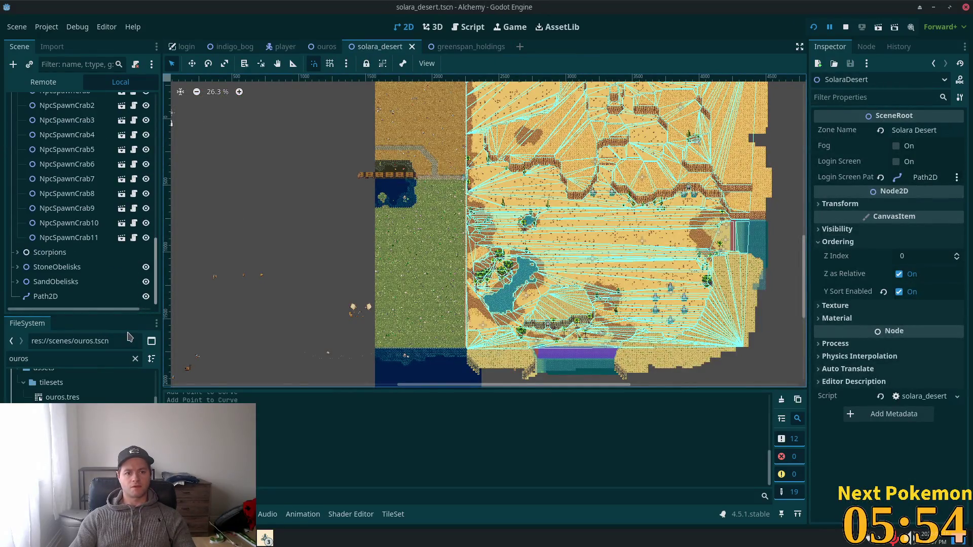
- Rename the solara_desert Path2D node to Path2DLoginScreen and save the scene
left_click(71, 296)
left_click(79, 295)
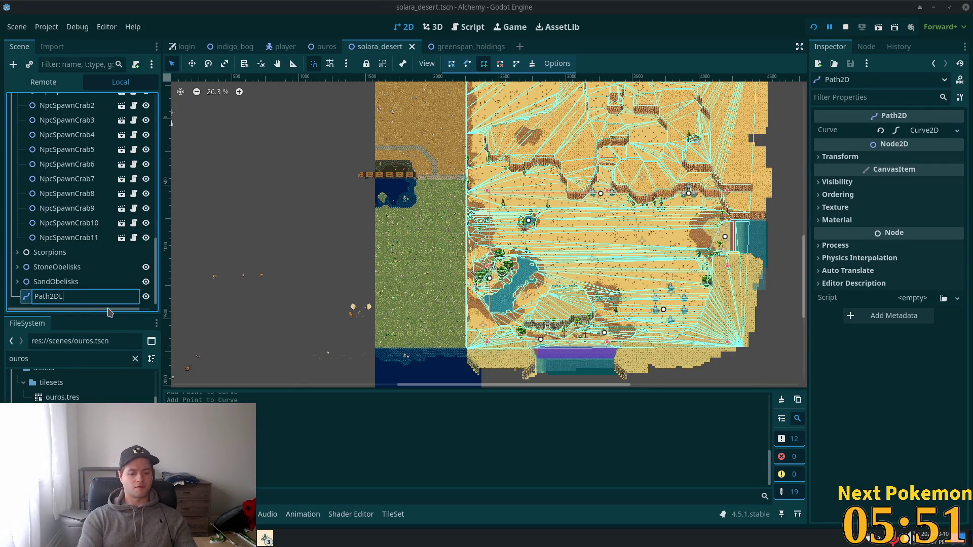
type("Scree")
type("n")
key("Return")
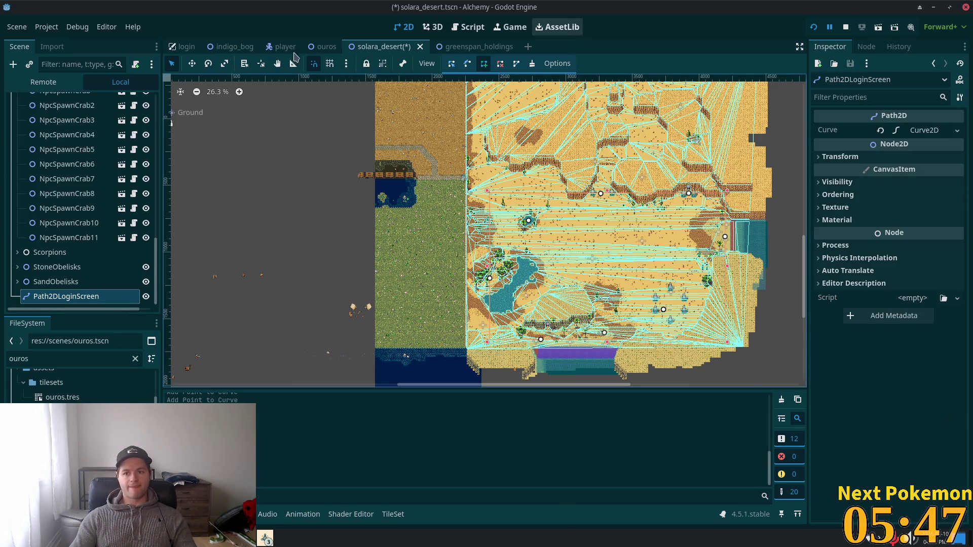
key("ctrl+s")
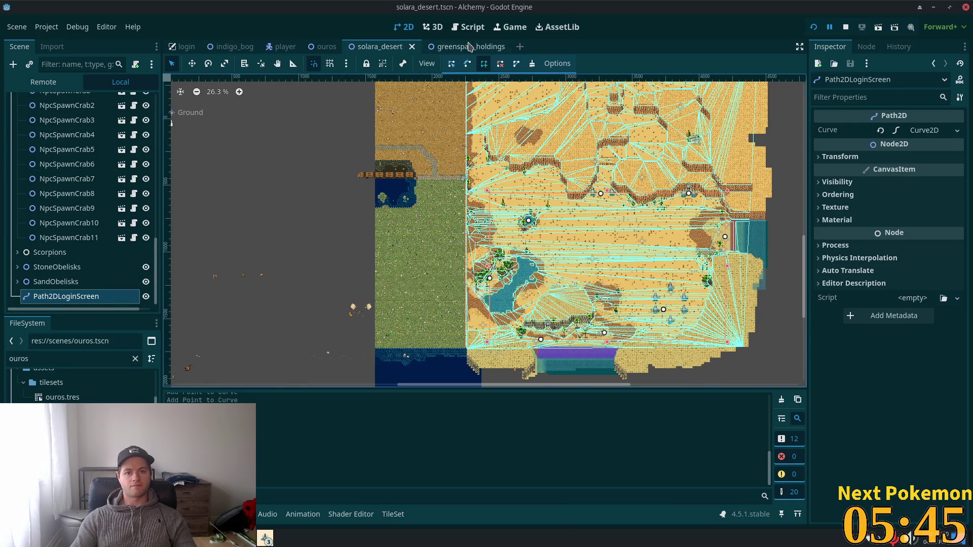
left_click(468, 46)
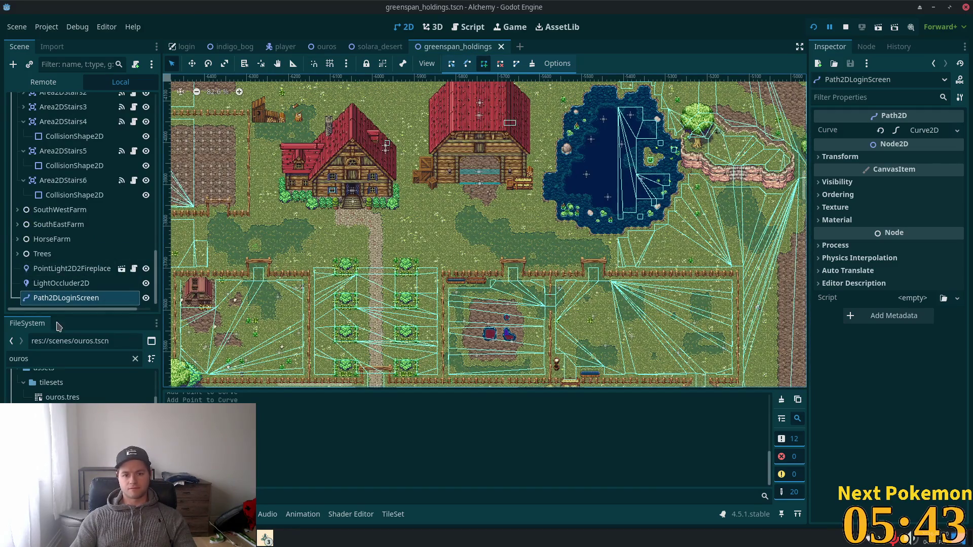
- Place the login path's first points east of the fields, west across them, and up to the barn
scroll(462, 215, "up", 1)
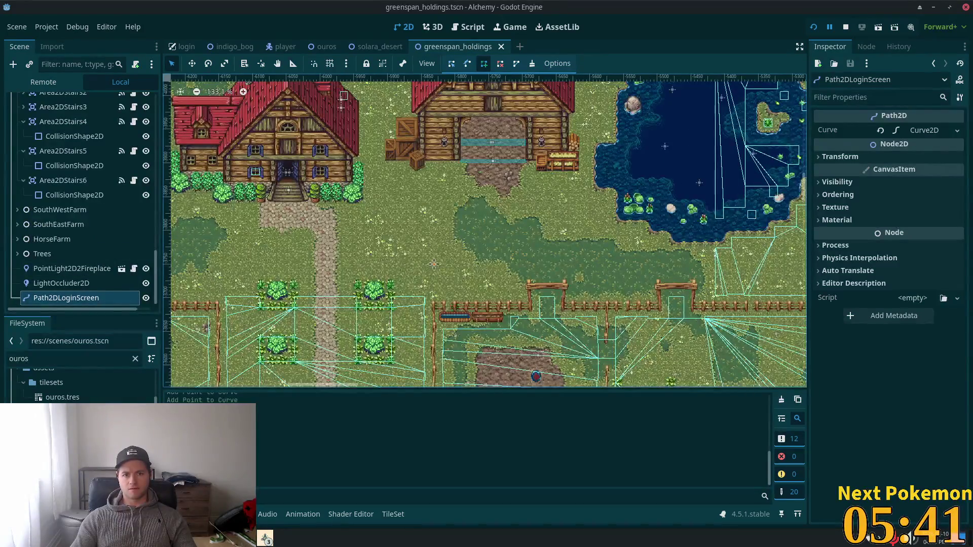
scroll(362, 297, "down", 5)
scroll(362, 296, "right", 4)
scroll(362, 296, "up", 4)
scroll(361, 296, "left", 5)
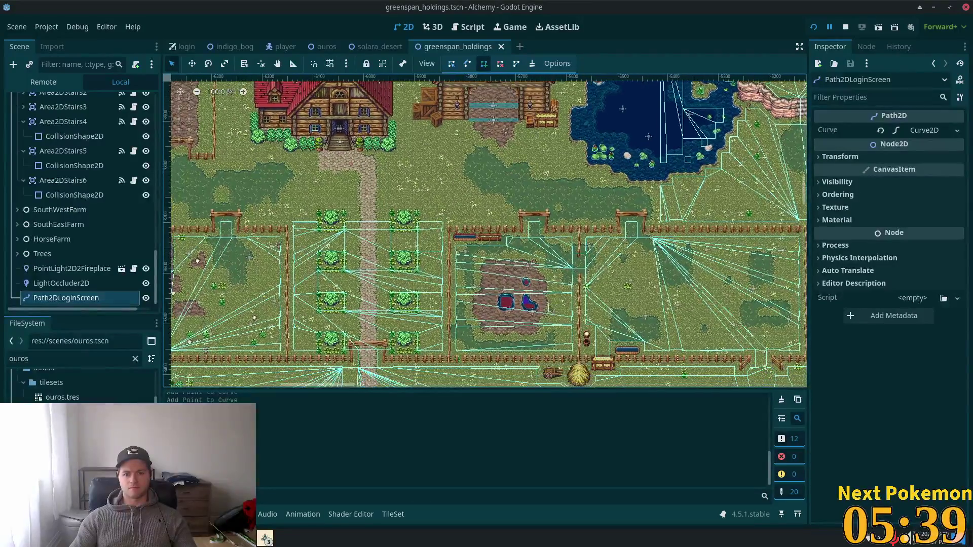
left_click(620, 290)
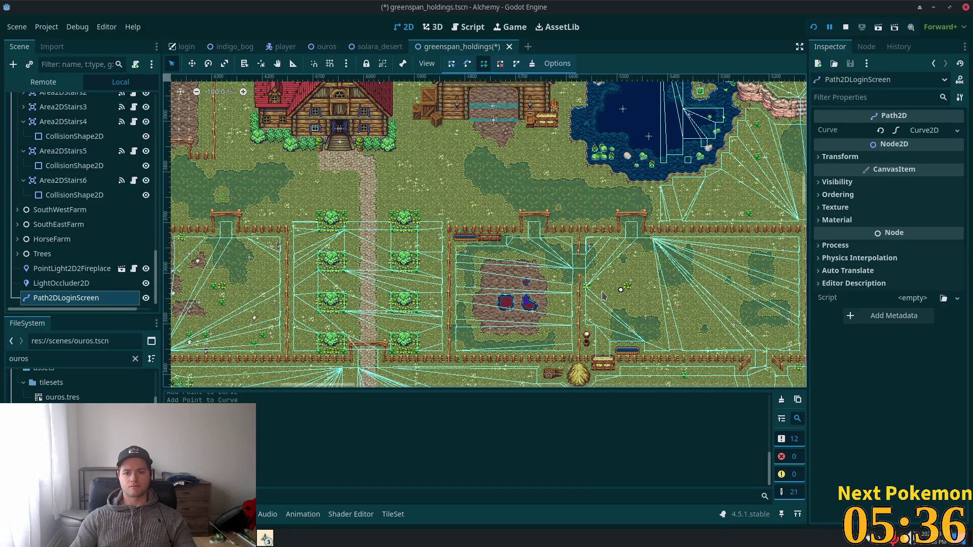
left_click(380, 288)
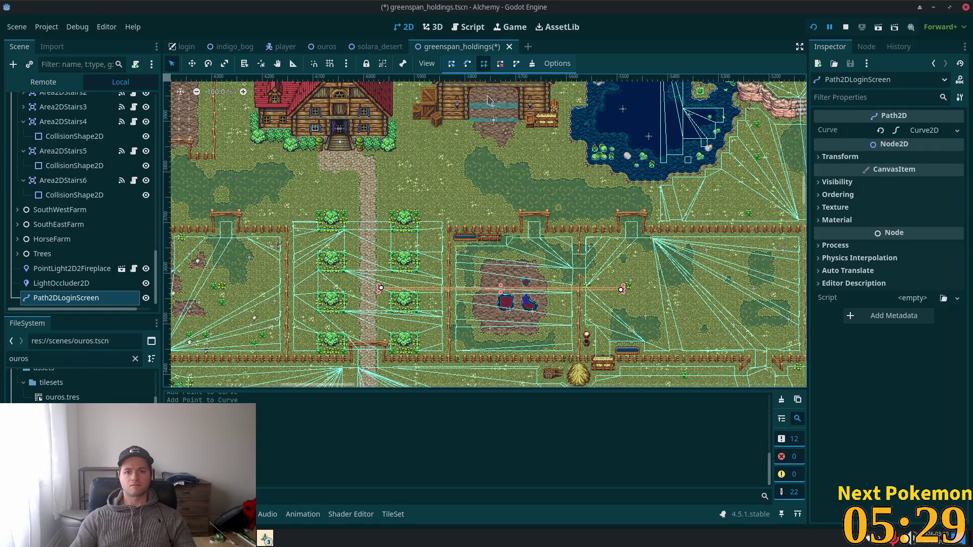
left_click(490, 102)
- Extend the login path into the open meadow and beyond, then save greenspan_holdings
scroll(542, 257, "left", 8)
scroll(542, 257, "up", 4)
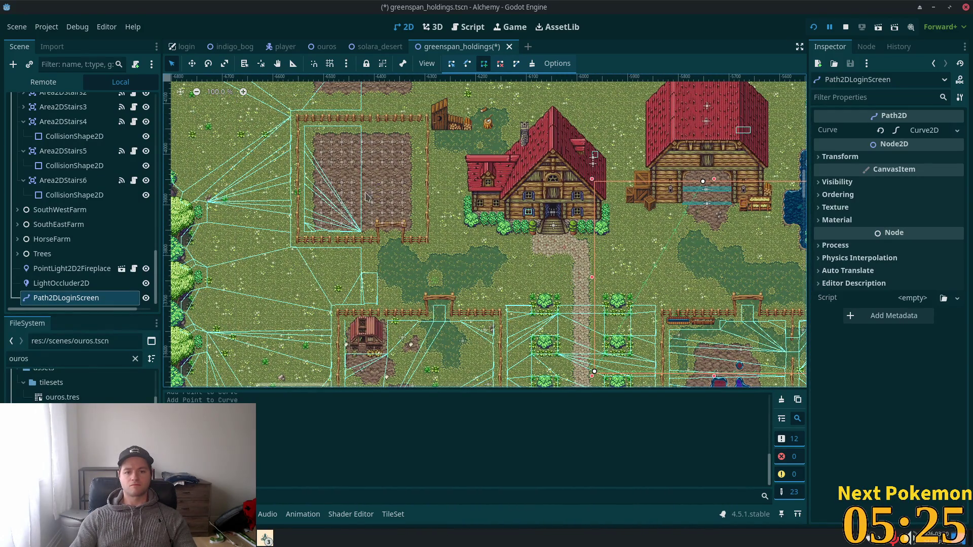
scroll(350, 179, "up", 5)
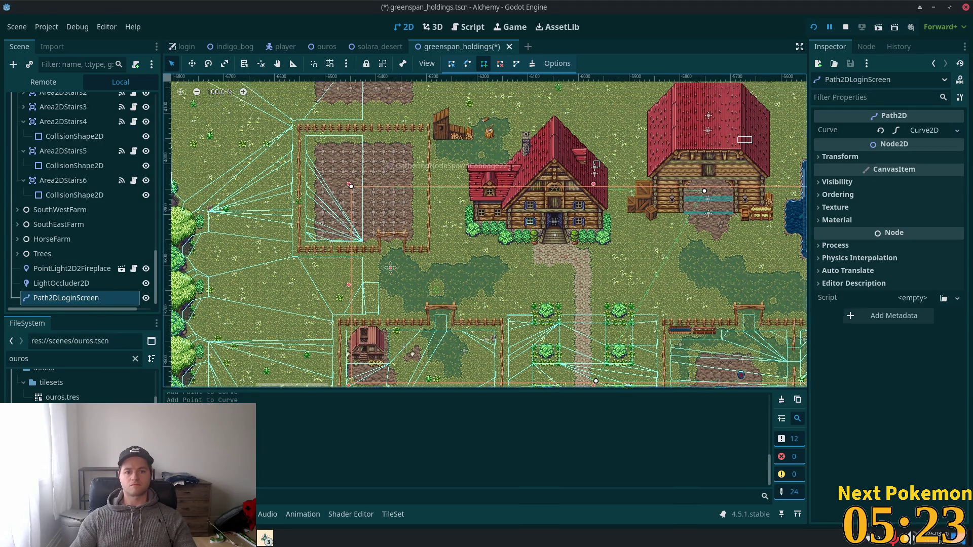
scroll(282, 275, "down", 5)
scroll(283, 276, "left", 3)
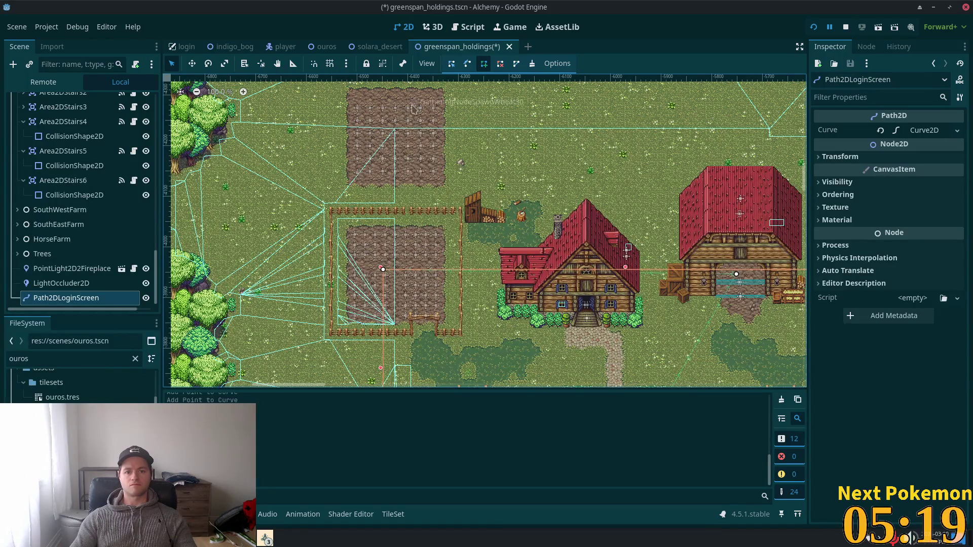
scroll(401, 124, "down", 4)
scroll(401, 124, "right", 6)
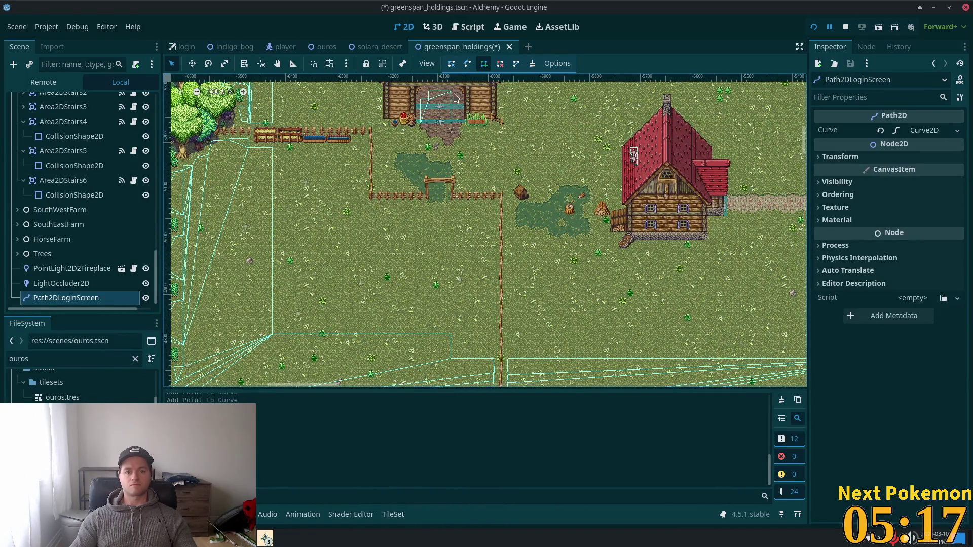
left_click(455, 91)
left_click(665, 216)
scroll(641, 275, "down", 10)
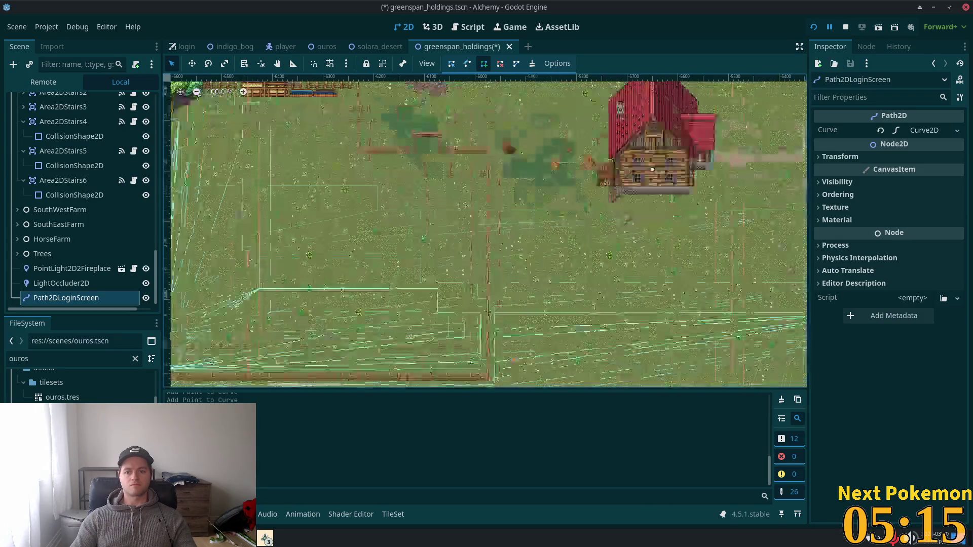
scroll(557, 304, "right", 5)
scroll(508, 298, "up", 6)
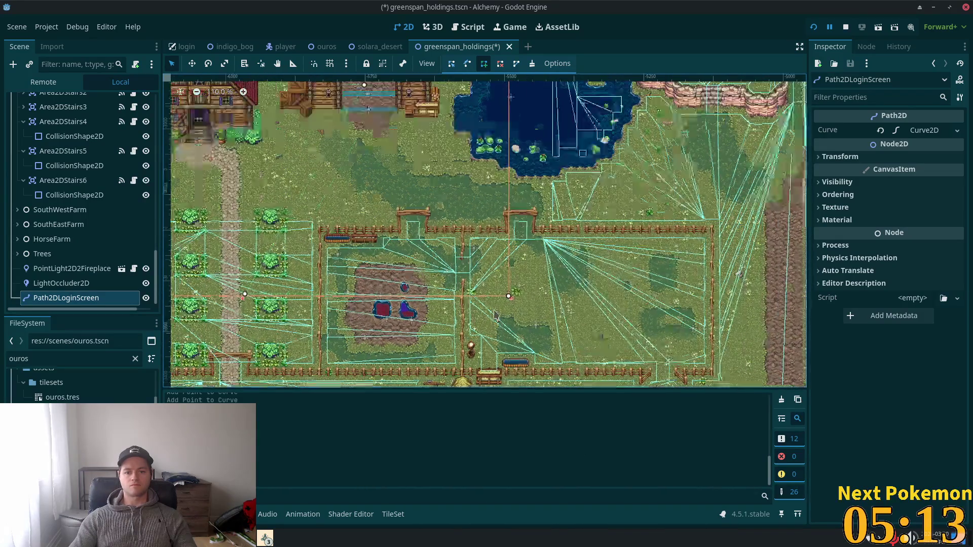
scroll(511, 294, "up", 1)
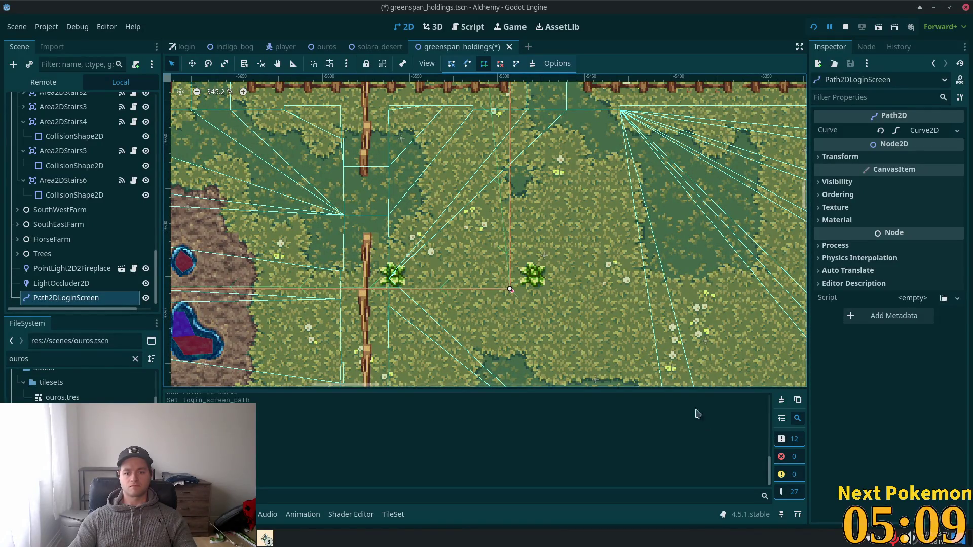
scroll(519, 295, "down", 11)
scroll(519, 295, "down", 6)
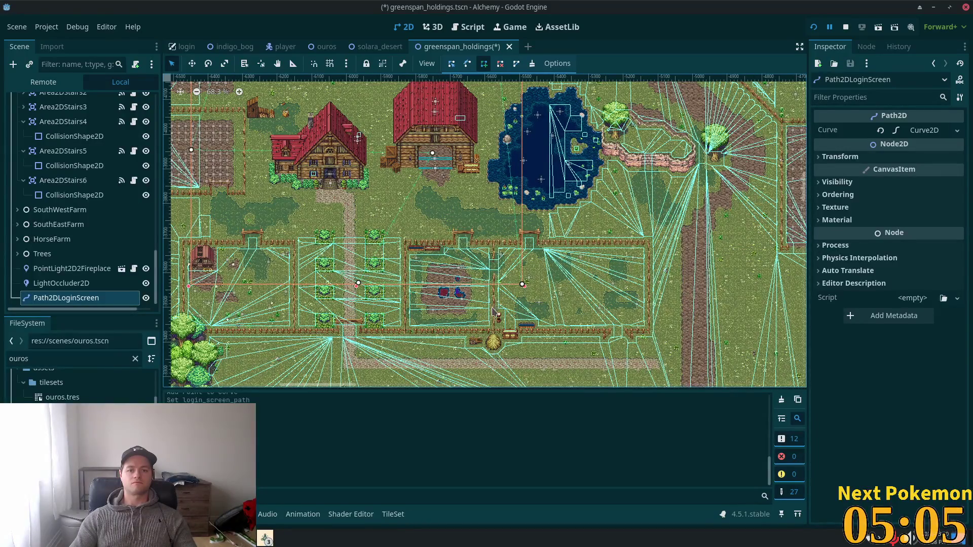
key("ctrl+s")
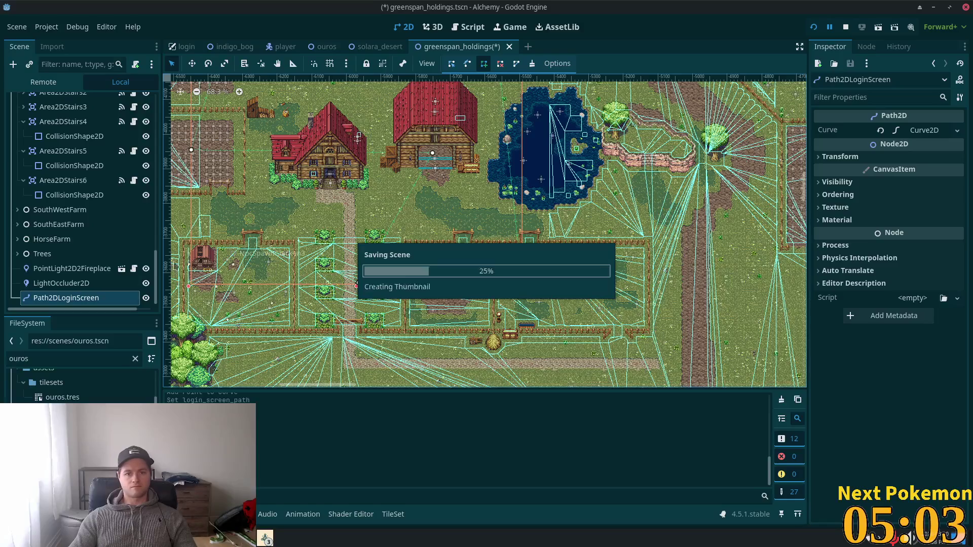
scroll(76, 242, "up", 15)
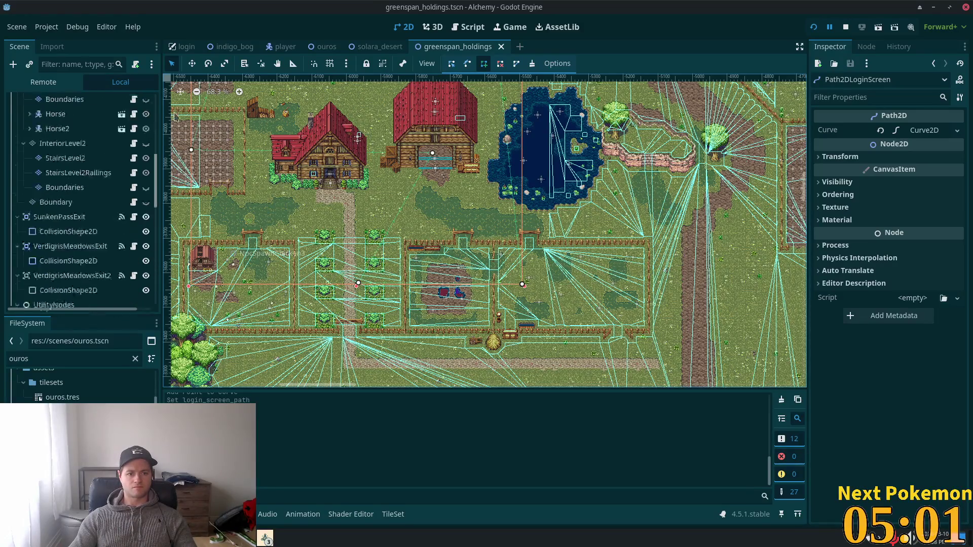
left_click(93, 104)
- Assign Path2DLoginScreen as the root's Login Screen Path and save the scene
scroll(76, 228, "down", 15)
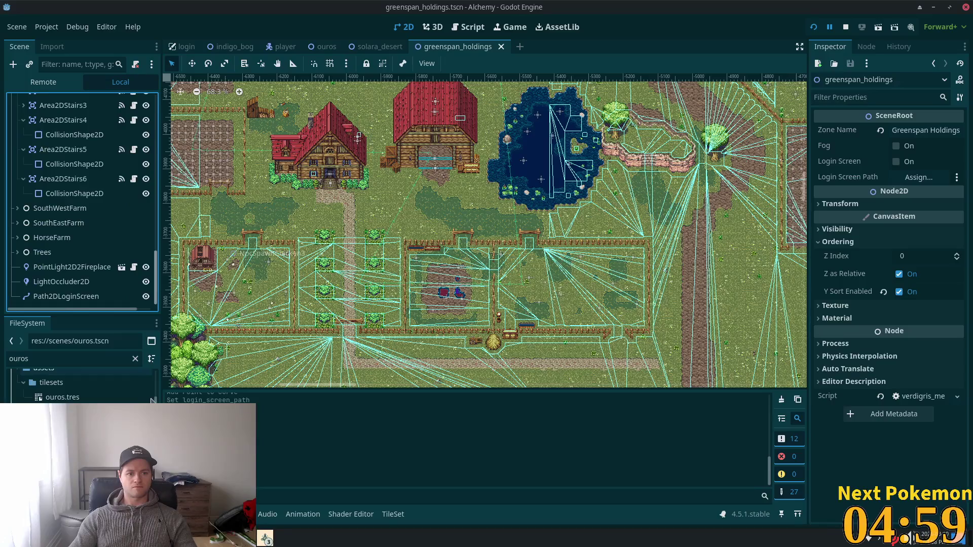
left_click_drag(64, 297, 903, 177)
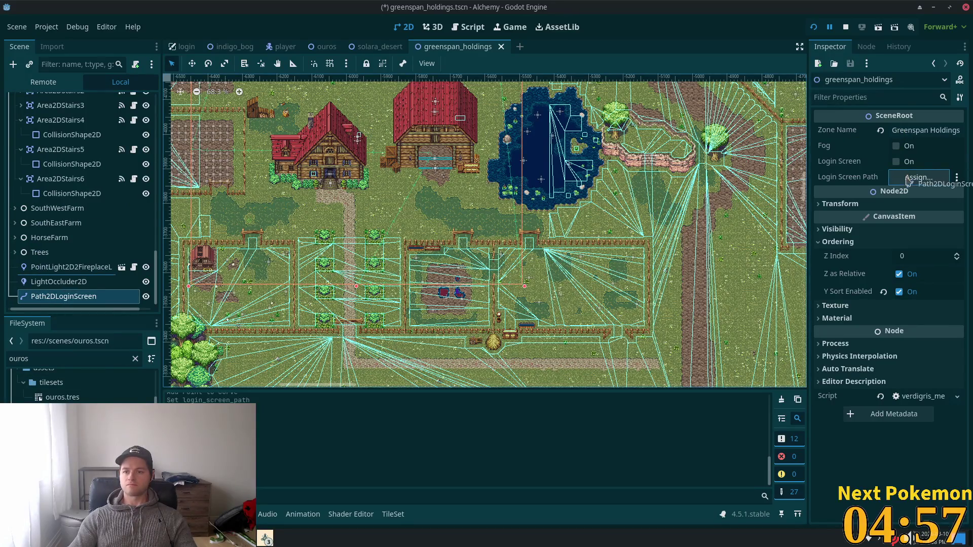
key("ctrl+s")
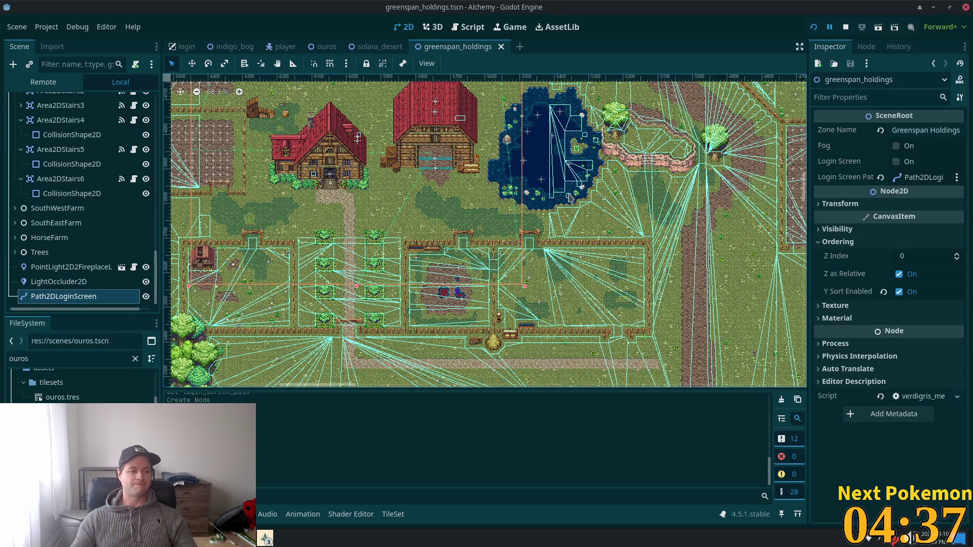
- Bring up the quick file finder to search project files
scroll(505, 201, "down", 5)
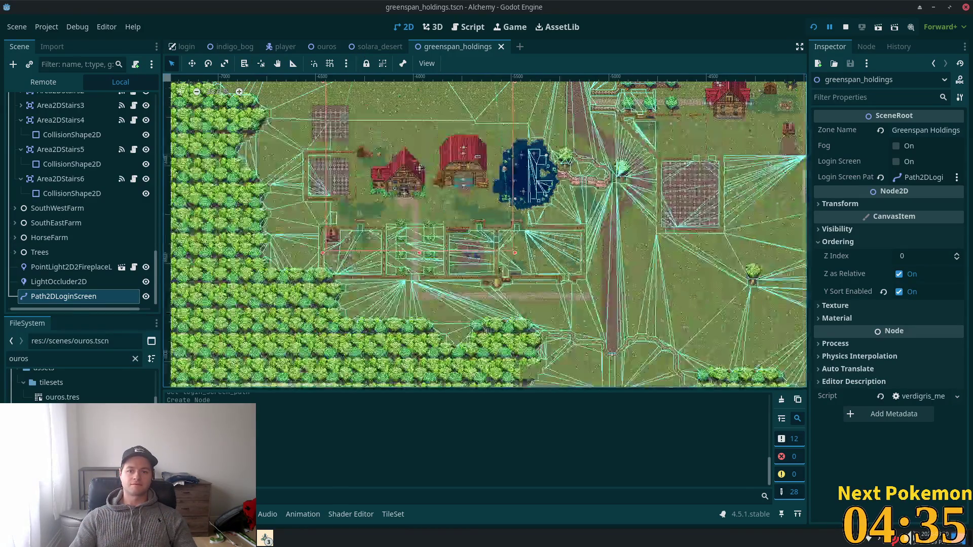
scroll(543, 222, "down", 4)
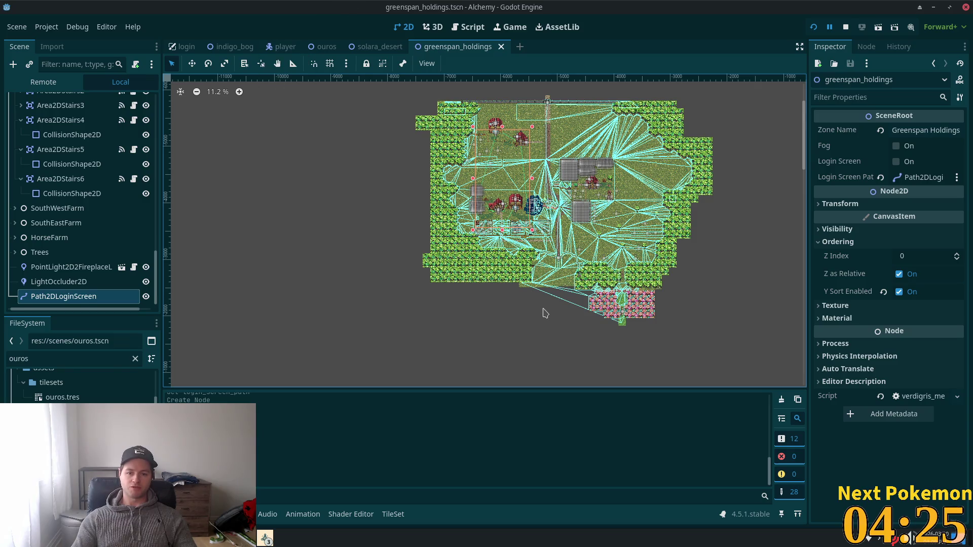
scroll(541, 310, "up", 3)
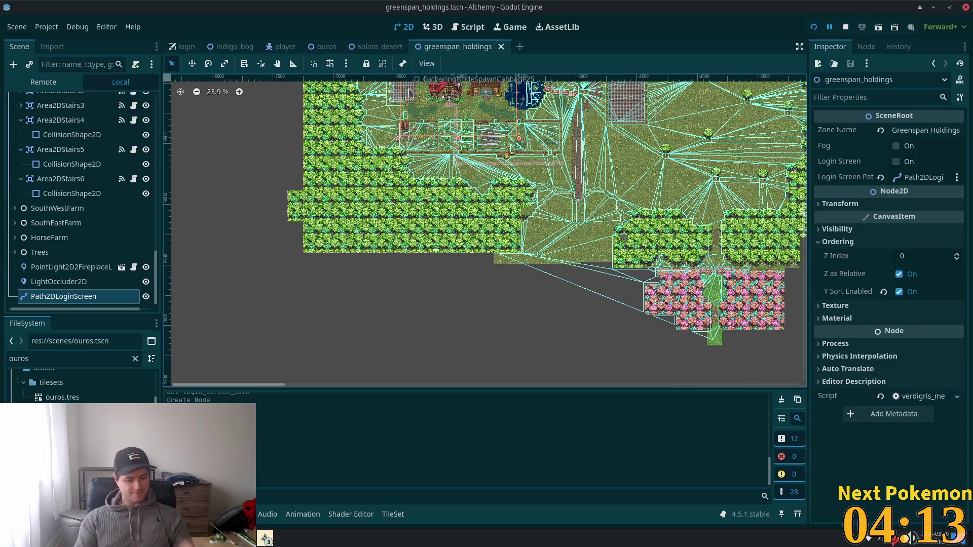
key("shift+alt+o")
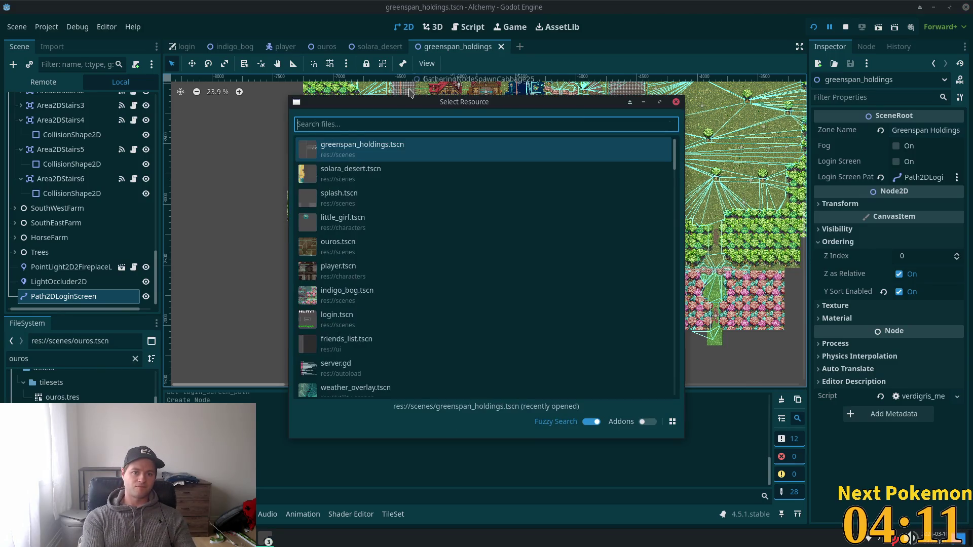
- Open ouros_well_cave.gd through an 'ouro' search, then search the project for 'well_cav'
type("ouro")
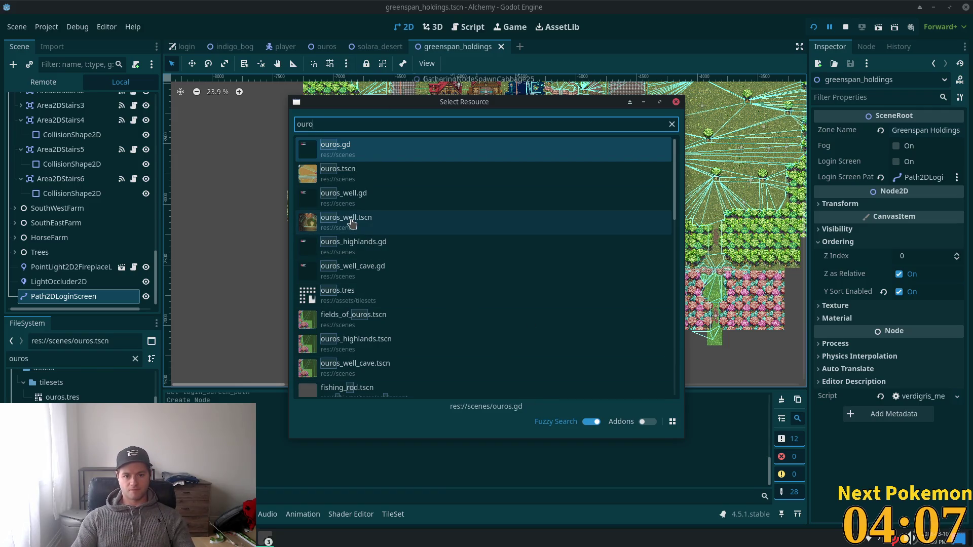
left_click(353, 270)
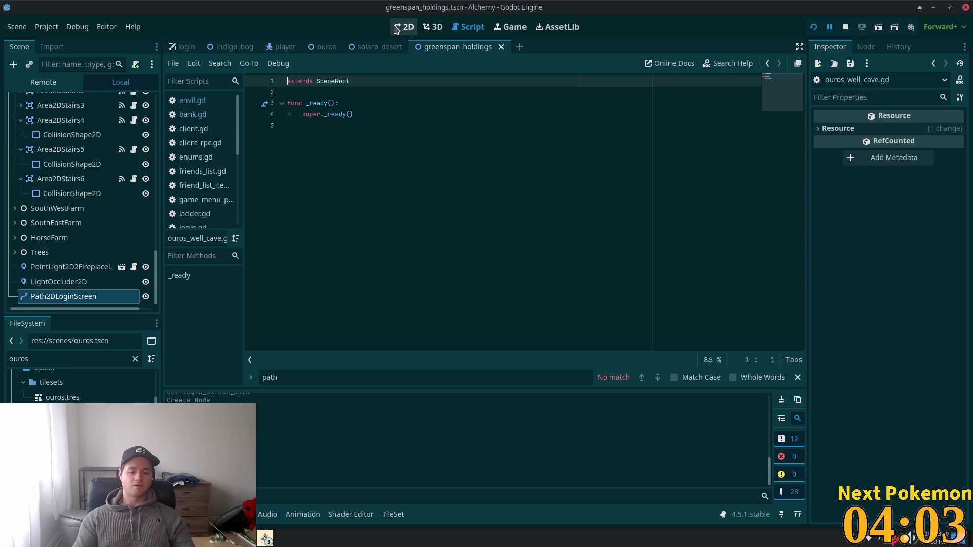
key("alt+shift+o")
type("well_ca")
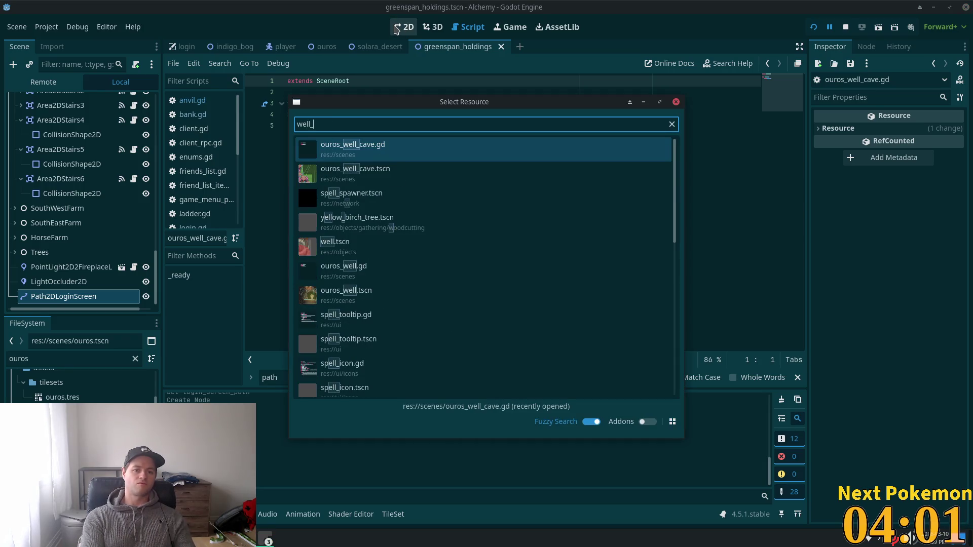
type("v")
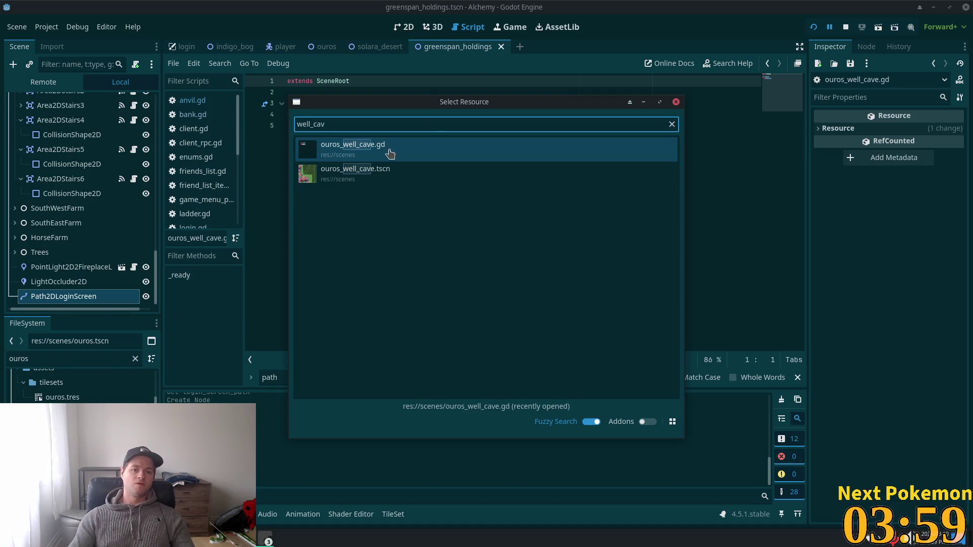
- Open ouros_well_cave.tscn and show its cave map in the 2D view
left_click(370, 169)
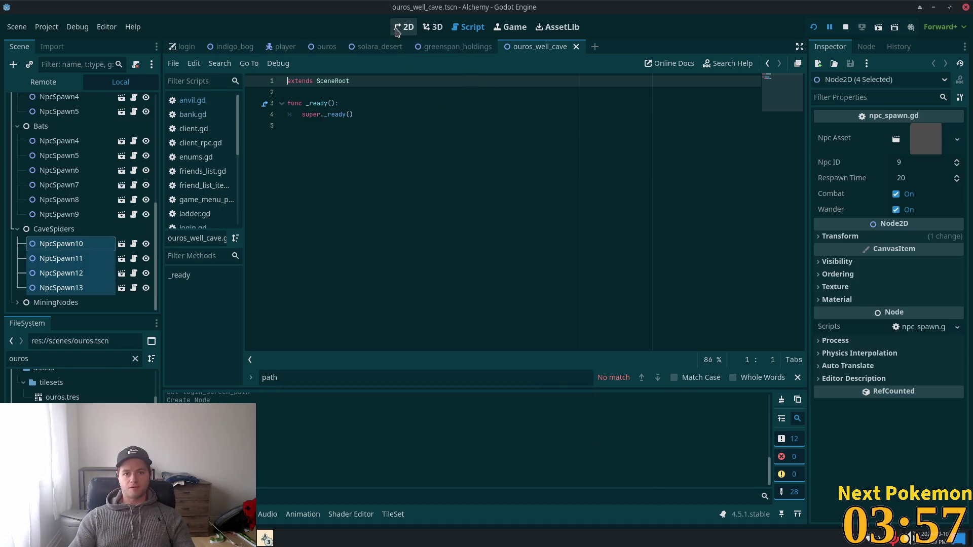
left_click(404, 27)
scroll(452, 258, "down", 5)
scroll(453, 259, "down", 6)
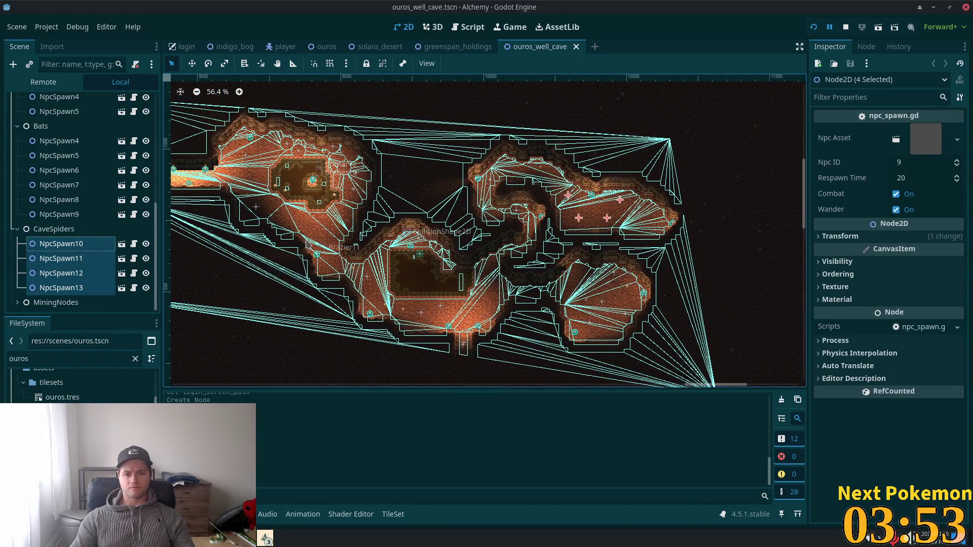
scroll(477, 252, "up", 5)
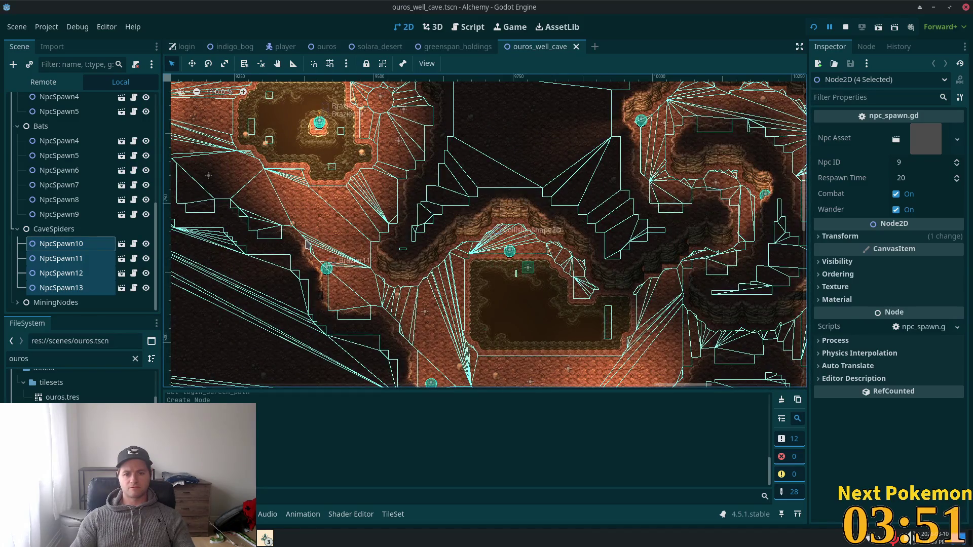
scroll(308, 245, "down", 3)
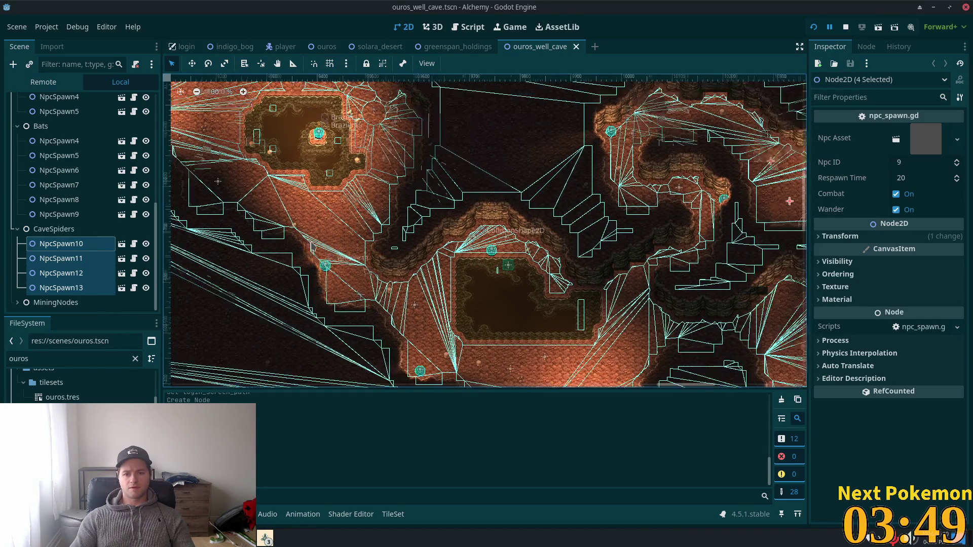
- Pan across the cave map to the long corridor room and select the OurosWellCave root node
left_click_drag(405, 292, 496, 322)
scroll(496, 322, "up", 5)
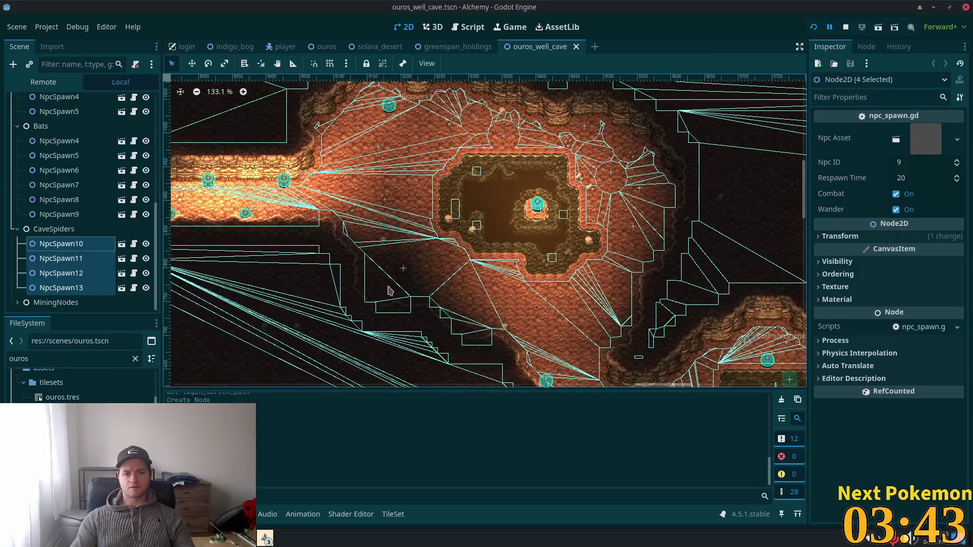
left_click_drag(495, 322, 603, 337)
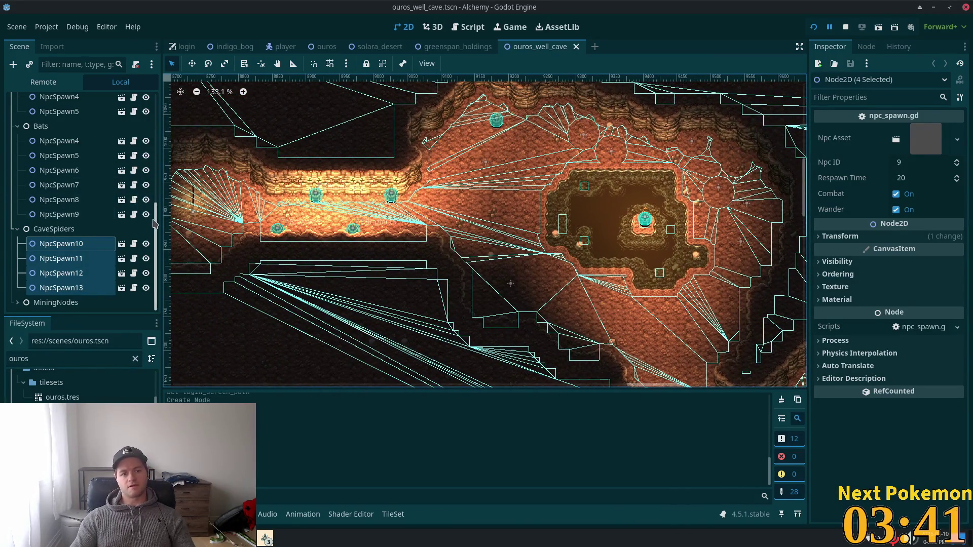
scroll(155, 223, "up", 5)
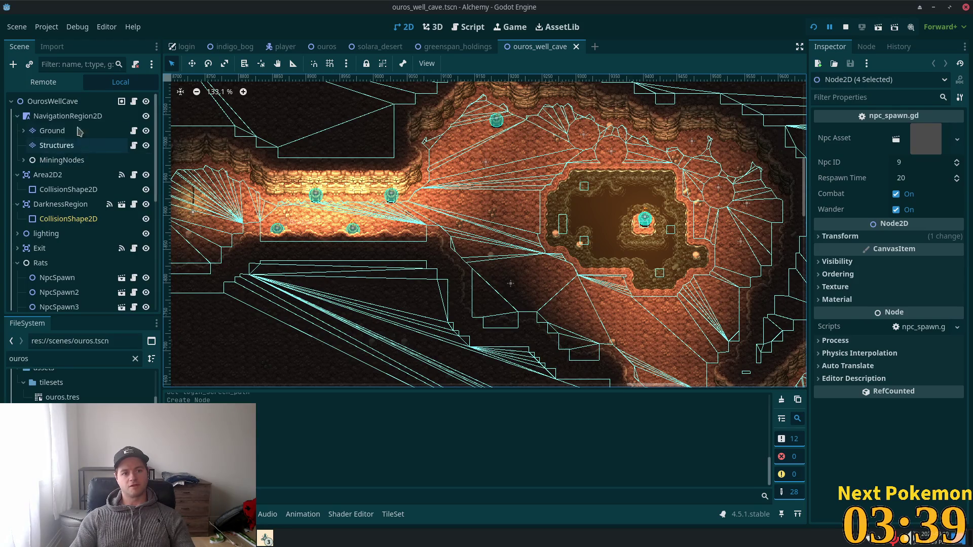
left_click(65, 104)
scroll(74, 206, "down", 5)
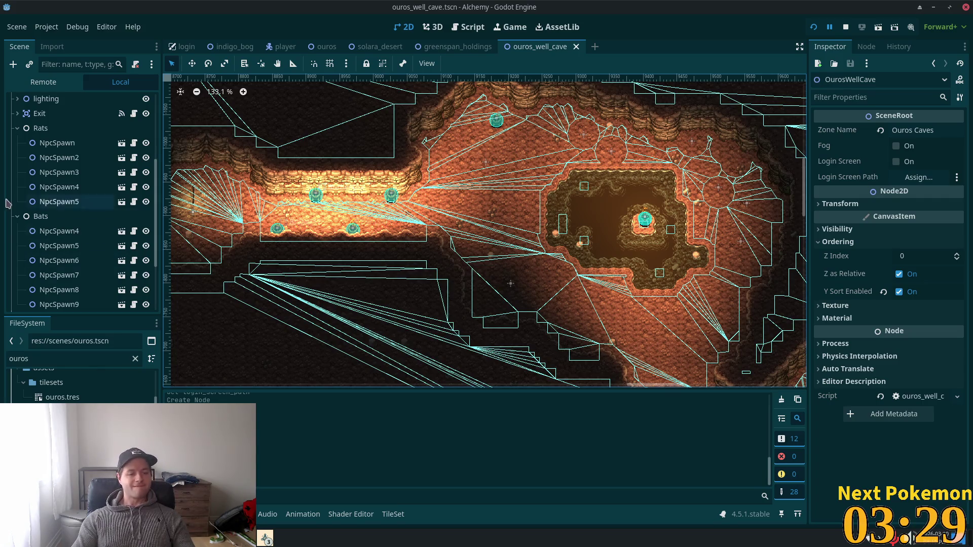
scroll(76, 213, "down", 5)
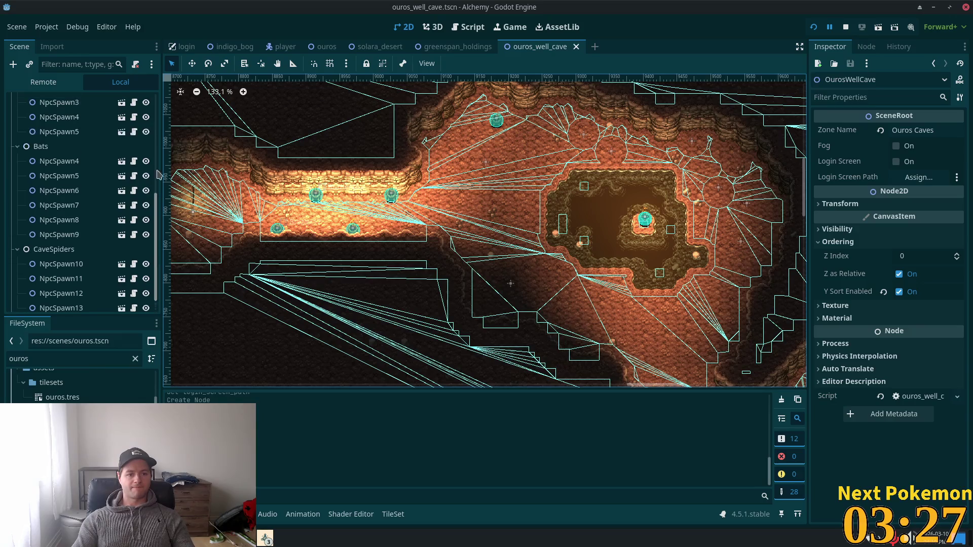
scroll(56, 127, "up", 10)
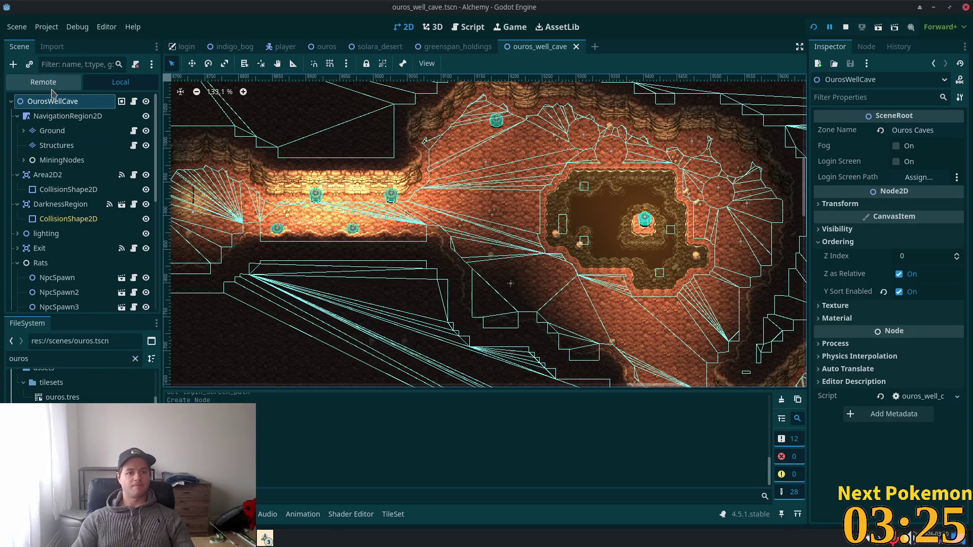
left_click(56, 107)
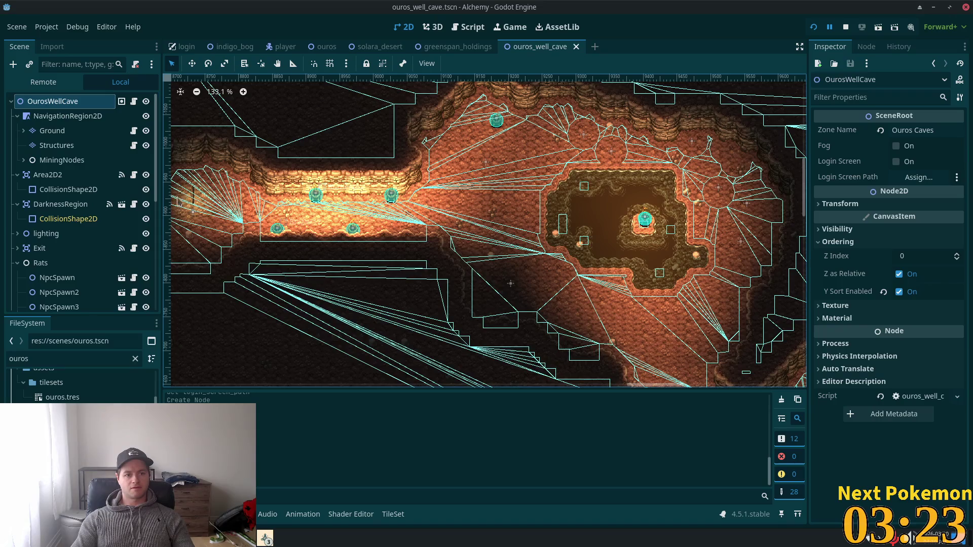
- Add a Path2D node to the cave scene and rename it Path2DLoginScreen
key("ctrl+a")
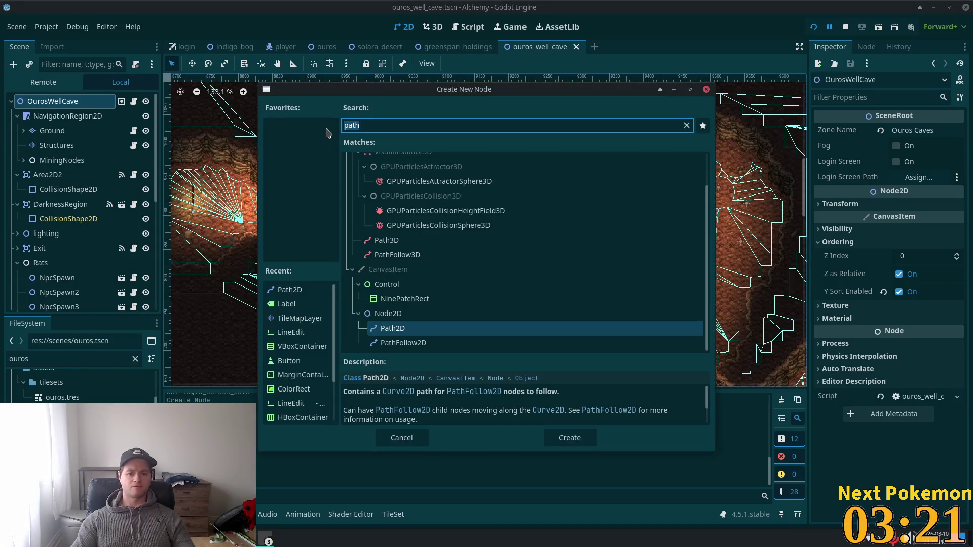
double_click(392, 328)
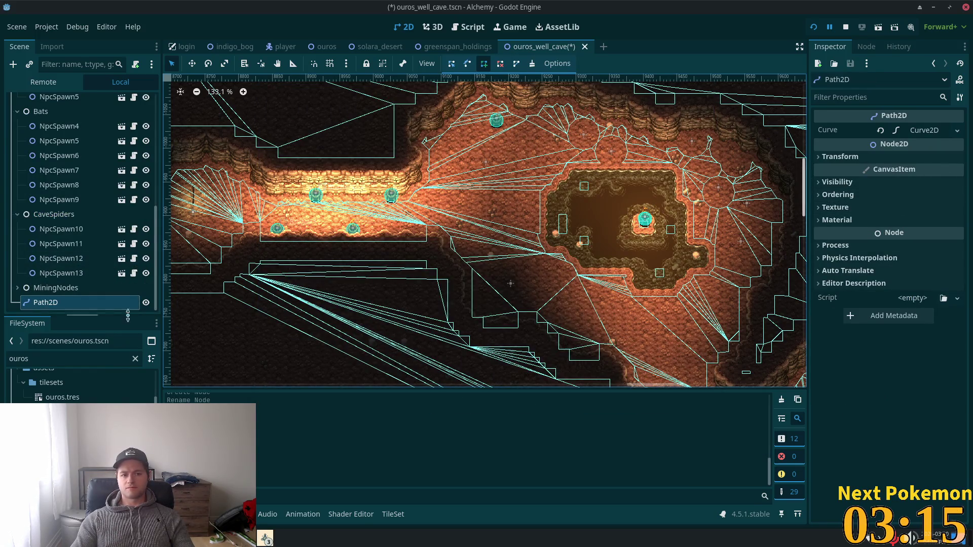
left_click(60, 307)
left_click(80, 301)
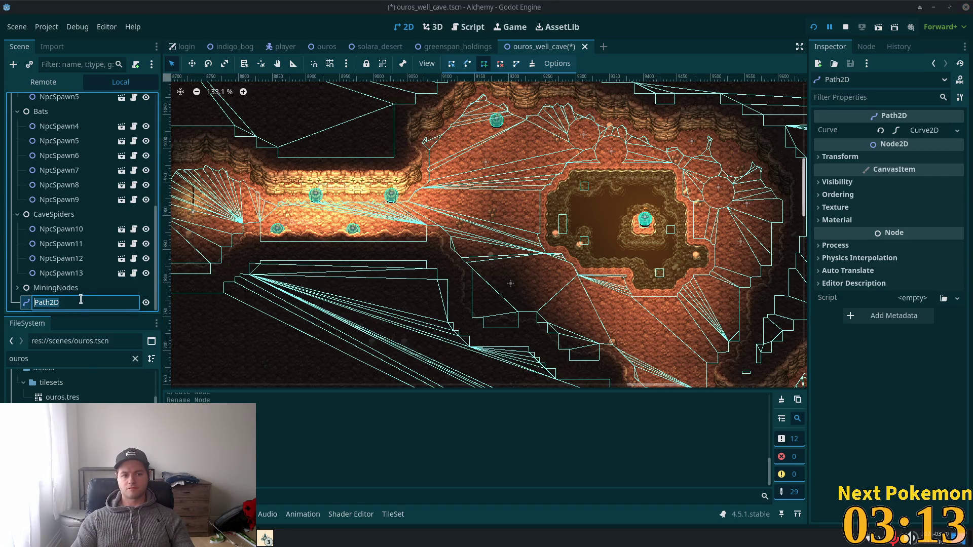
type("ginSc")
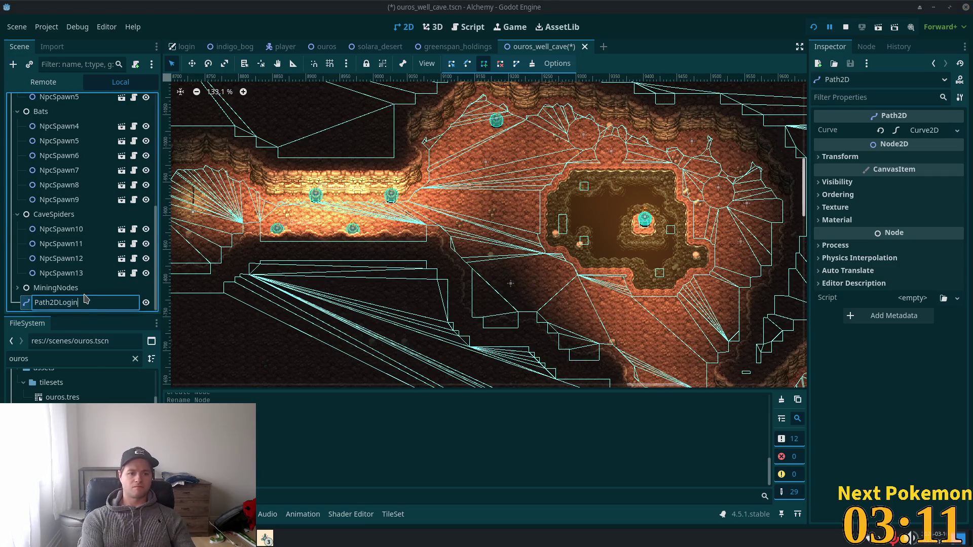
type("reen")
key("Return")
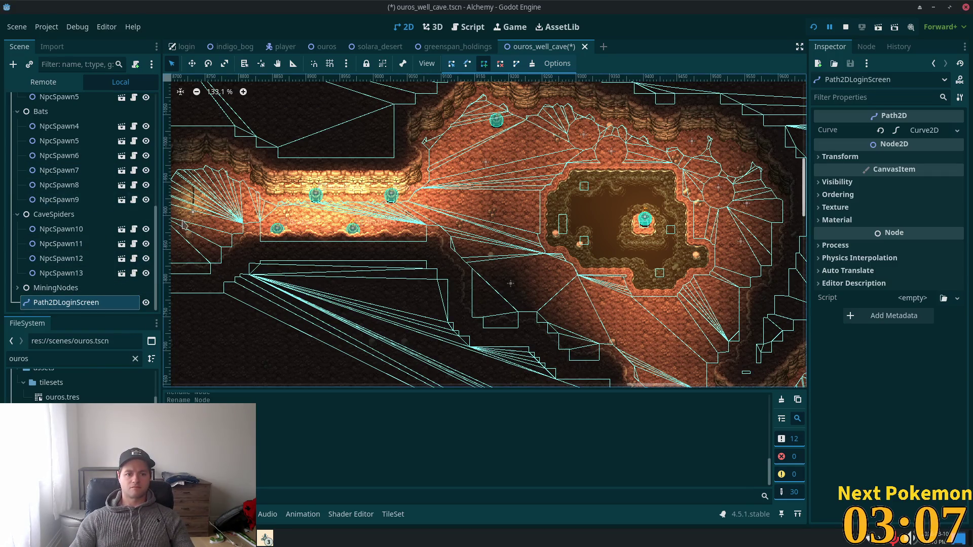
- Place six Path2DLoginScreen curve points through the corridor, lower room, bottom passage and right-hand room
left_click(328, 214)
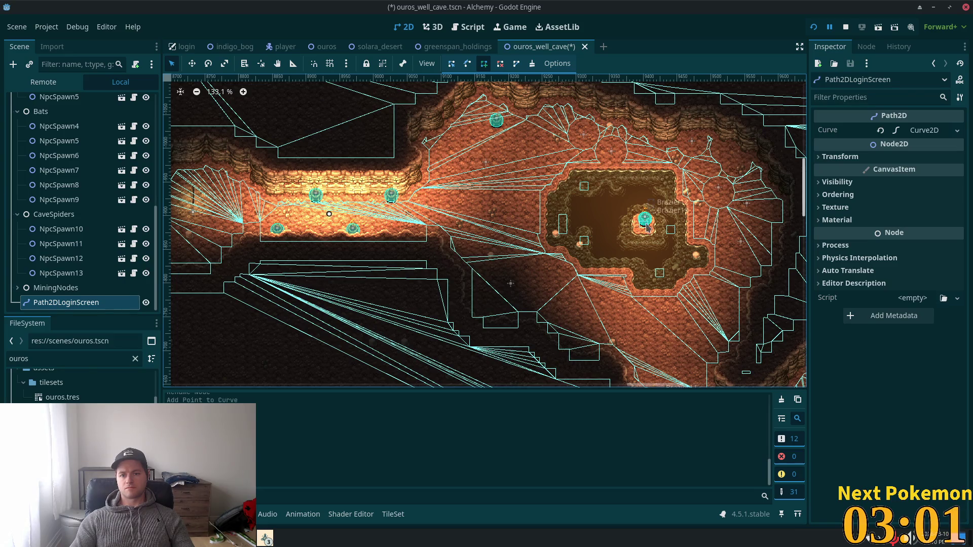
left_click_drag(566, 265, 406, 135)
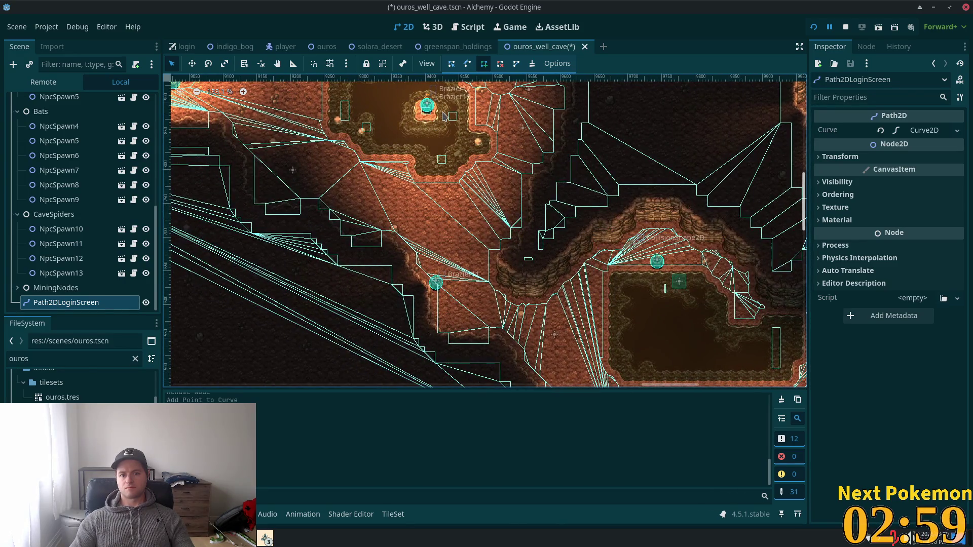
left_click(612, 308)
mouse_move(612, 308)
left_mouse_down()
mouse_move(545, 229)
mouse_move(492, 237)
left_mouse_up()
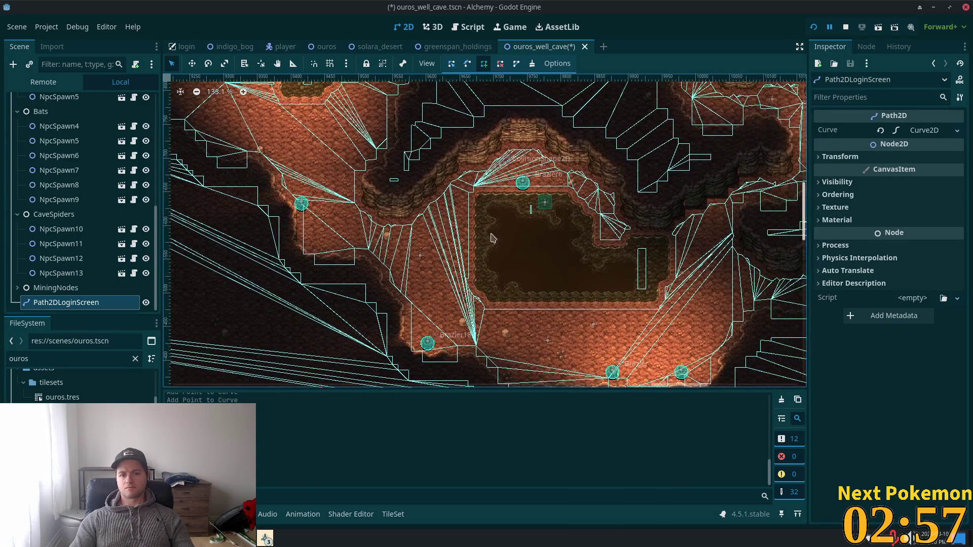
left_click(617, 290)
scroll(603, 274, "down", 5)
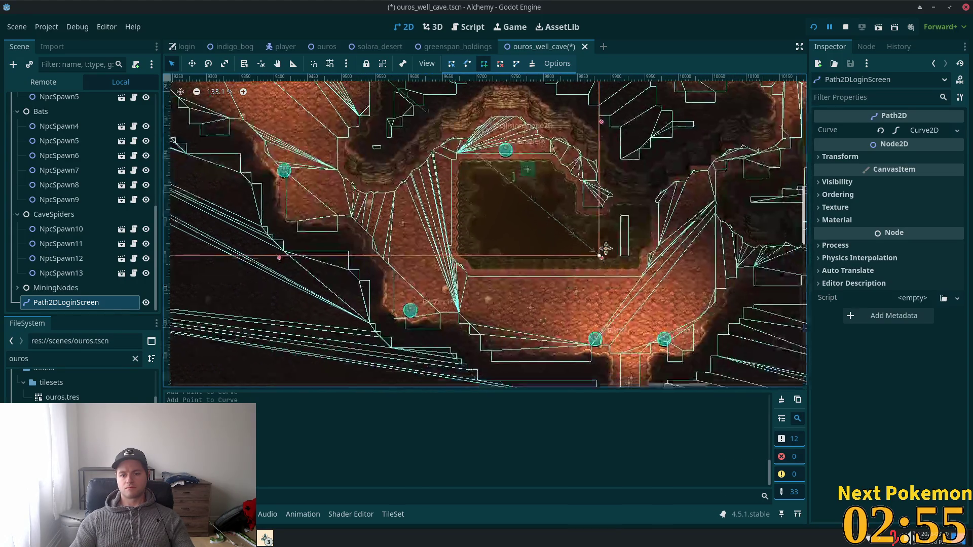
left_click(571, 255)
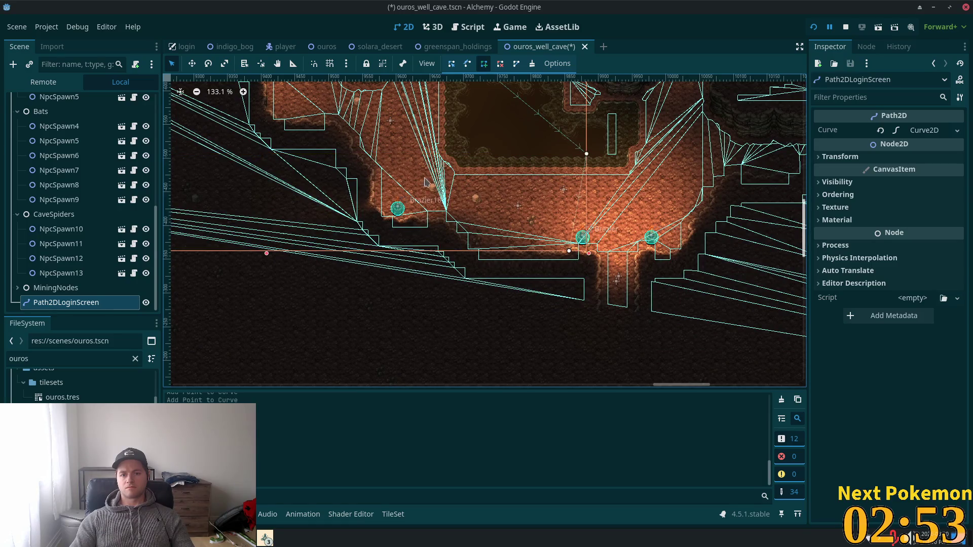
scroll(583, 238, "left", 12)
scroll(603, 228, "up", 2)
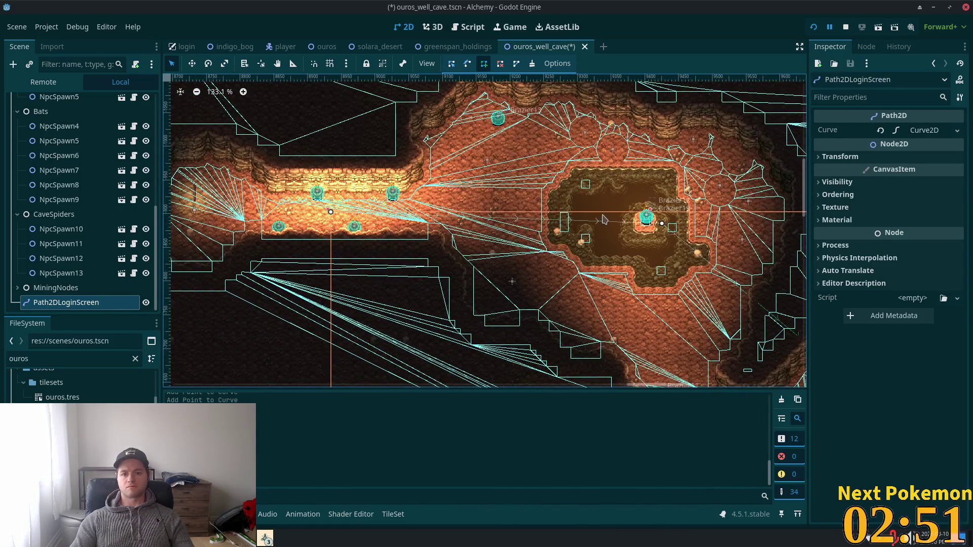
left_click(645, 254)
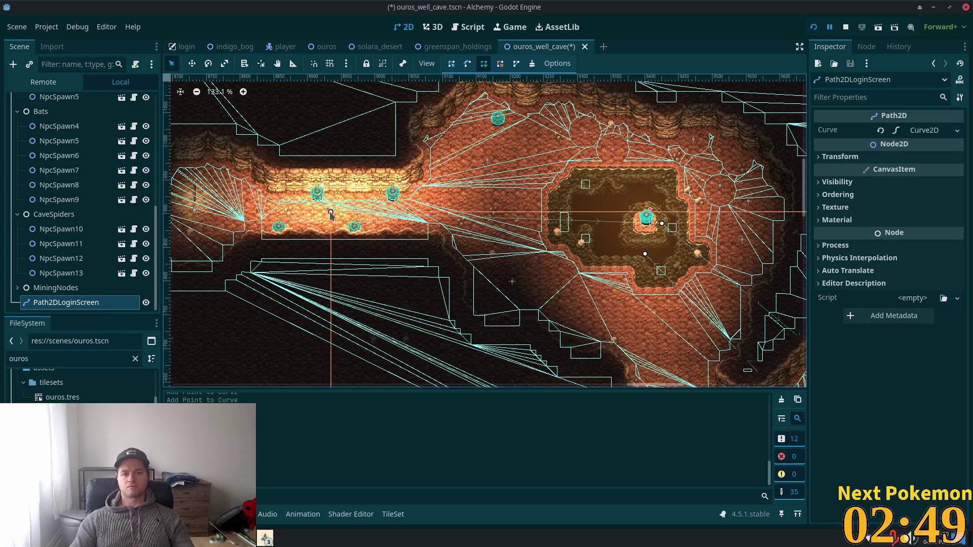
scroll(332, 214, "up", 16)
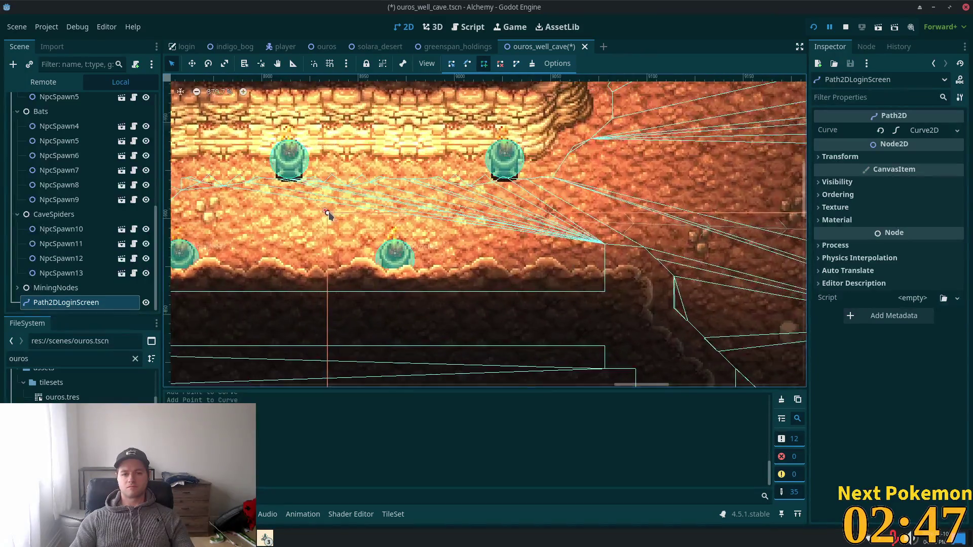
left_click(327, 215)
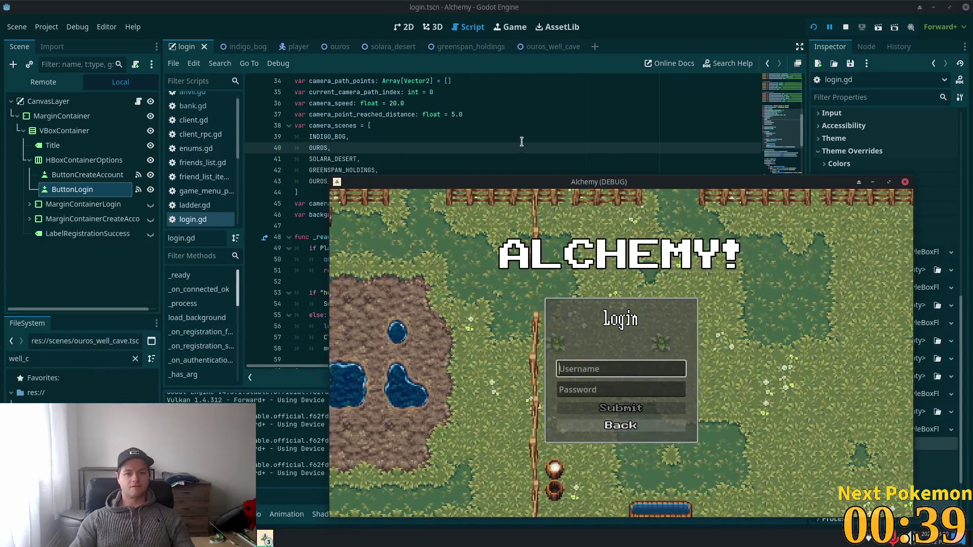
- Return to the login script and bring up the external code editor
left_click(516, 140)
scroll(415, 250, "down", 4)
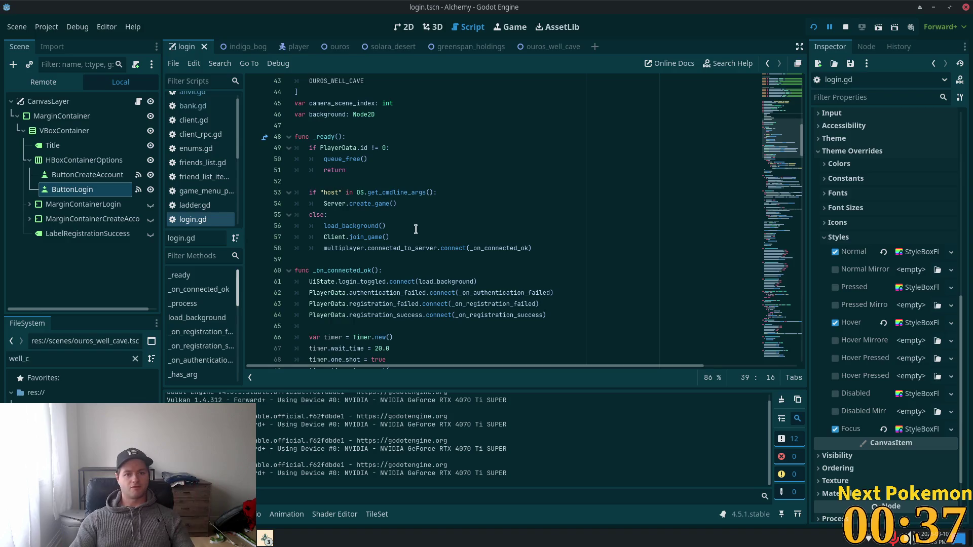
key("alt+Tab")
scroll(416, 225, "down", 2)
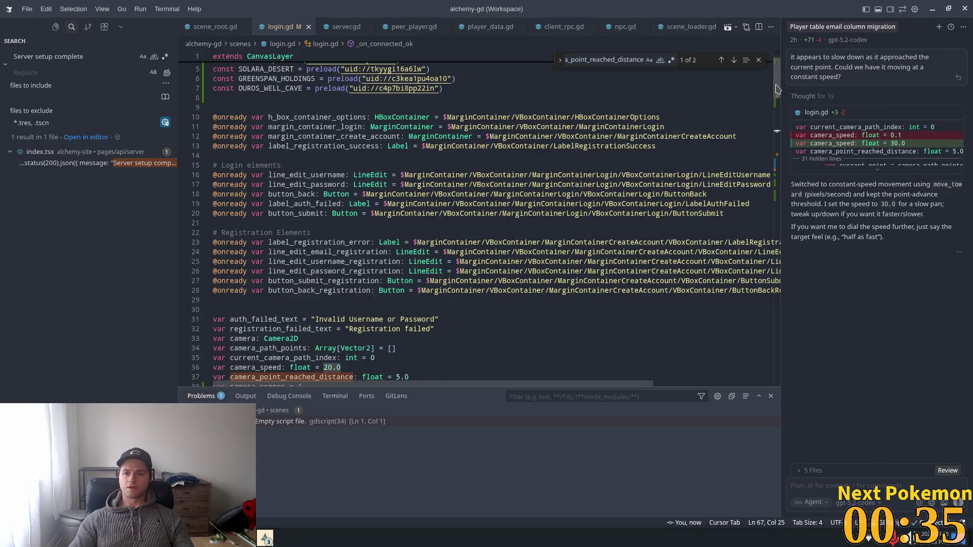
- Select lines 91–93 of load_background in login.gd, where the next scene index is chosen
left_click(779, 197)
left_click_drag(779, 197, 792, 169)
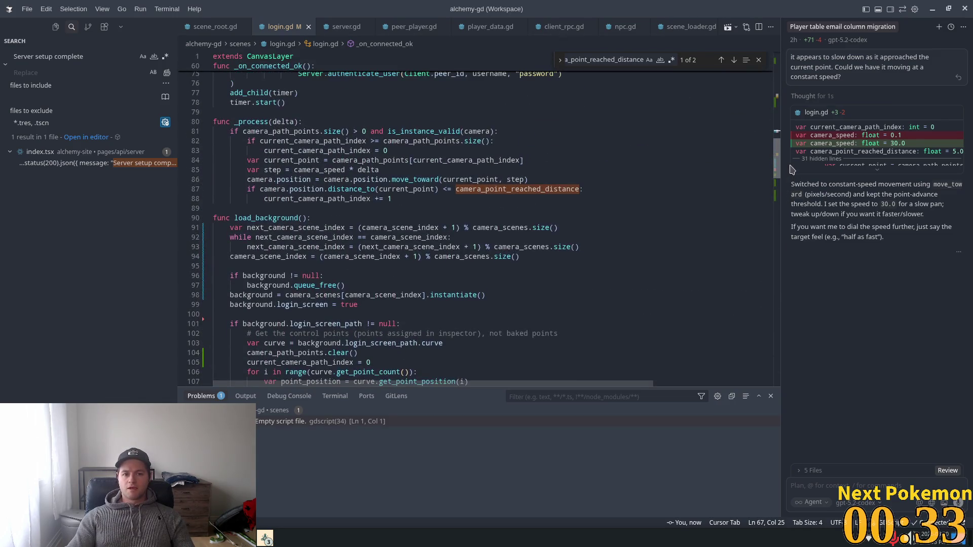
scroll(390, 232, "down", 7)
scroll(391, 231, "up", 6)
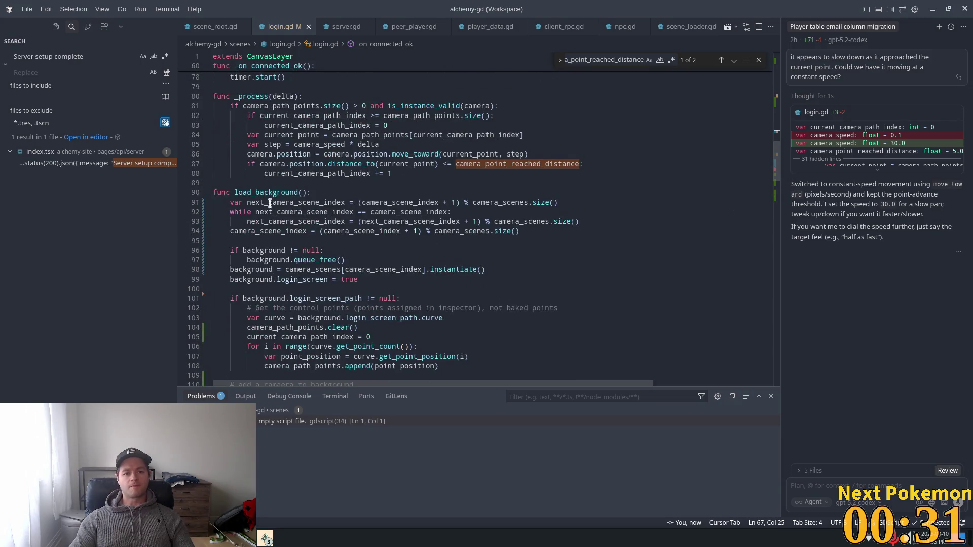
left_click(345, 173)
left_click(560, 203)
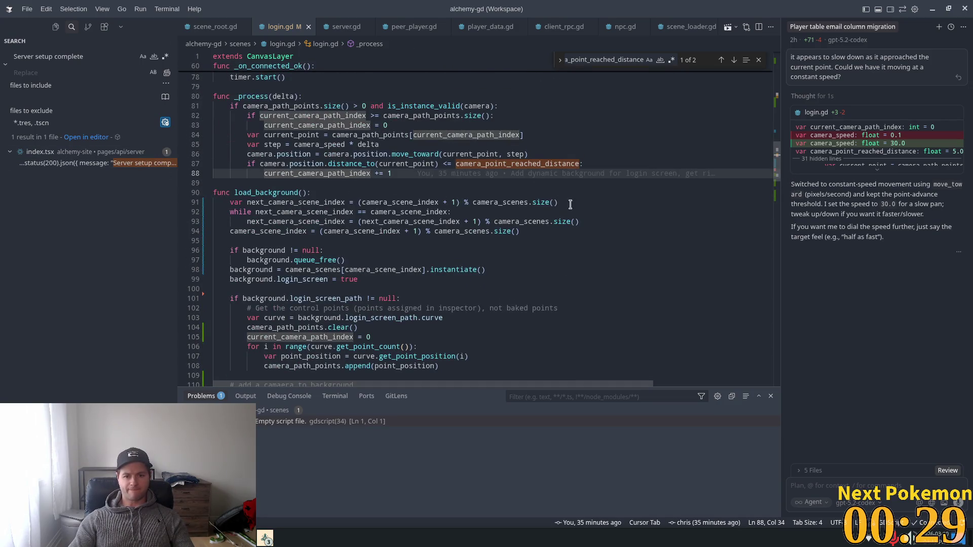
left_click(393, 203, "shift")
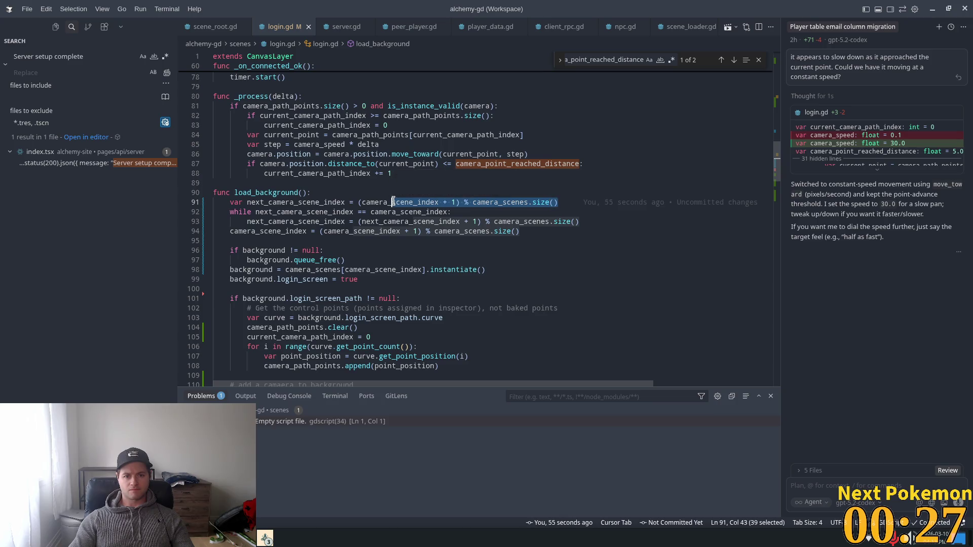
left_click(394, 202)
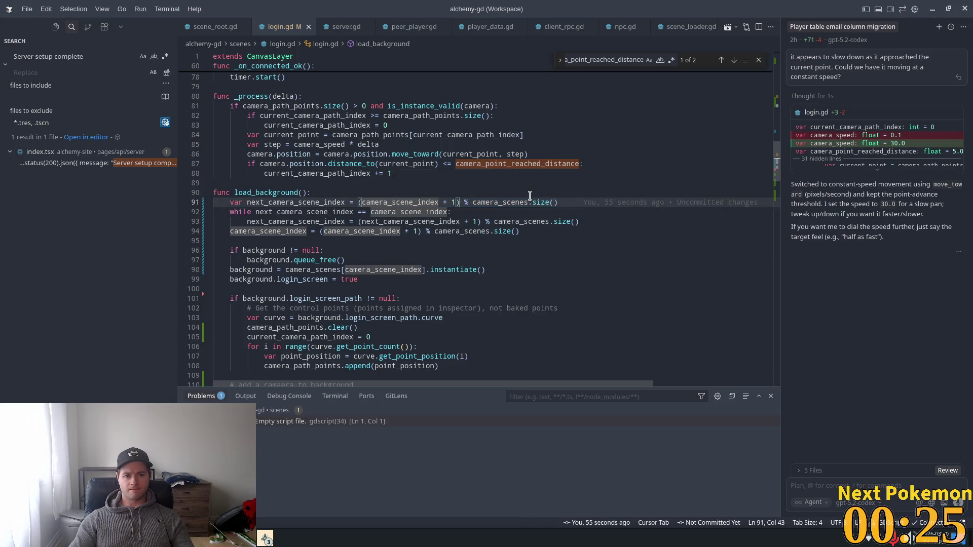
mouse_move(560, 202)
left_mouse_down()
mouse_move(229, 193)
mouse_move(225, 201)
left_mouse_up()
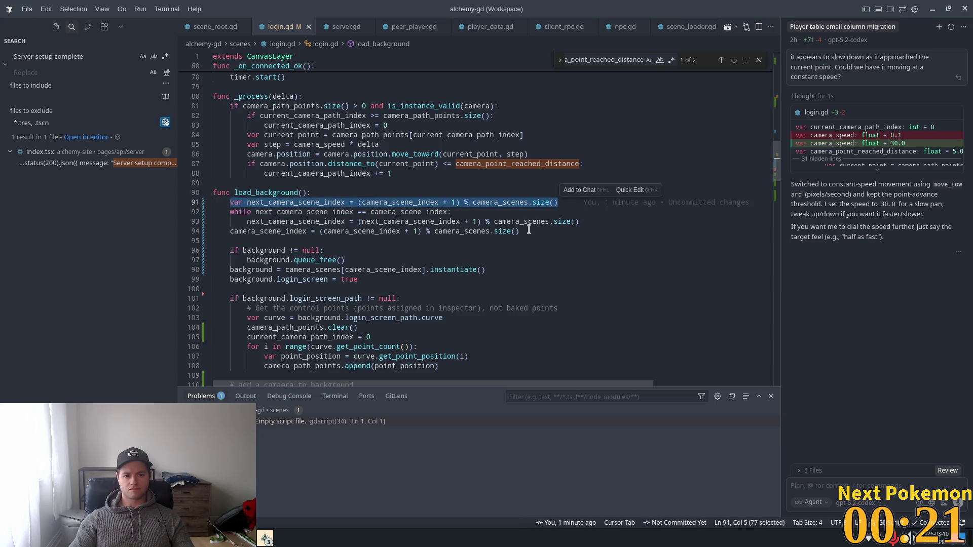
mouse_move(584, 221)
left_mouse_down()
mouse_move(215, 192)
mouse_move(230, 202)
left_mouse_up()
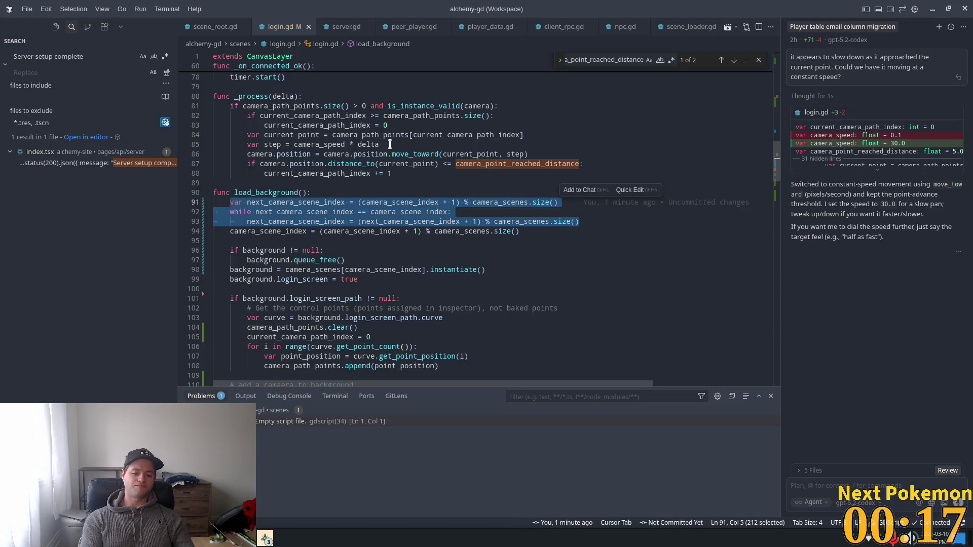
- Ask the AI chat to use a random scene index instead of the next one, and keep its edit
key("ctrl+l")
type("let")
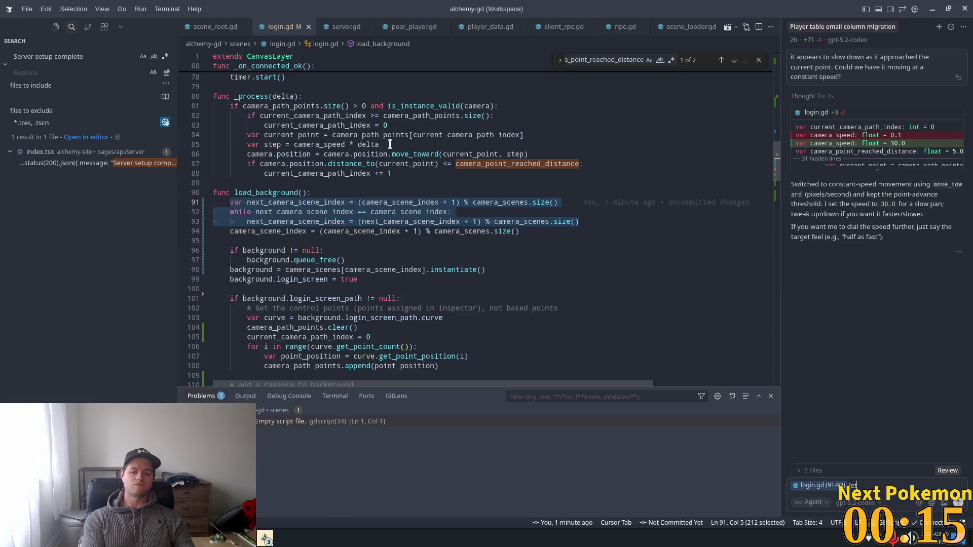
type(" susu")
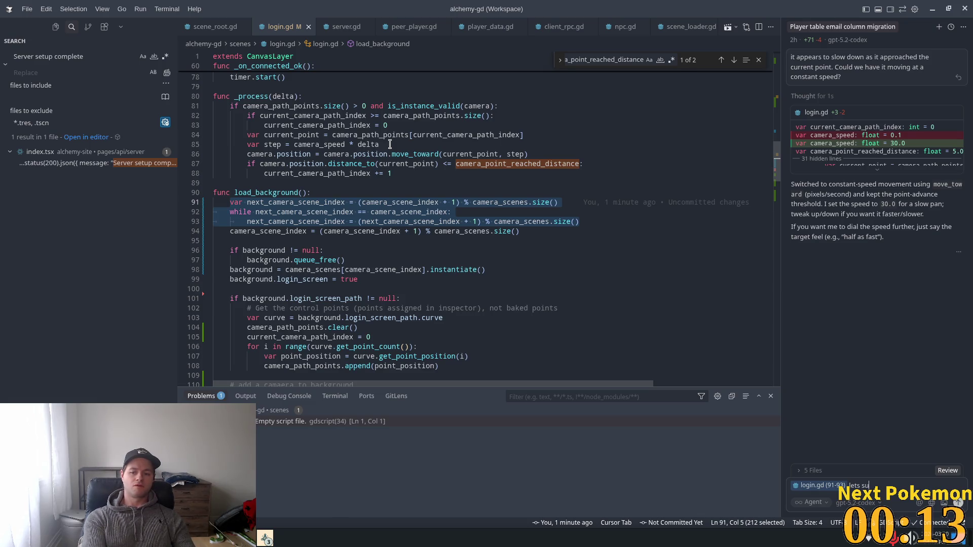
type("use a random")
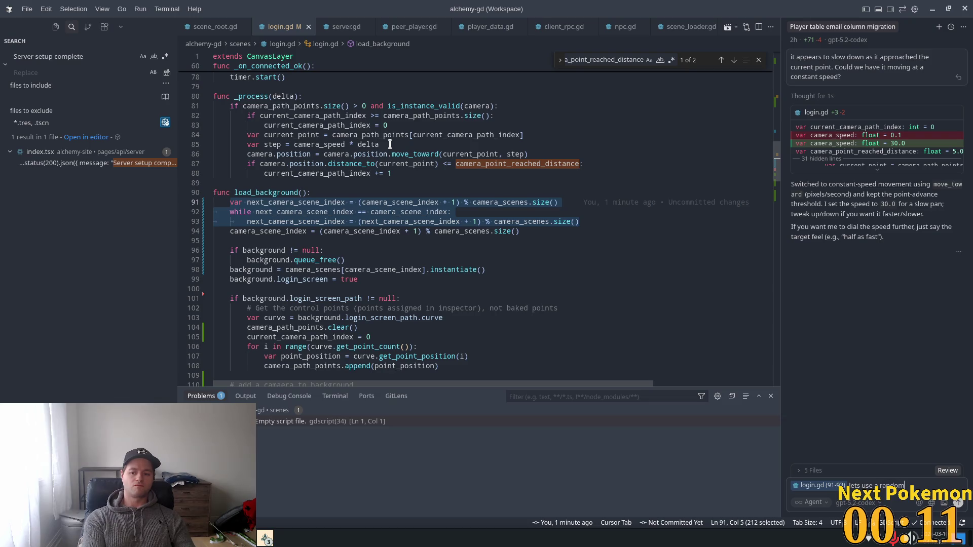
type("nst")
type("e")
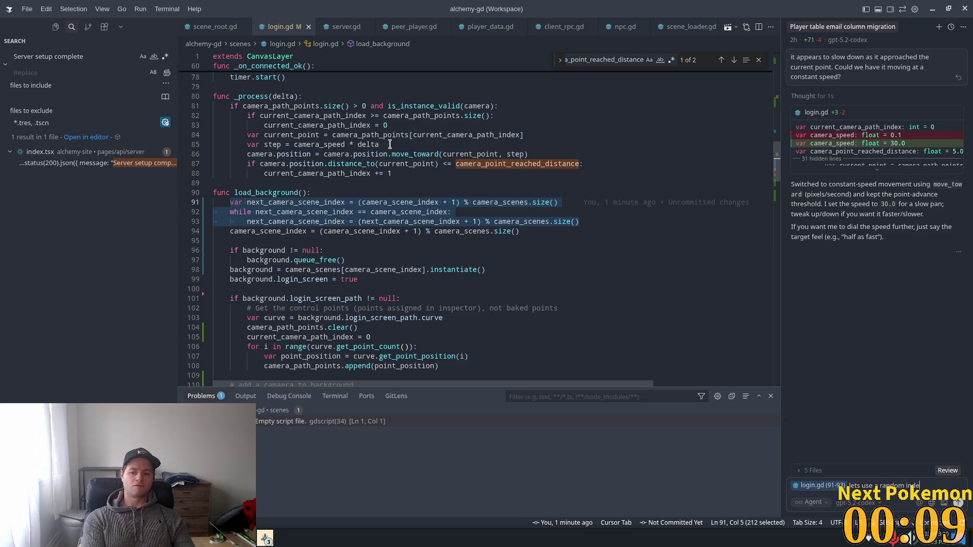
type(" instead of")
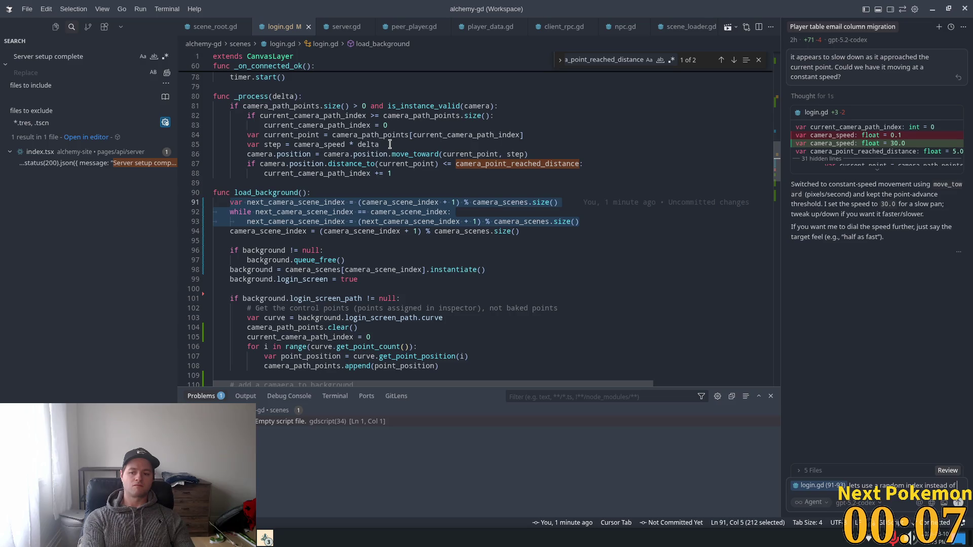
type(" next in")
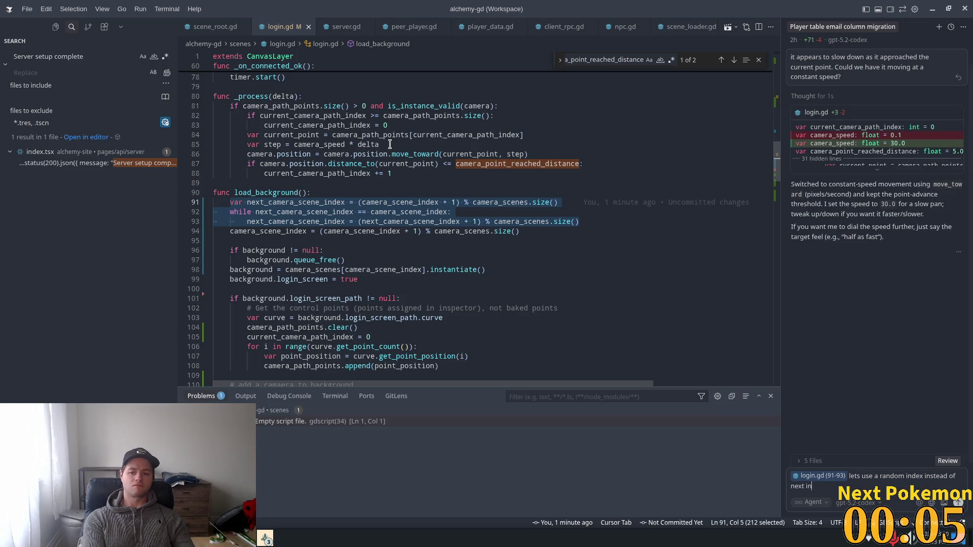
type("de")
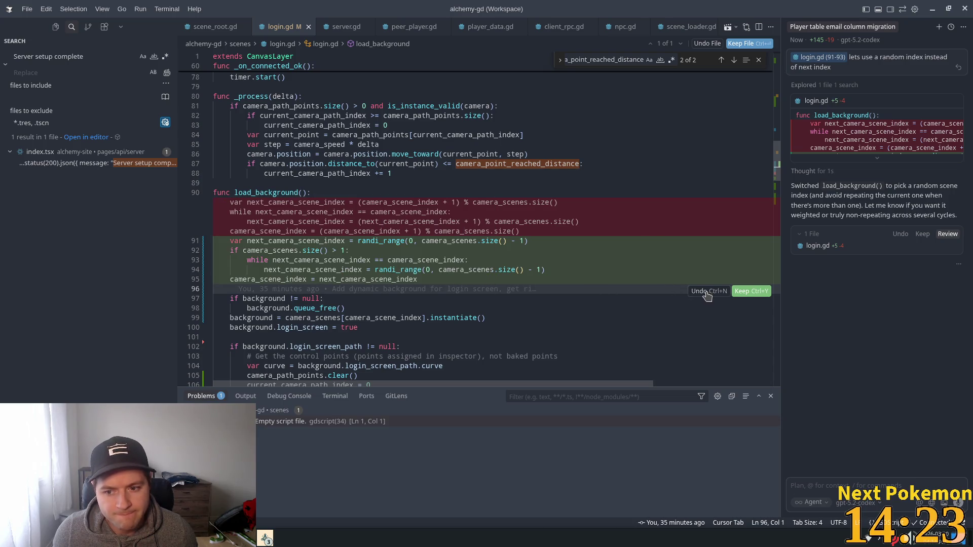
left_click(739, 295)
key("alt+Tab")
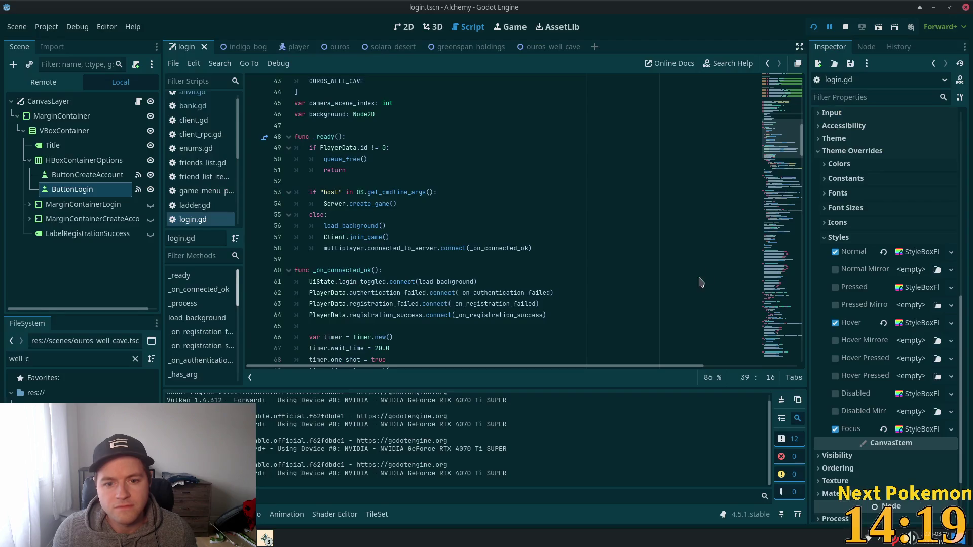
- Restart the Alchemy project to test the random zone backgrounds
left_click(812, 25)
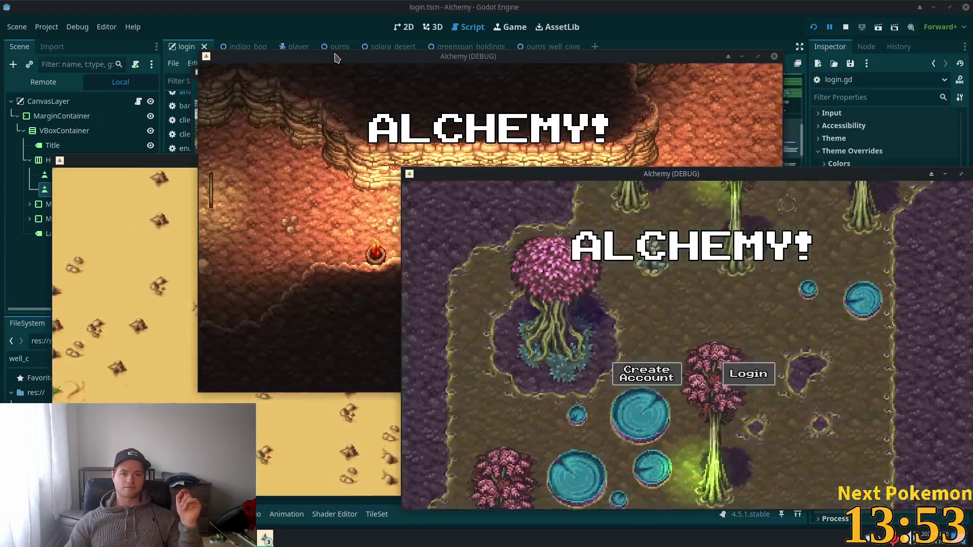
- Move the cave and desert game windows apart to compare backgrounds, then return to the code editor
left_click_drag(334, 58, 180, 57)
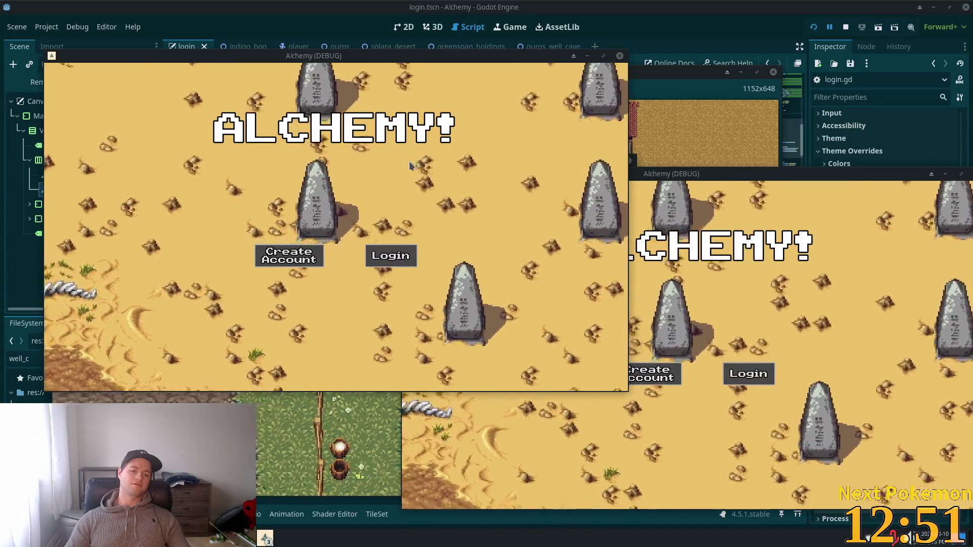
mouse_move(387, 55)
left_mouse_down()
mouse_move(481, 107)
mouse_move(499, 167)
left_mouse_up()
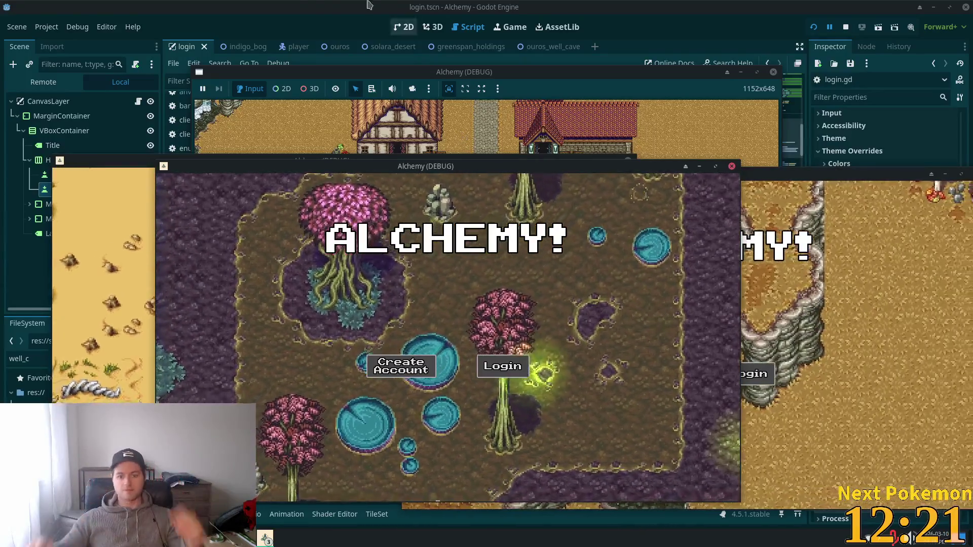
key("alt+Tab")
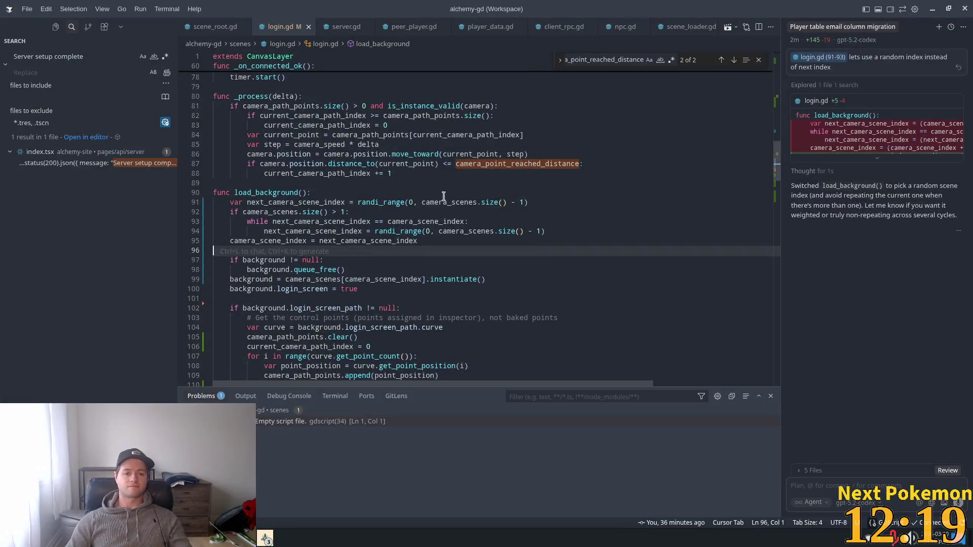
- Shorten the login timer wait_time on line 67 from 20.0 to 2.0 and bring up the game window
scroll(281, 228, "up", 4)
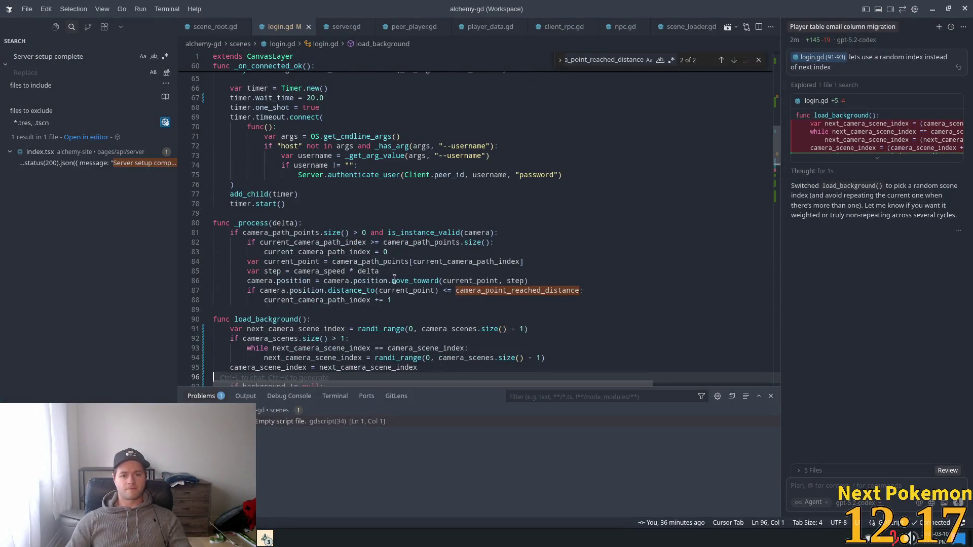
scroll(394, 279, "up", 4)
double_click(295, 225)
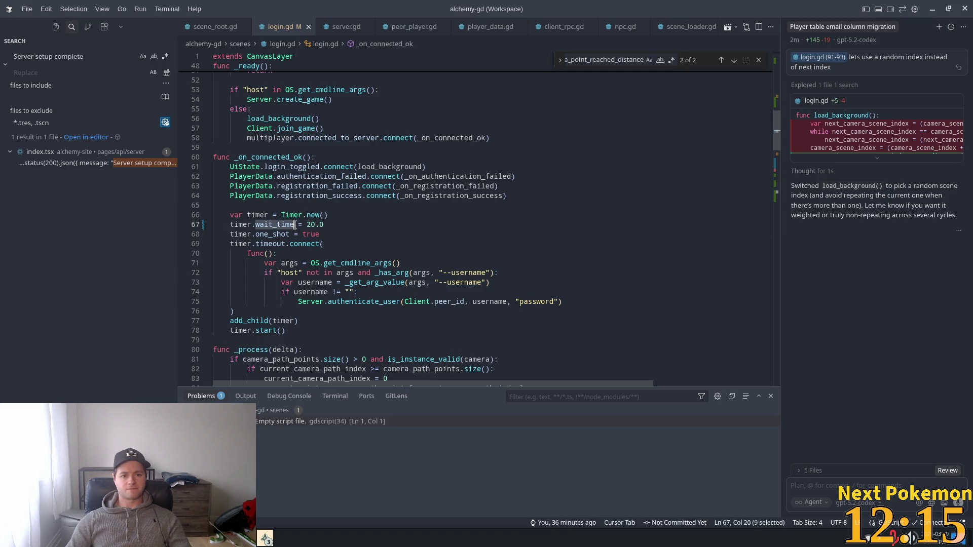
double_click(312, 224)
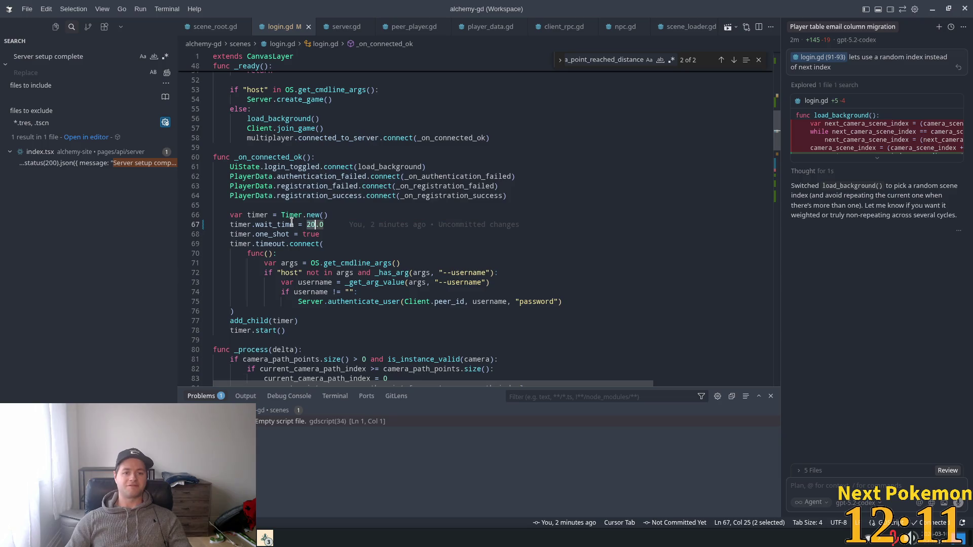
mouse_move(290, 224)
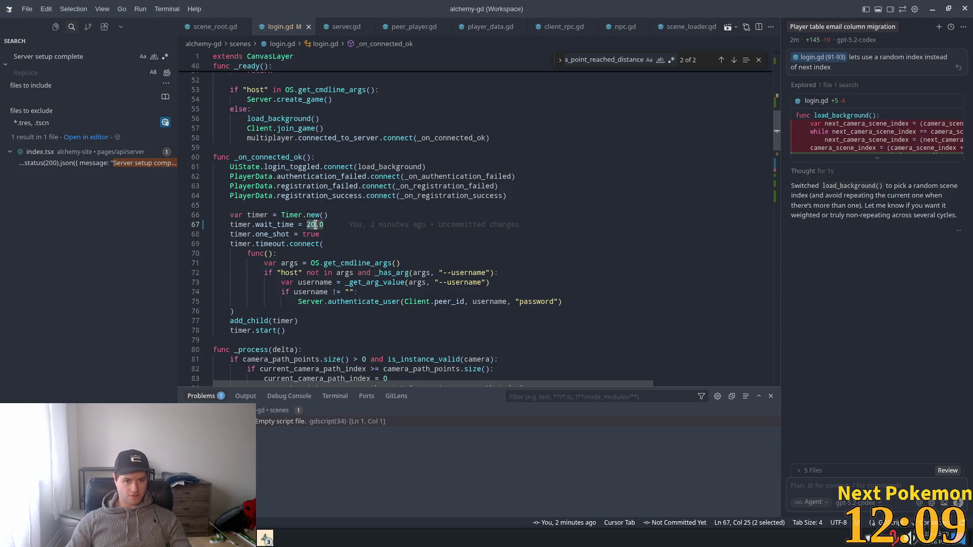
left_click(315, 224)
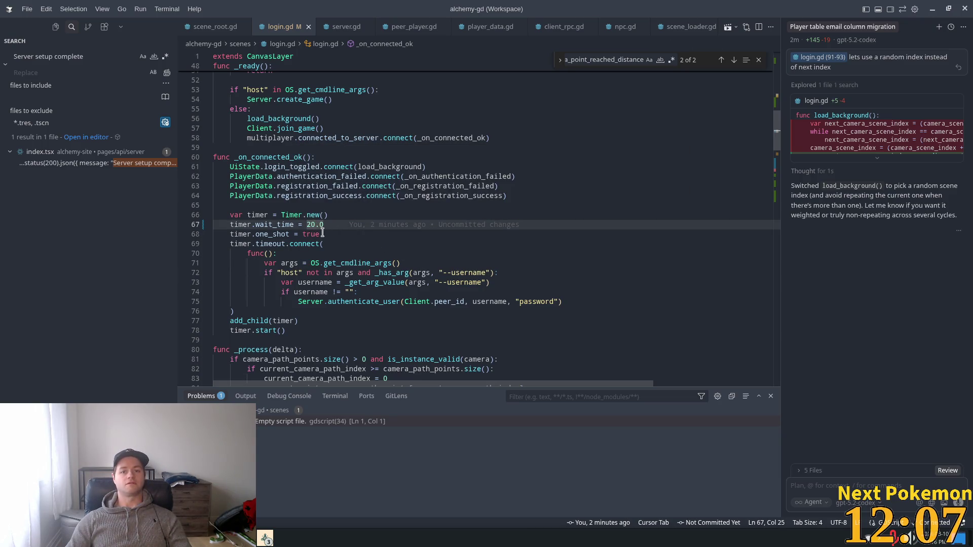
key("Left")
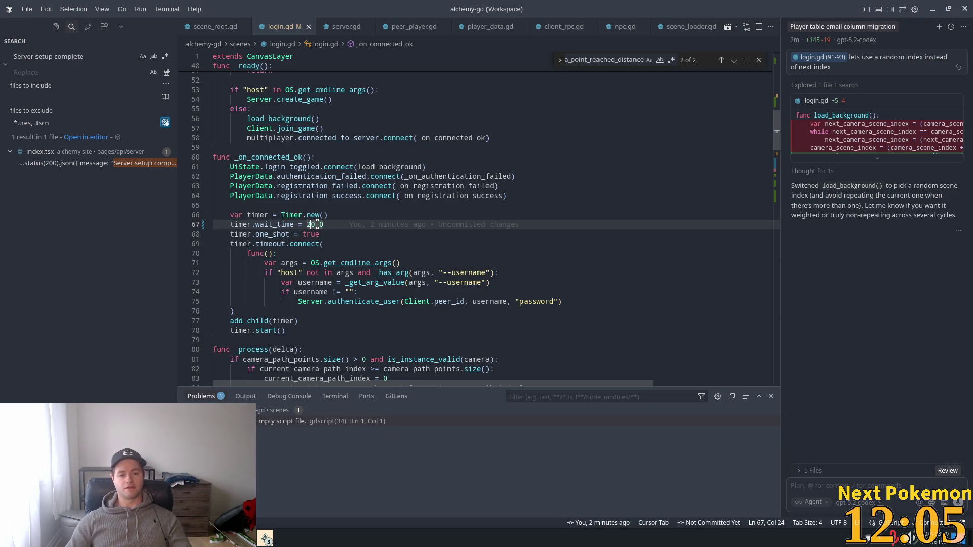
key("BackSpace")
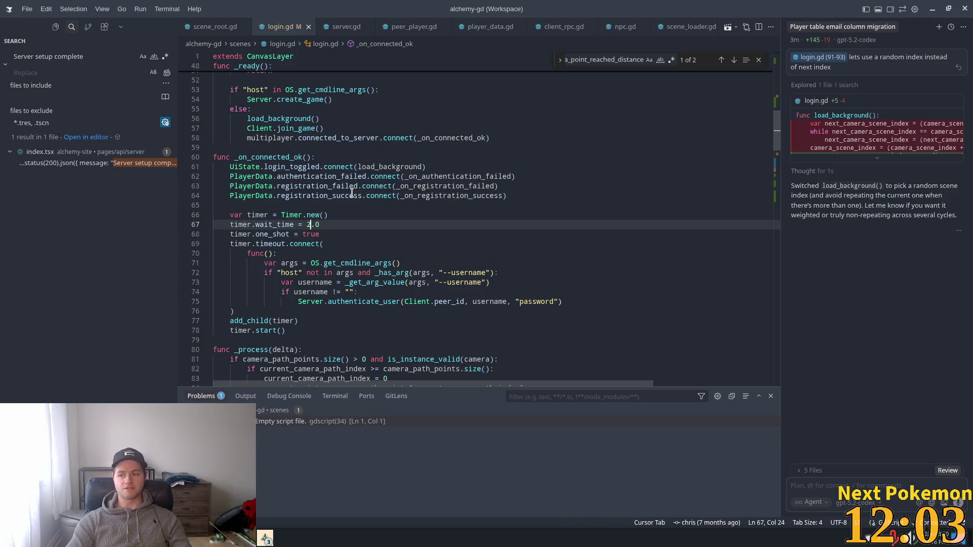
left_click(265, 538)
left_click(310, 462)
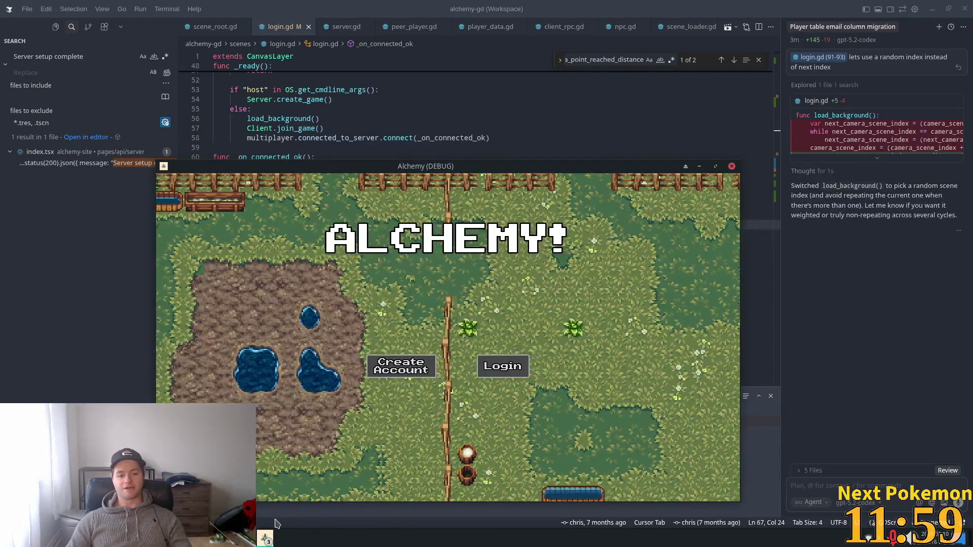
- Bring the other game window forward, open and close the Create Account form, then stop the game
left_click(265, 538)
left_click(274, 492)
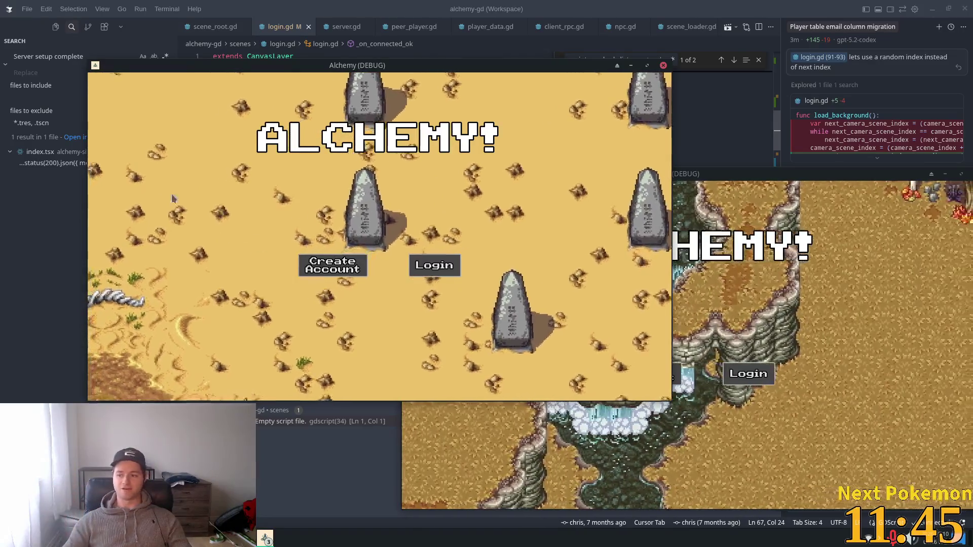
left_click(434, 261)
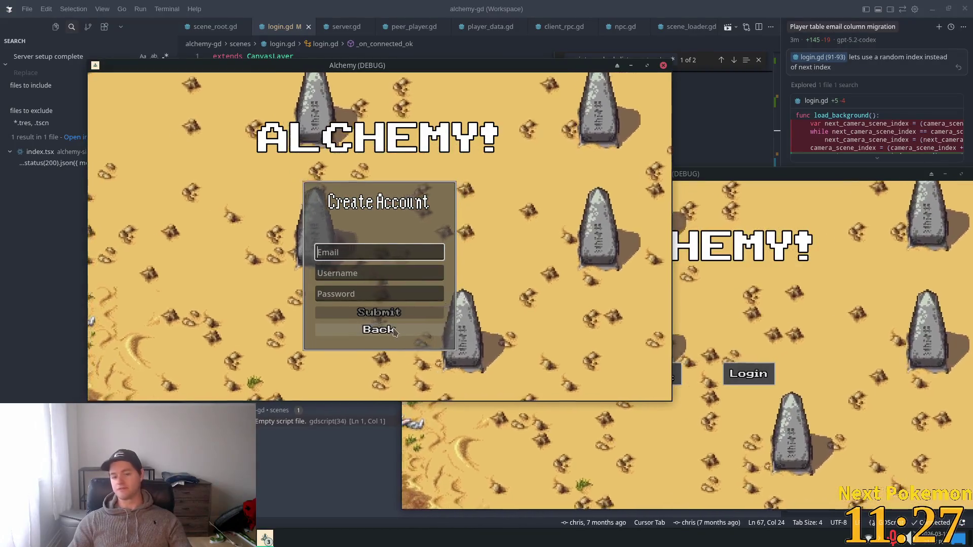
left_click(409, 329)
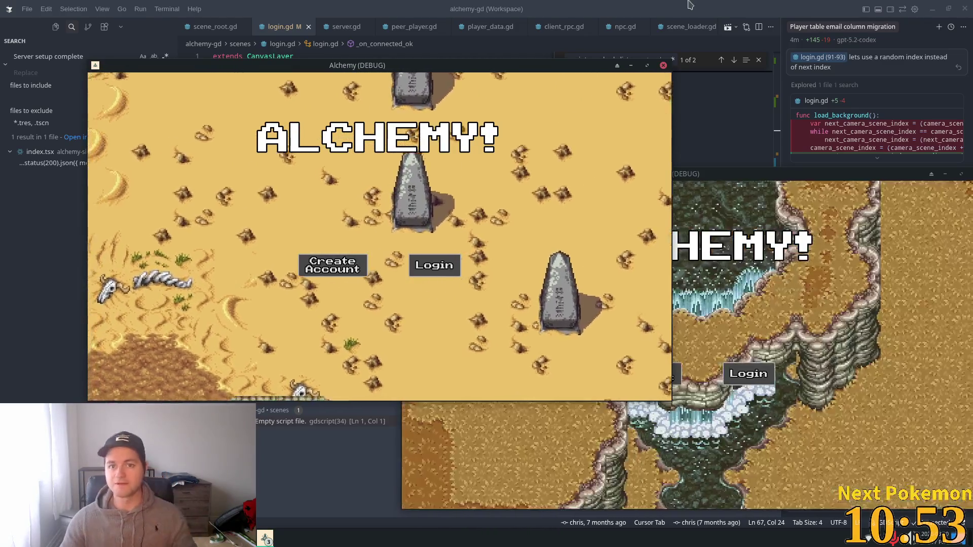
key("shift+F5")
scroll(322, 303, "down", 8)
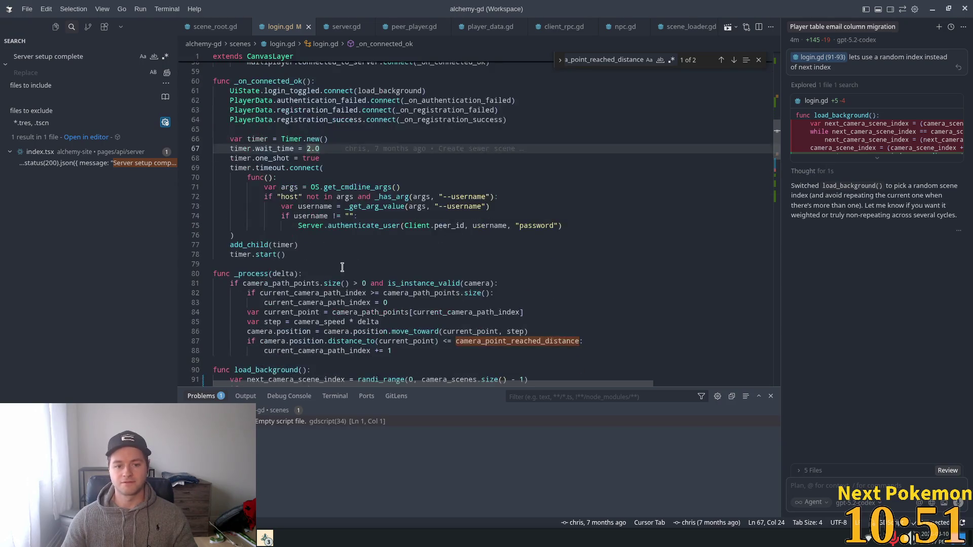
- Review the camera zoom, path-point collection and path-clearing code in login.gd
scroll(280, 319, "down", 7)
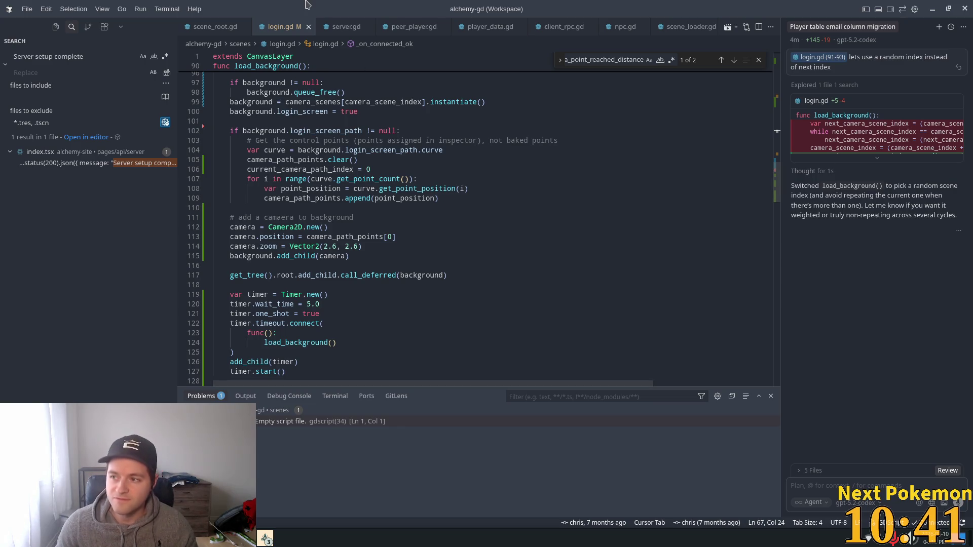
left_click(323, 247)
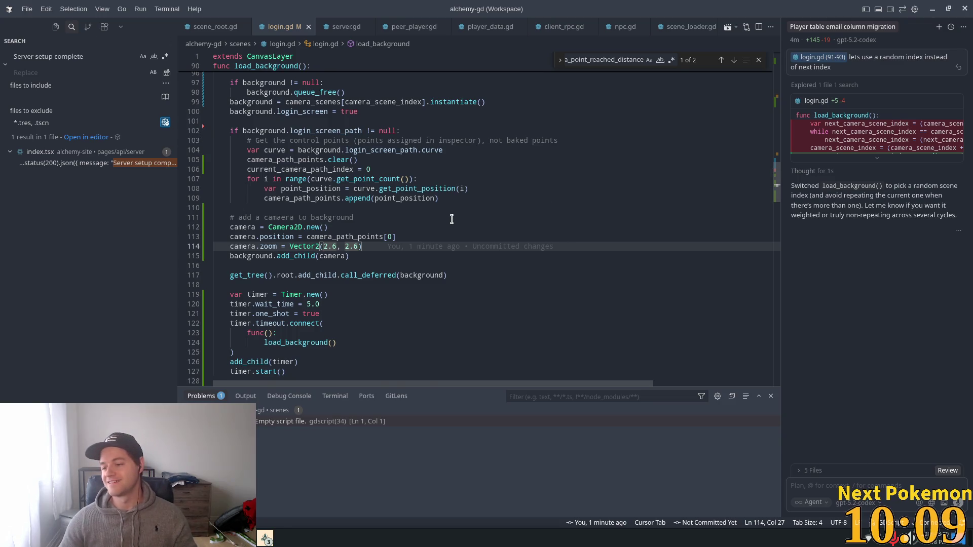
scroll(452, 219, "down", 2)
scroll(385, 192, "up", 2)
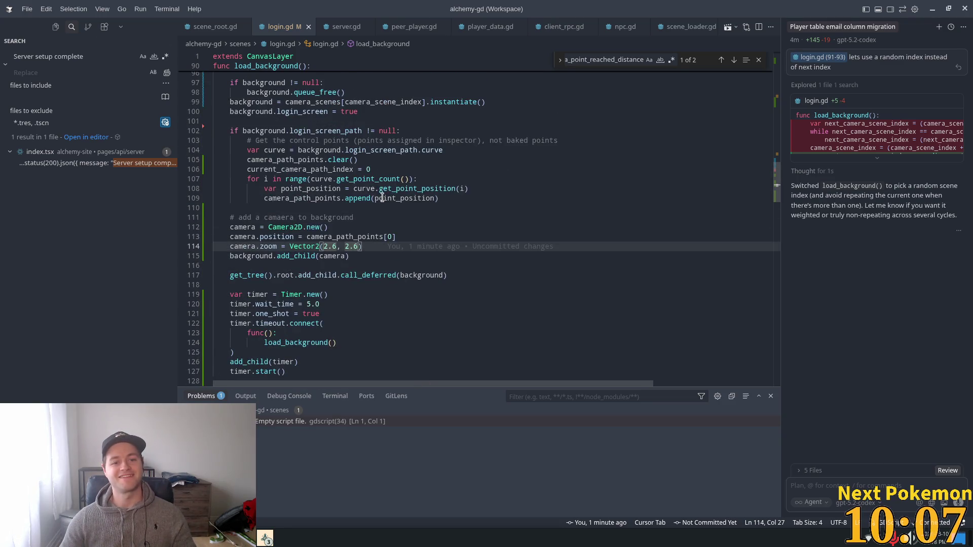
left_click(375, 198)
scroll(374, 200, "up", 2)
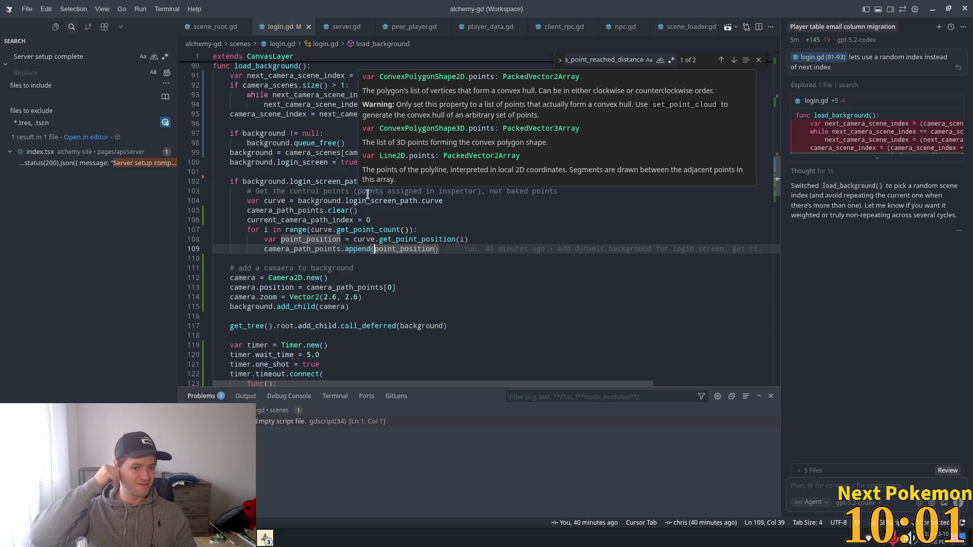
left_click(311, 211)
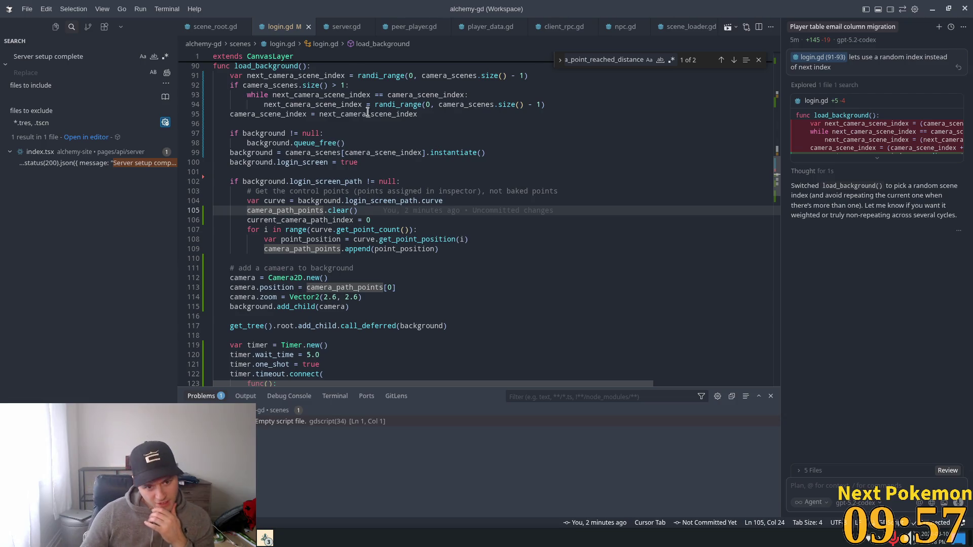
scroll(344, 268, "down", 2)
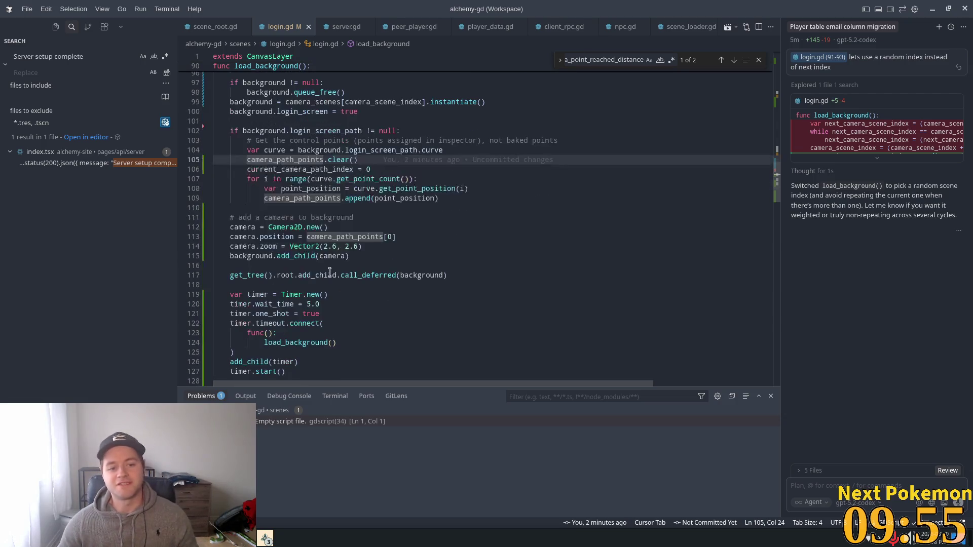
- Change the background timer wait_time from 5.0 to 15.0 and save login.gd
left_click(308, 304)
double_click(309, 305)
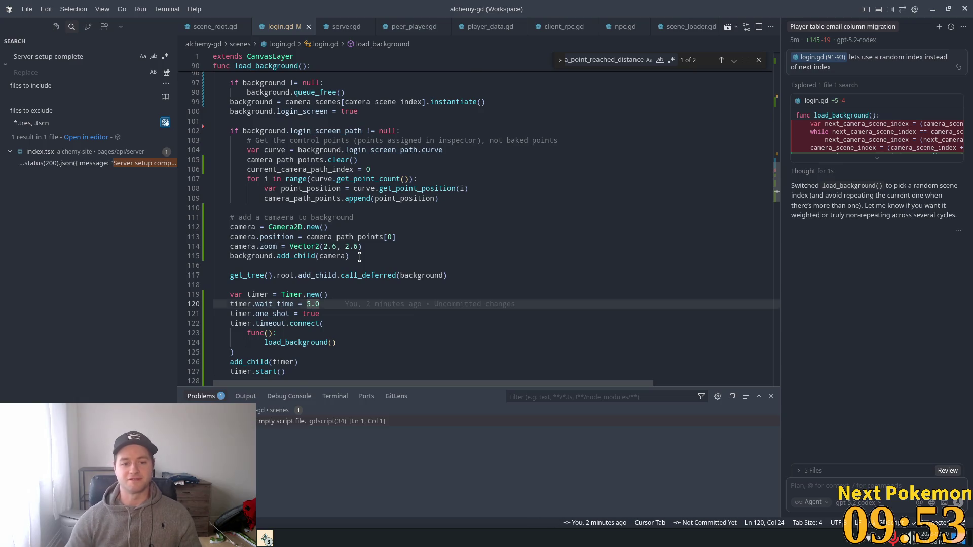
key("shift+Left")
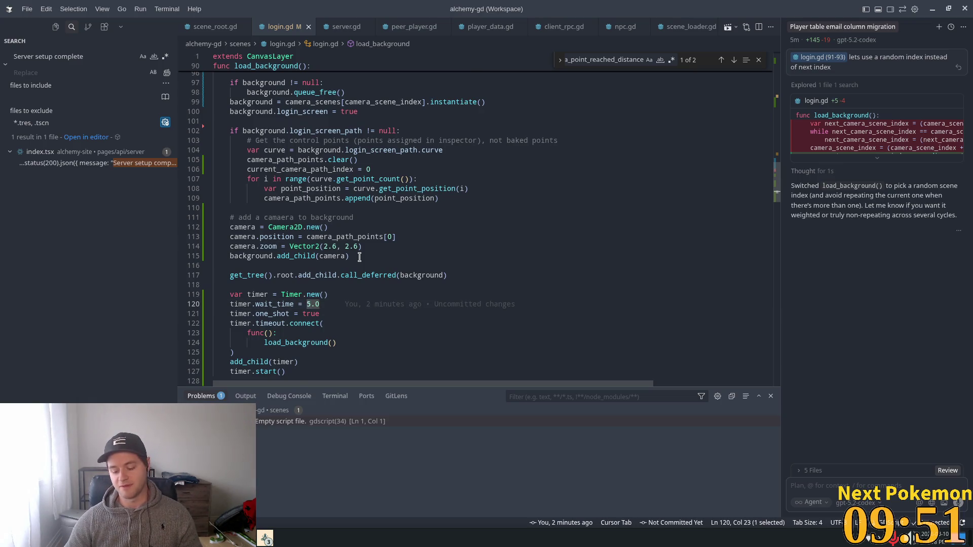
type("15")
key("ctrl+s")
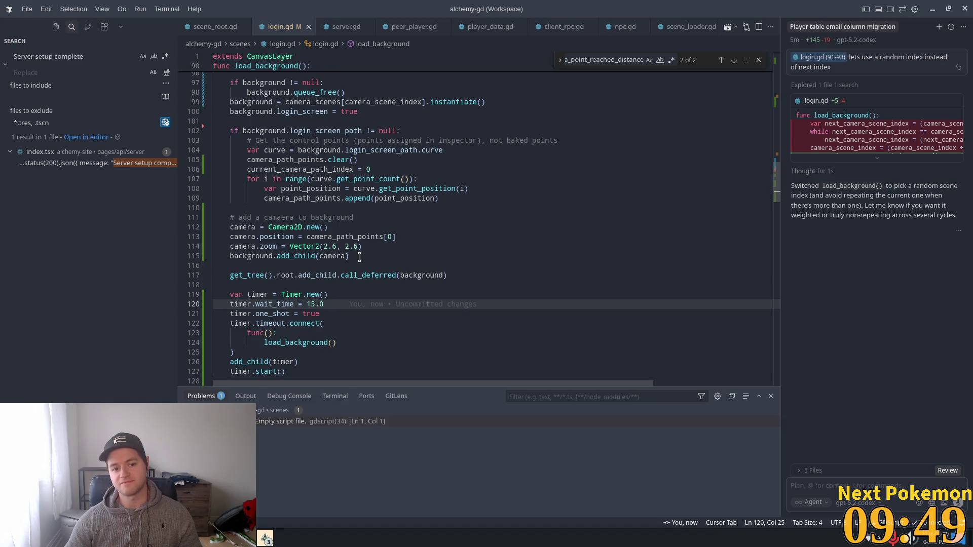
key("alt+Tab")
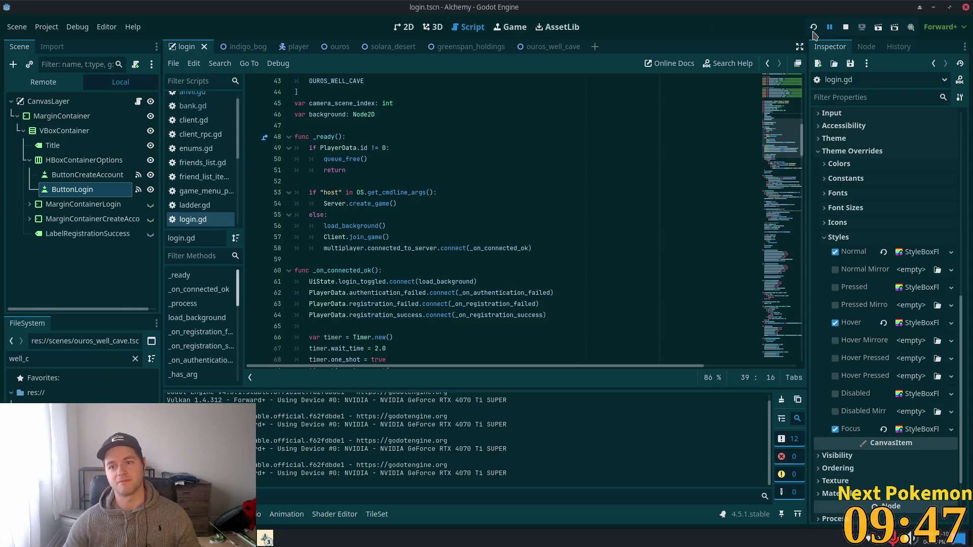
- Launch the Alchemy game and attempt a login with a test username and password
left_click(814, 28)
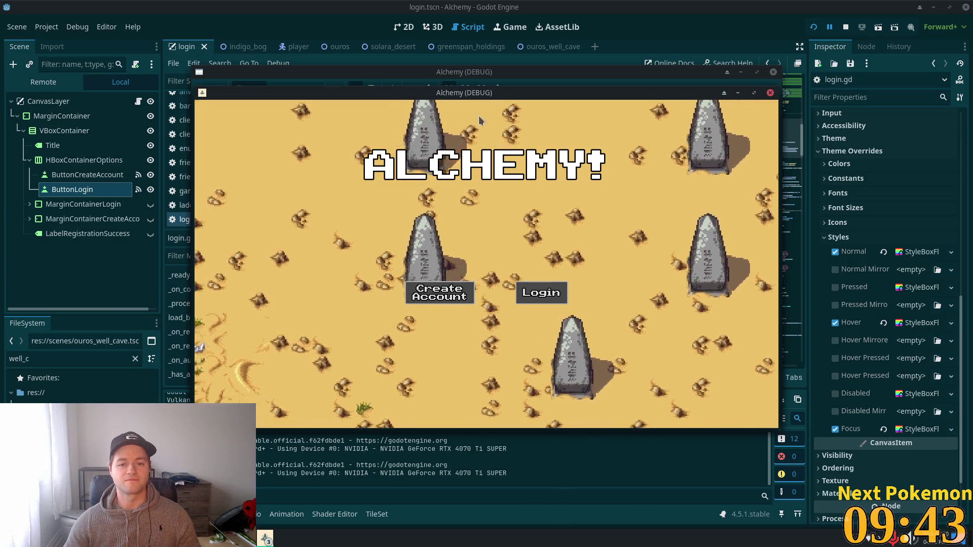
left_click(540, 293)
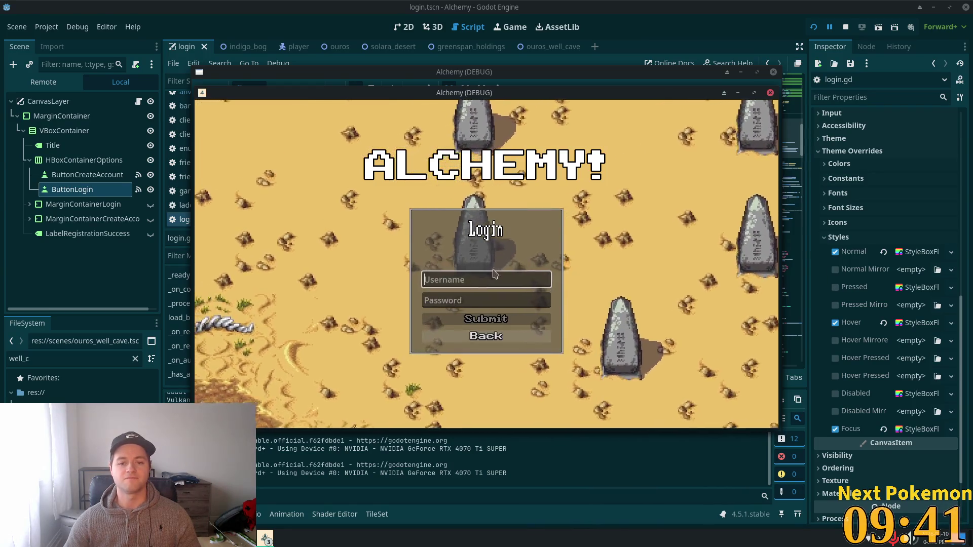
type("Delric")
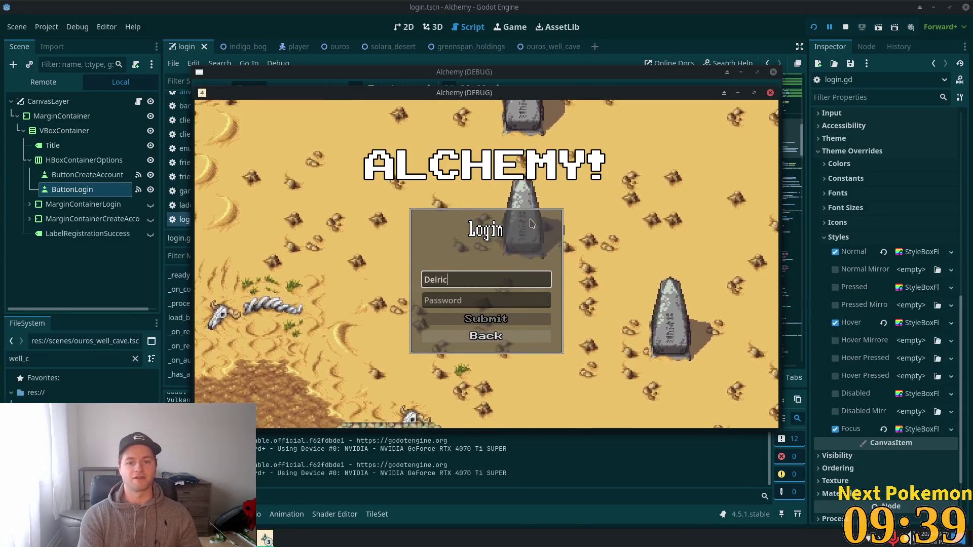
key("Tab")
type("1234")
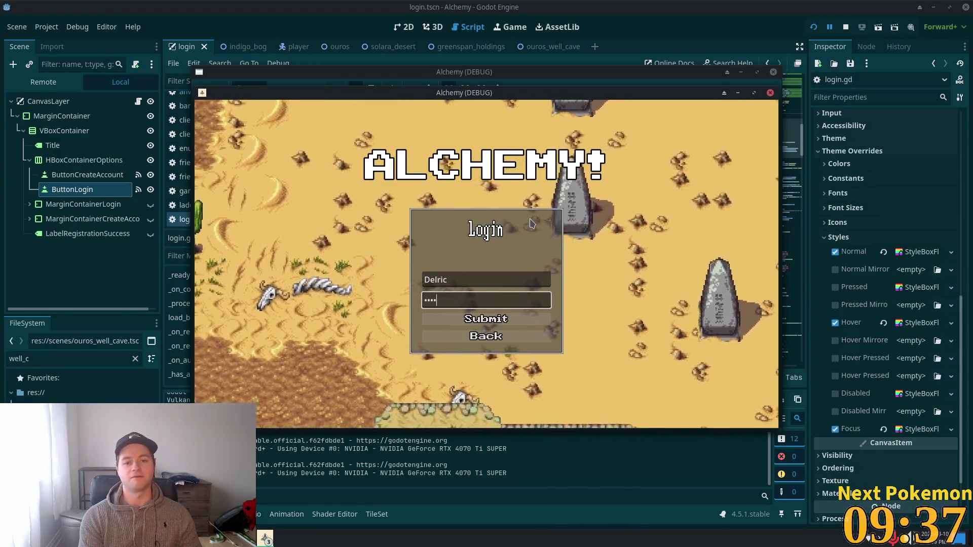
key("Return")
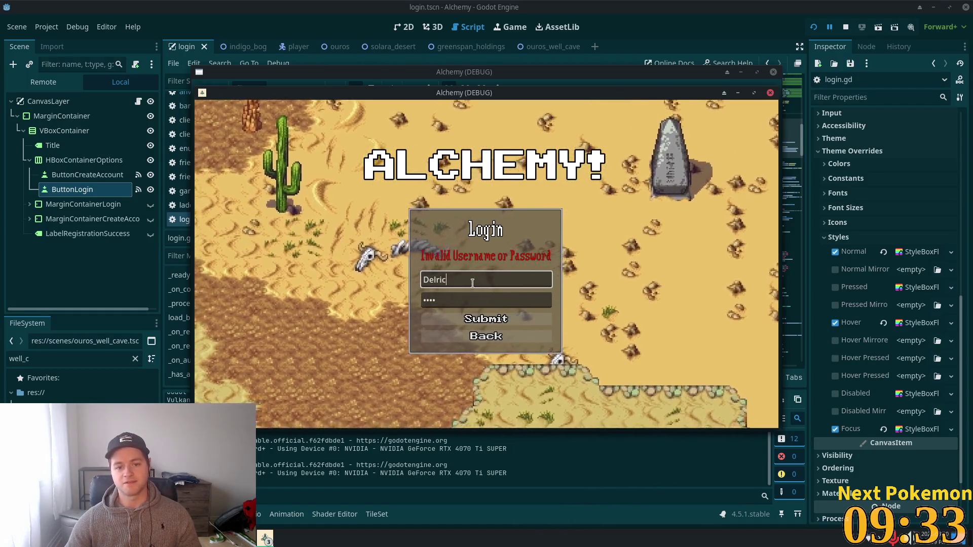
- Retry the login with a different password, then switch to the Create Account form
key("Tab")
key("BackSpace")
key("BackSpace")
key("BackSpace")
type("123")
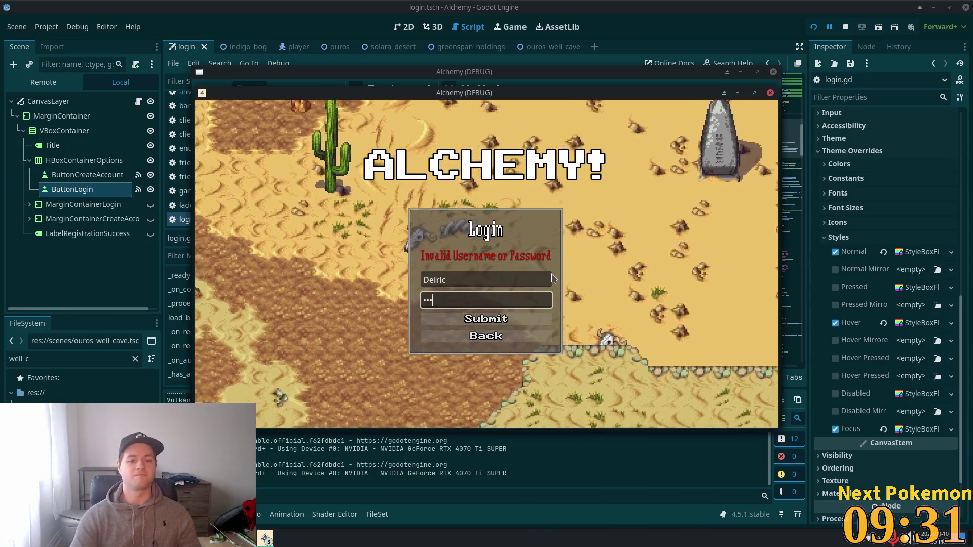
type("456789")
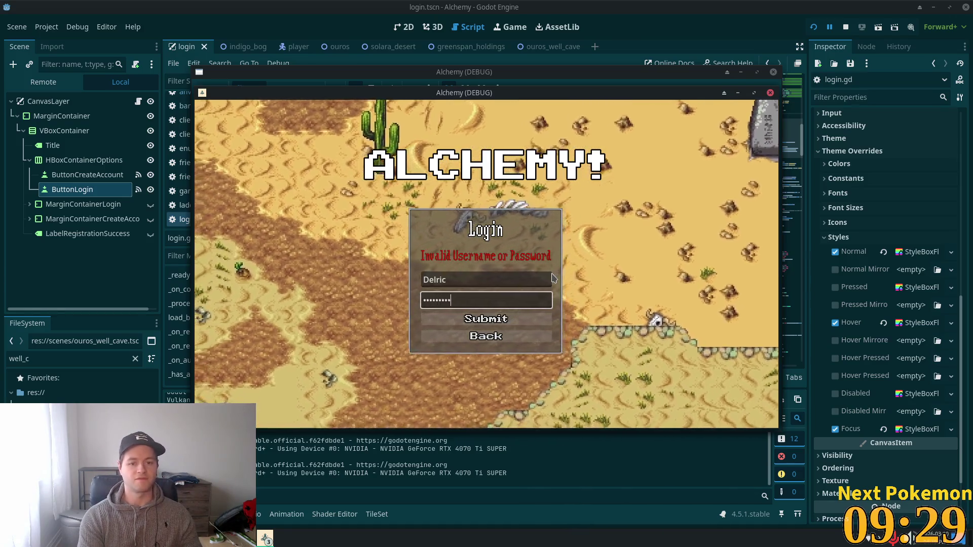
key("shift+Tab")
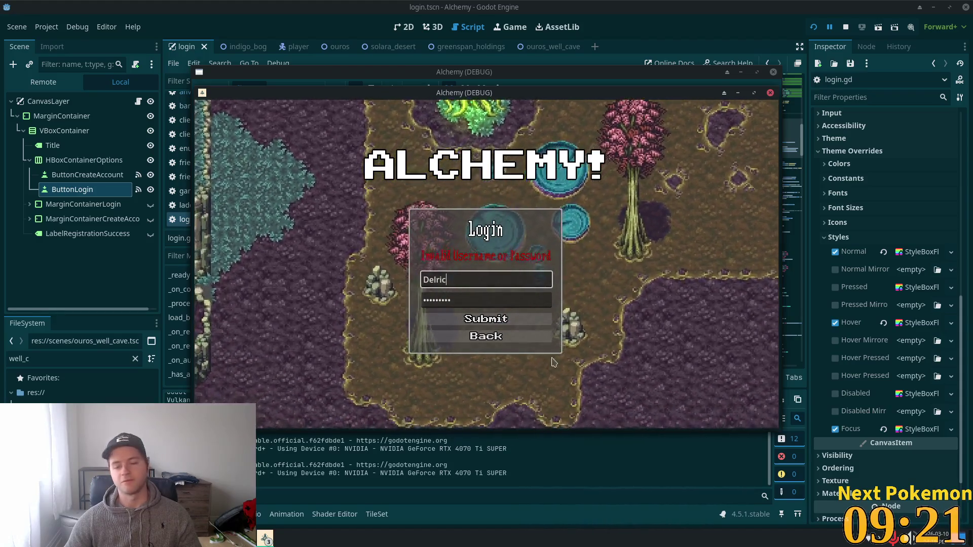
left_click(440, 299)
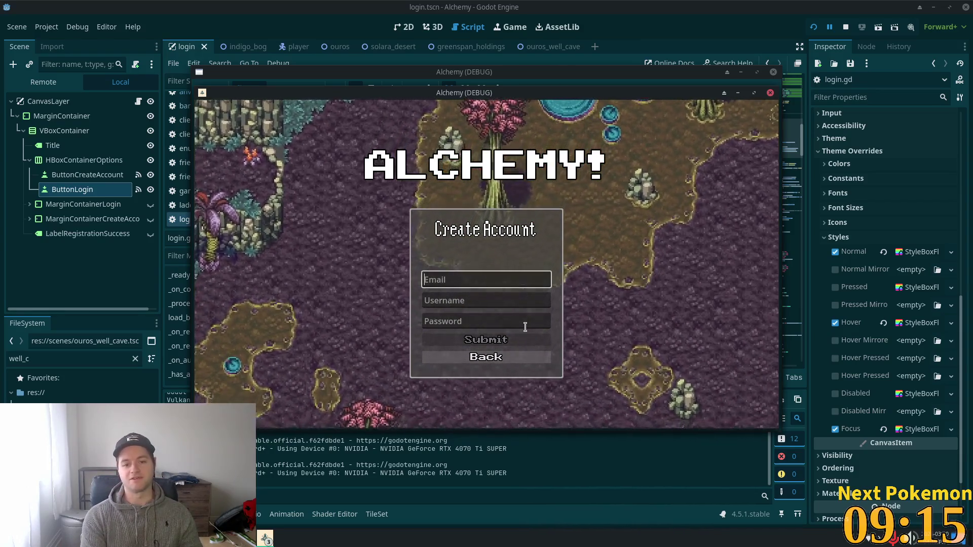
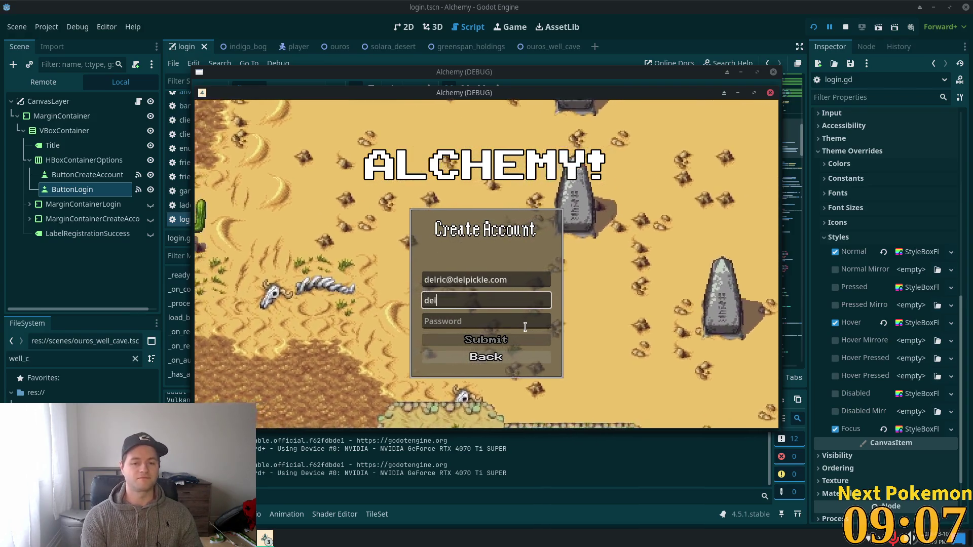
- Enter an e-mail, username and password, then move the game window aside to reveal the second instance
type("p")
type("el")
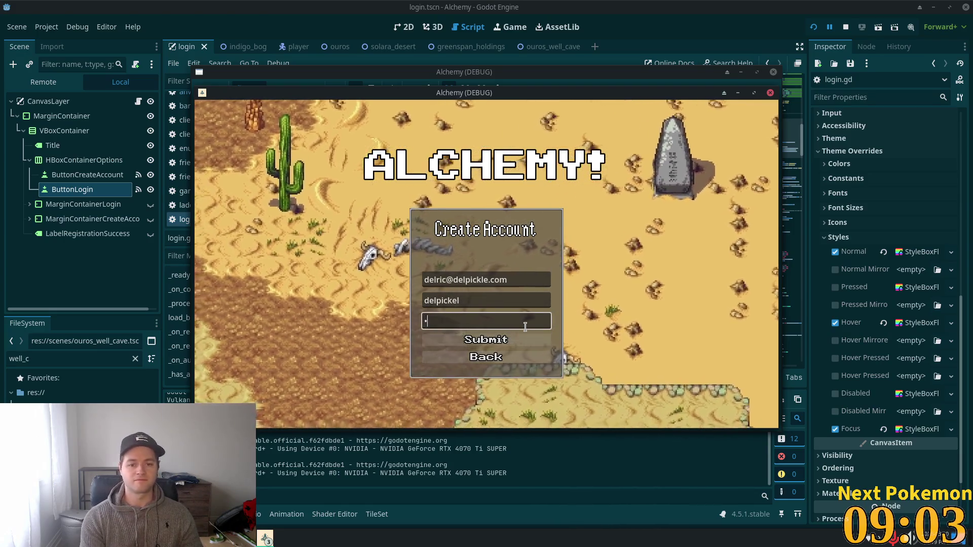
type("pas")
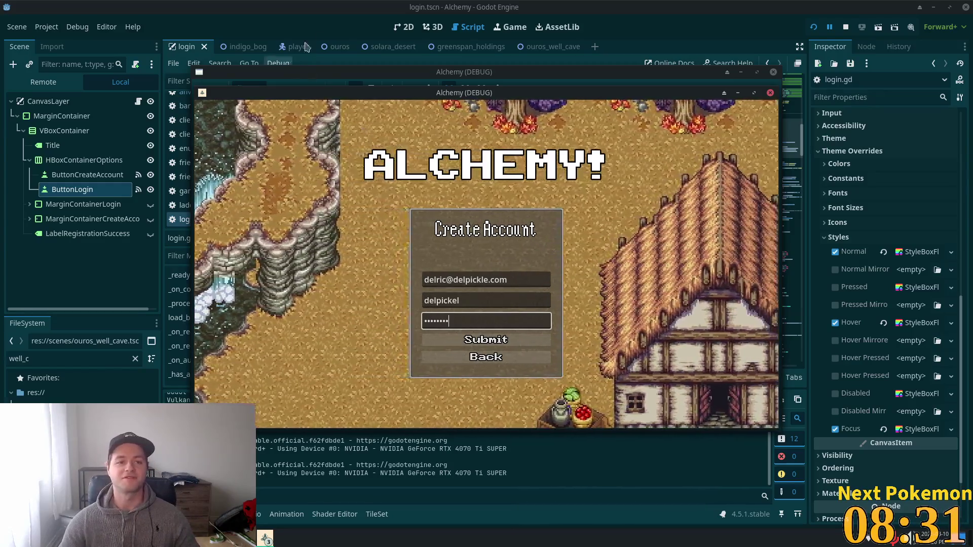
left_click_drag(513, 92, 377, 123)
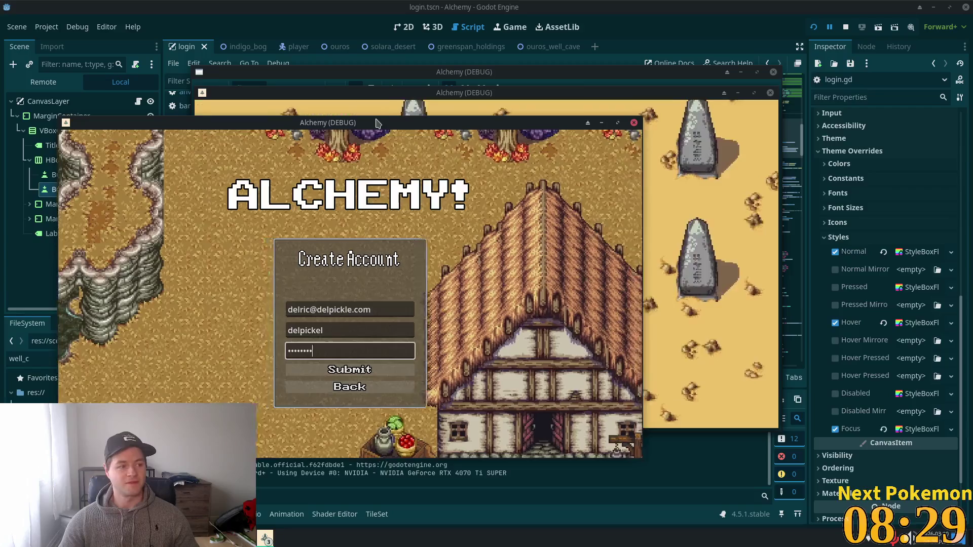